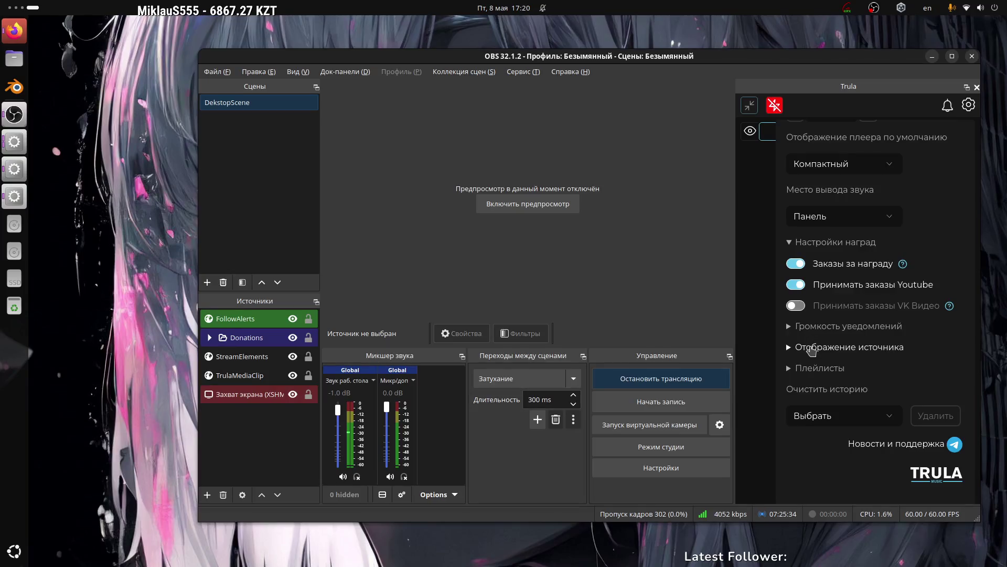
# Expand and collapse the Плейлисты and notification volume sections in the Trula settings.
pyautogui.click(803, 368)
pyautogui.click(808, 364)
pyautogui.click(845, 326)
pyautogui.click(847, 326)
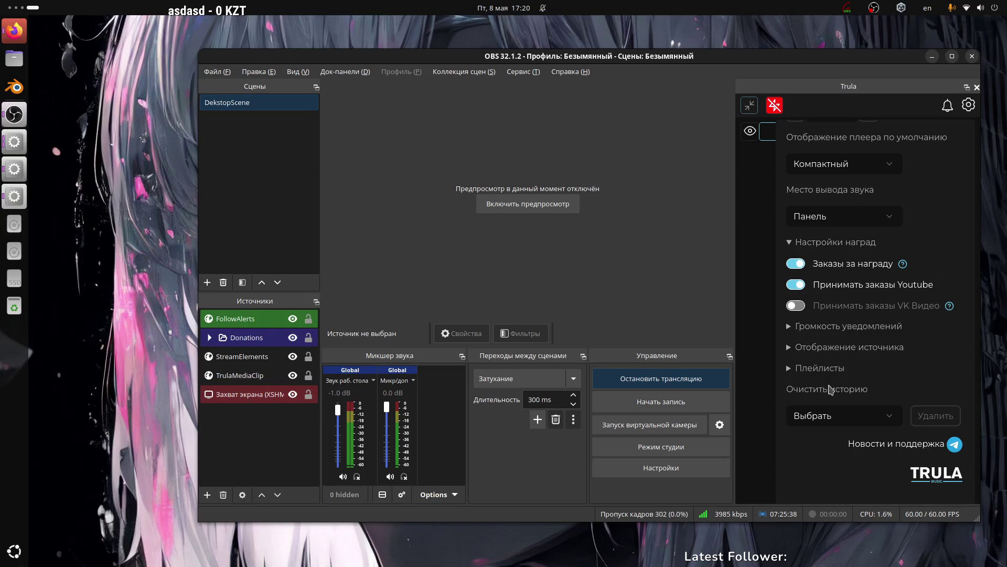
pyautogui.scroll(3, 831, 389)
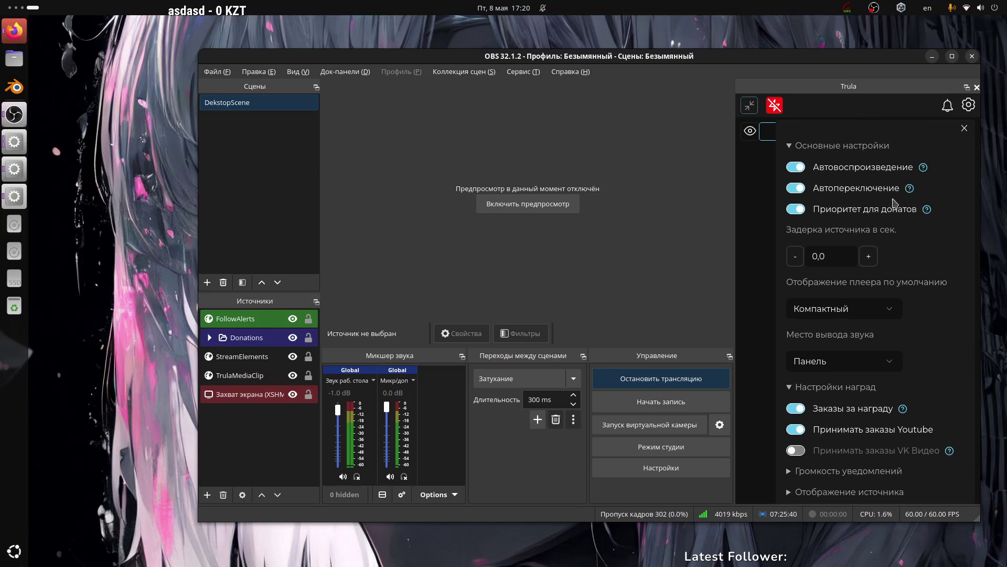
pyautogui.click(964, 128)
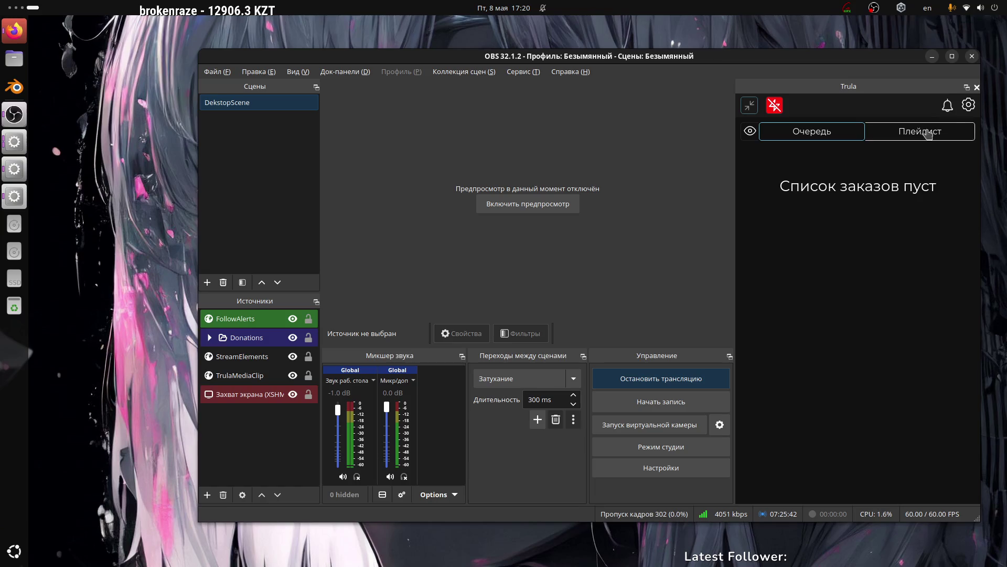
# Reopen the Trula panel settings, scroll through them, and close them again.
pyautogui.click(969, 104)
pyautogui.scroll(-3, 830, 321)
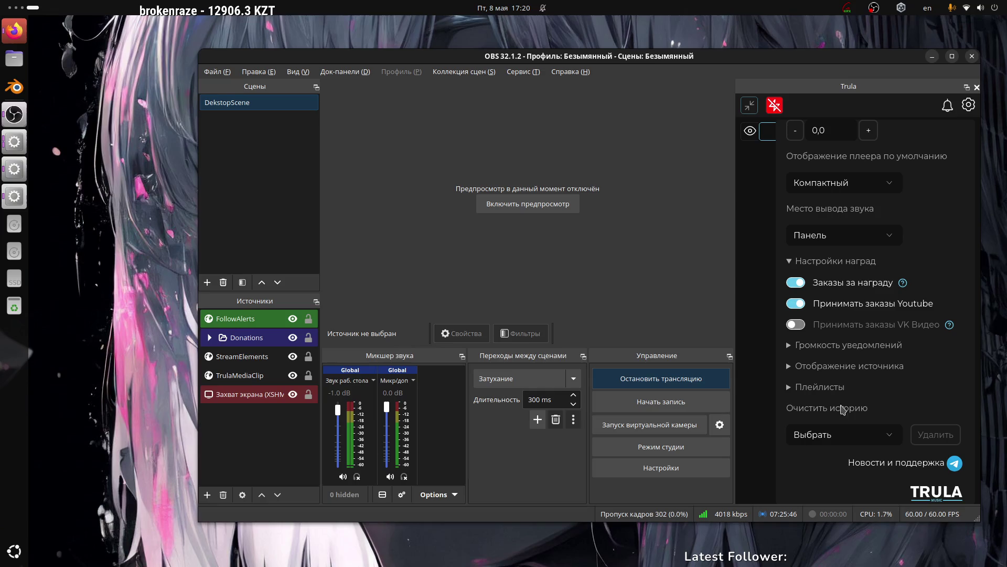
pyautogui.scroll(2, 885, 364)
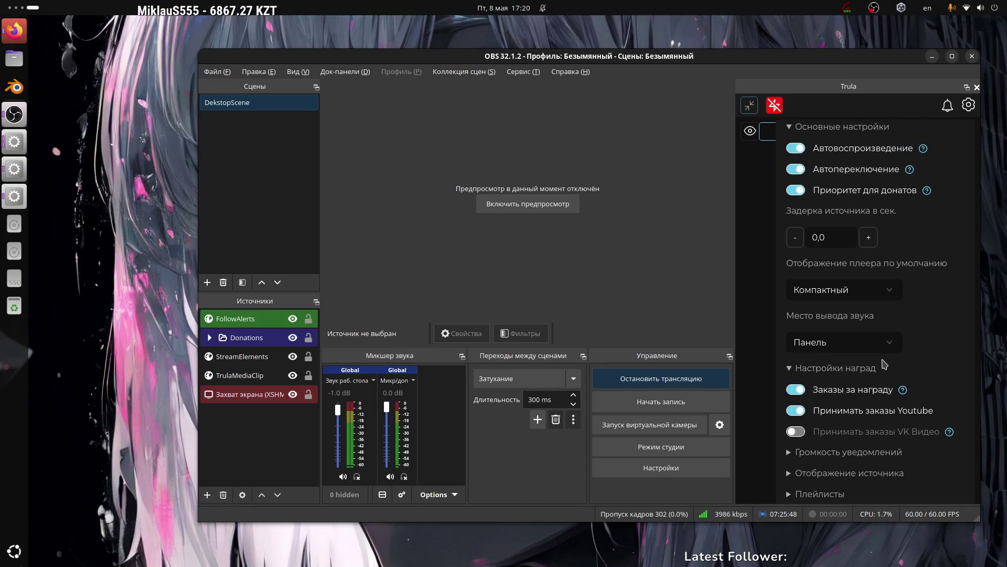
pyautogui.scroll(1, 818, 251)
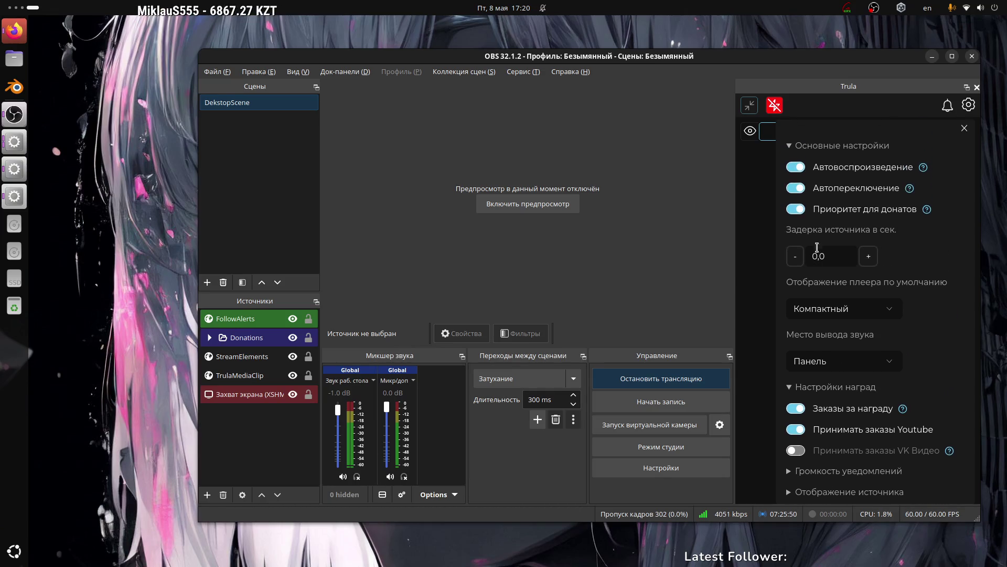
pyautogui.click(965, 129)
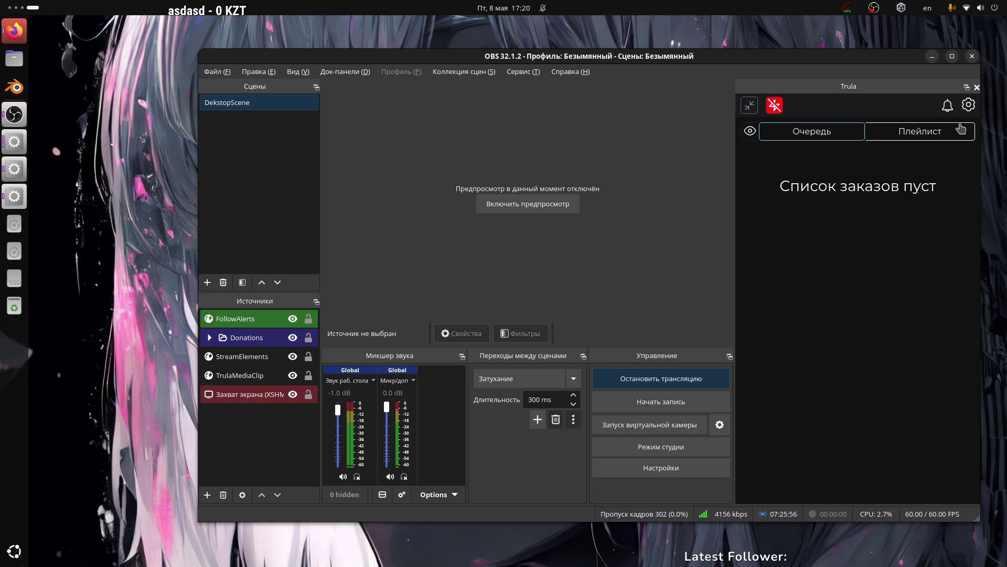
# Check the source display and notification volume options, then go to the Trula account profile page.
pyautogui.click(967, 106)
pyautogui.scroll(-5, 916, 287)
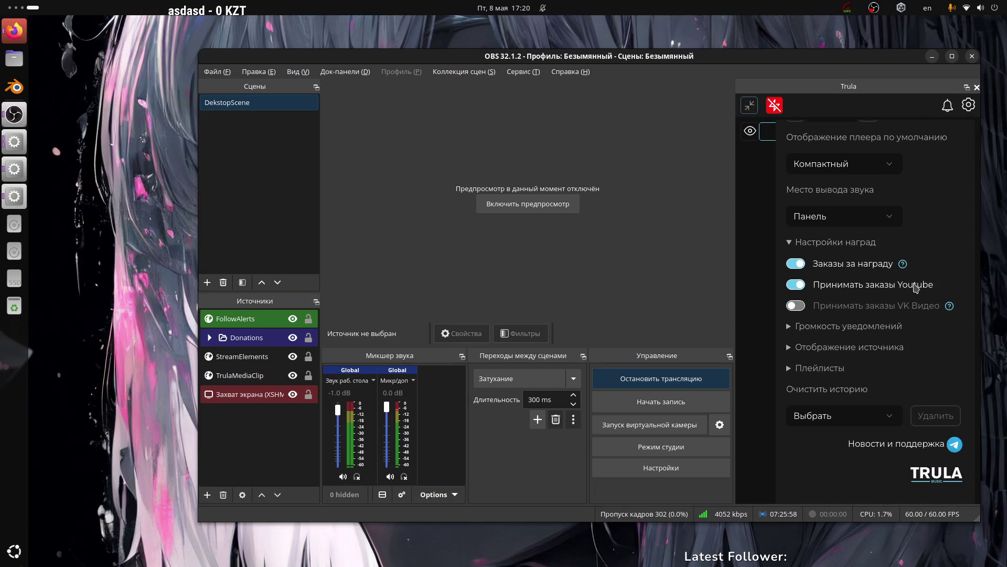
pyautogui.click(846, 349)
pyautogui.click(845, 349)
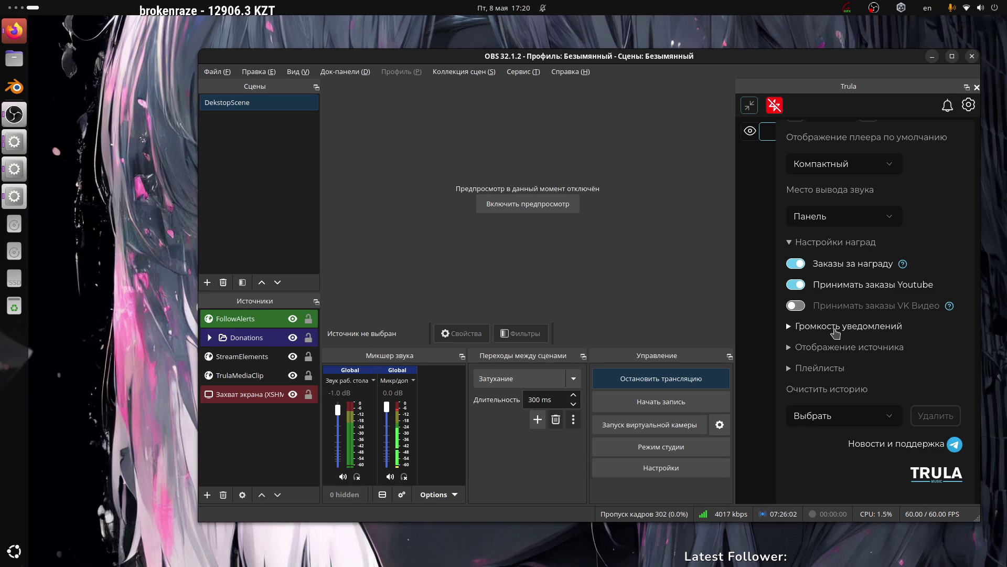
pyautogui.click(835, 327)
pyautogui.click(836, 329)
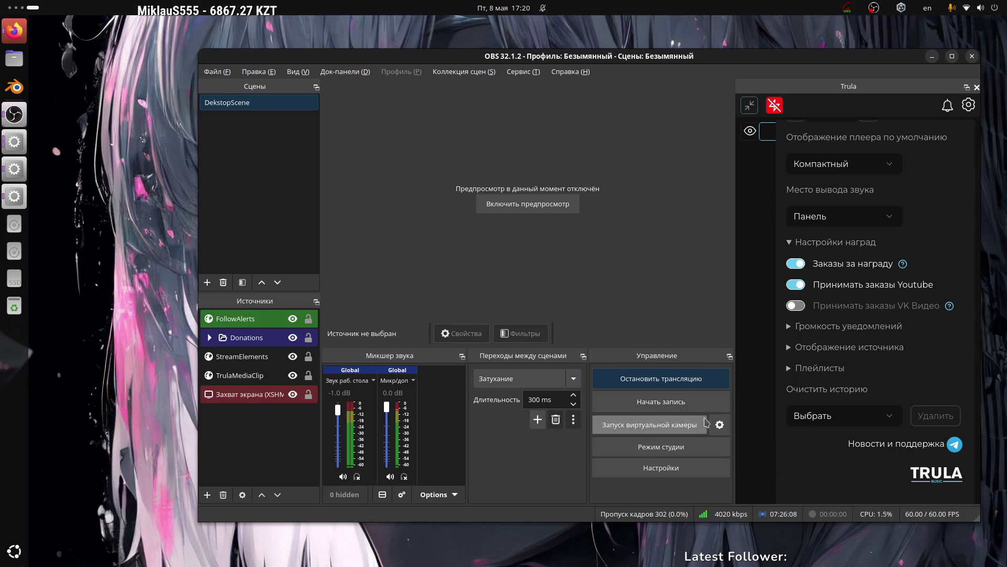
pyautogui.click(936, 474)
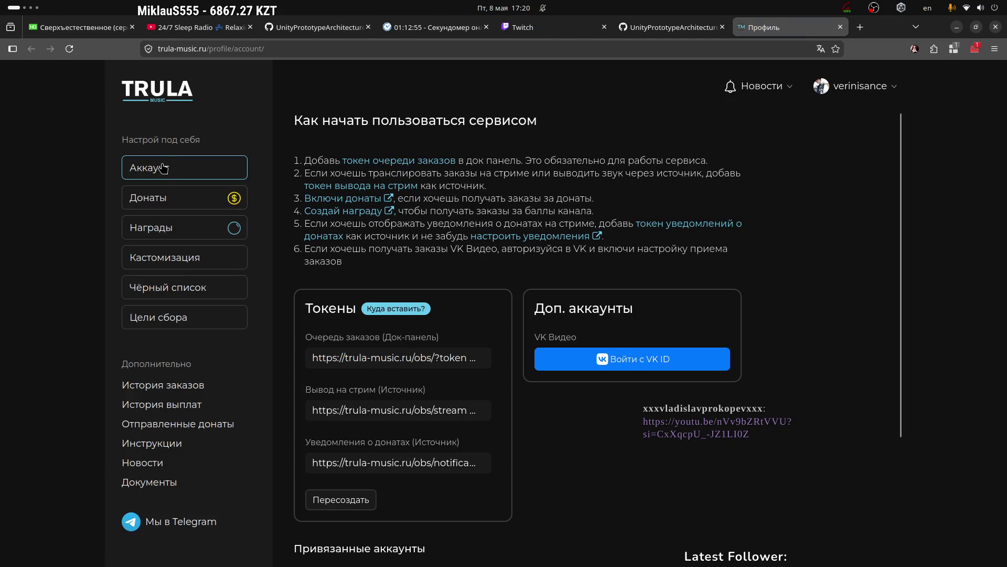
# Edit the Заказ музыки YouTube reward under Награды, leaving its maximum duration at 5.
pyautogui.scroll(-3, 379, 298)
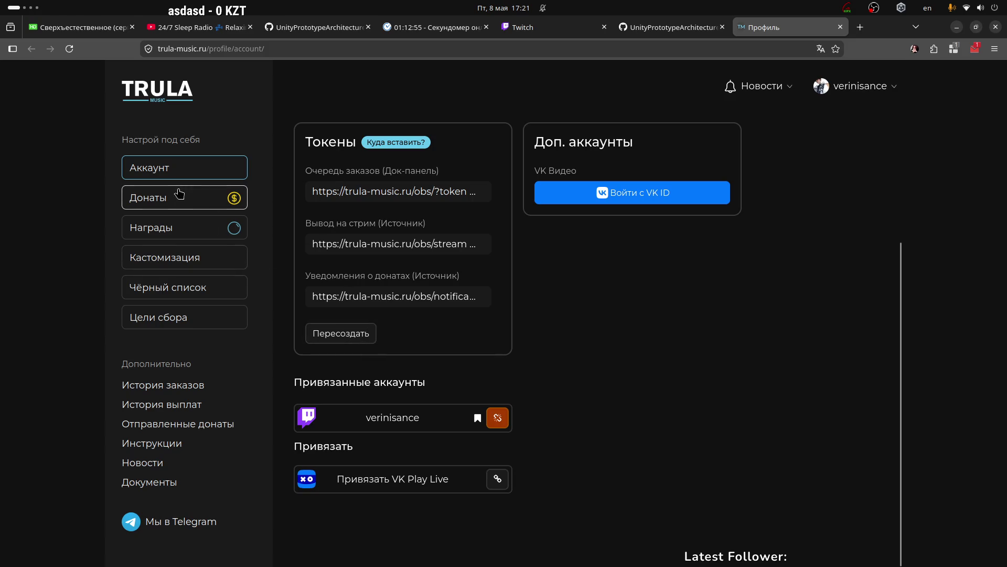
pyautogui.click(242, 227)
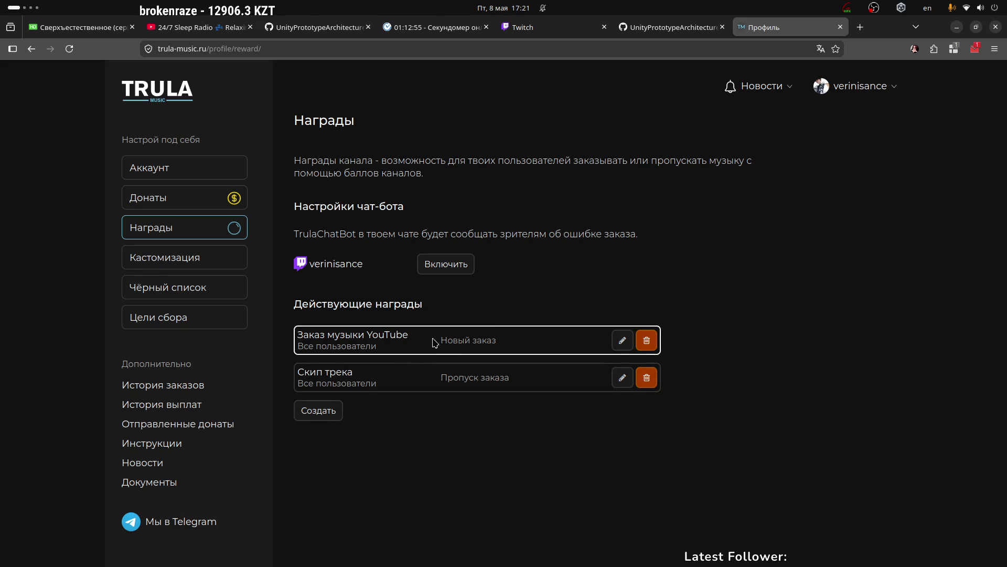
pyautogui.click(622, 340)
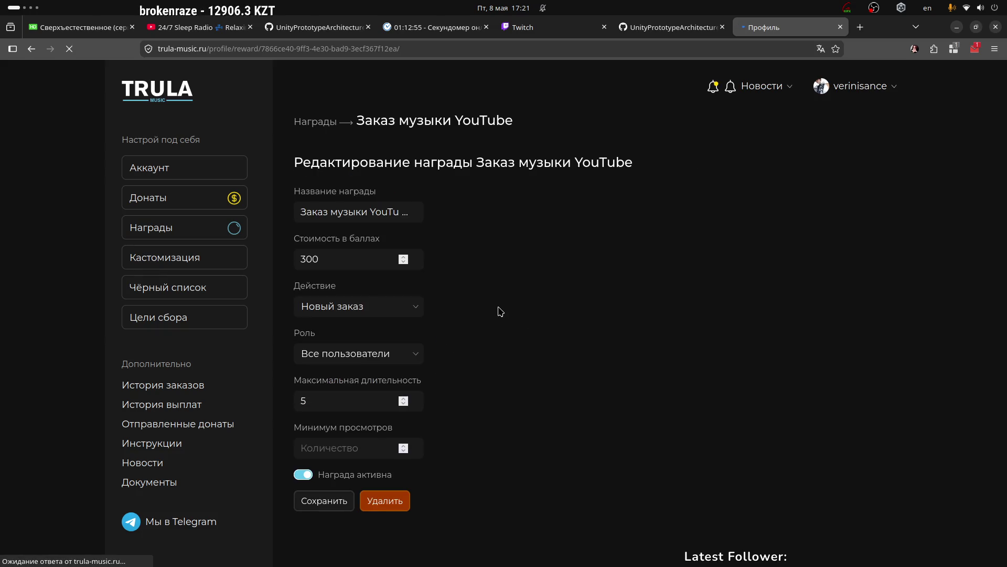
pyautogui.scroll(-1, 488, 317)
pyautogui.moveTo(317, 383); pyautogui.dragTo(293, 382)
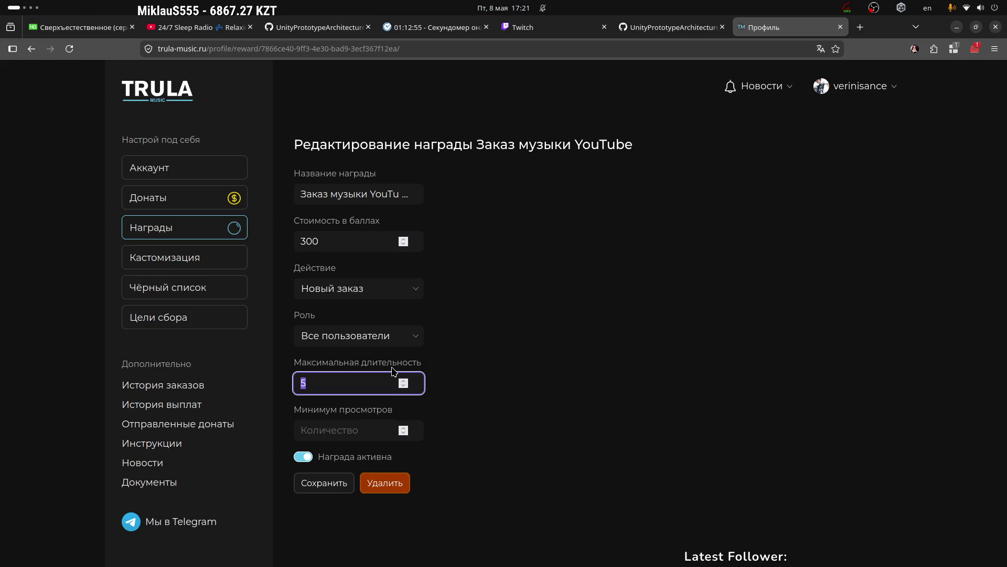
pyautogui.click(489, 418)
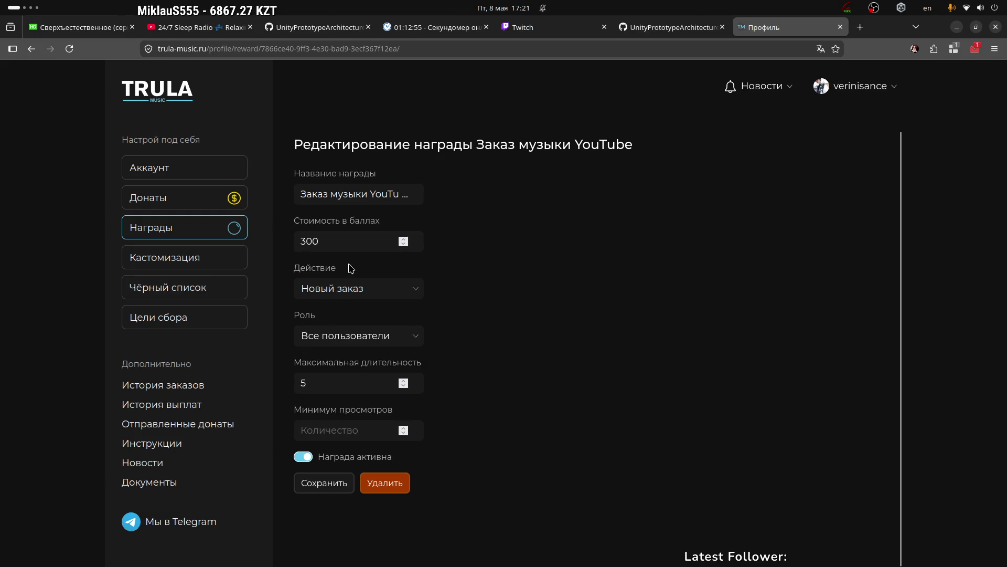
pyautogui.click(547, 25)
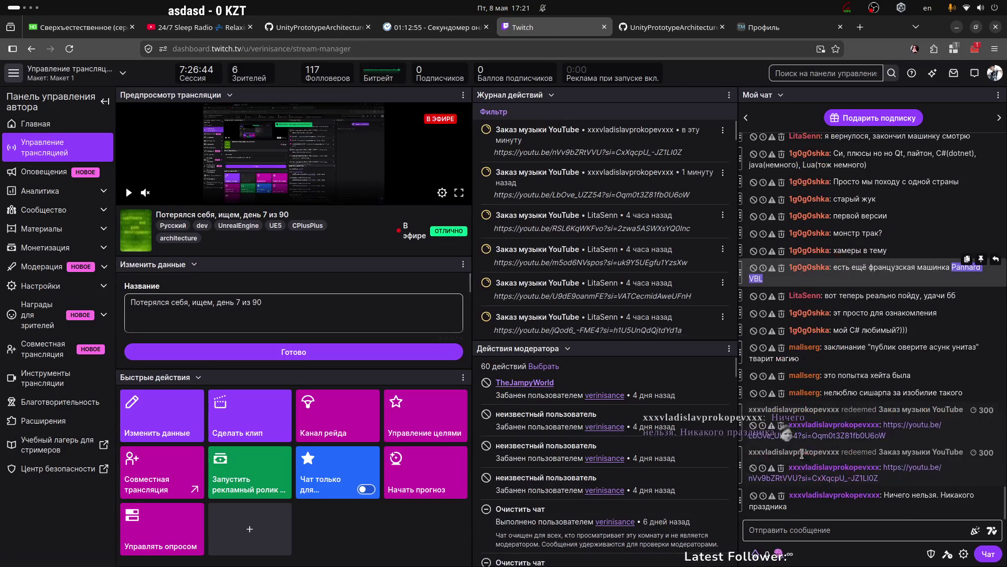
# Open and close the two YouTube songs requested in the Twitch chat.
pyautogui.click(874, 438)
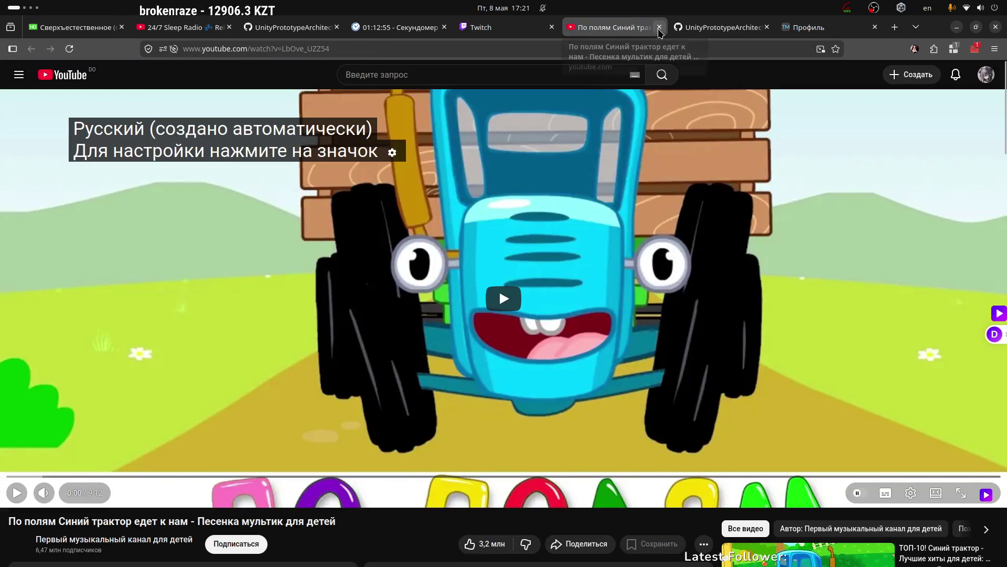
pyautogui.click(659, 27)
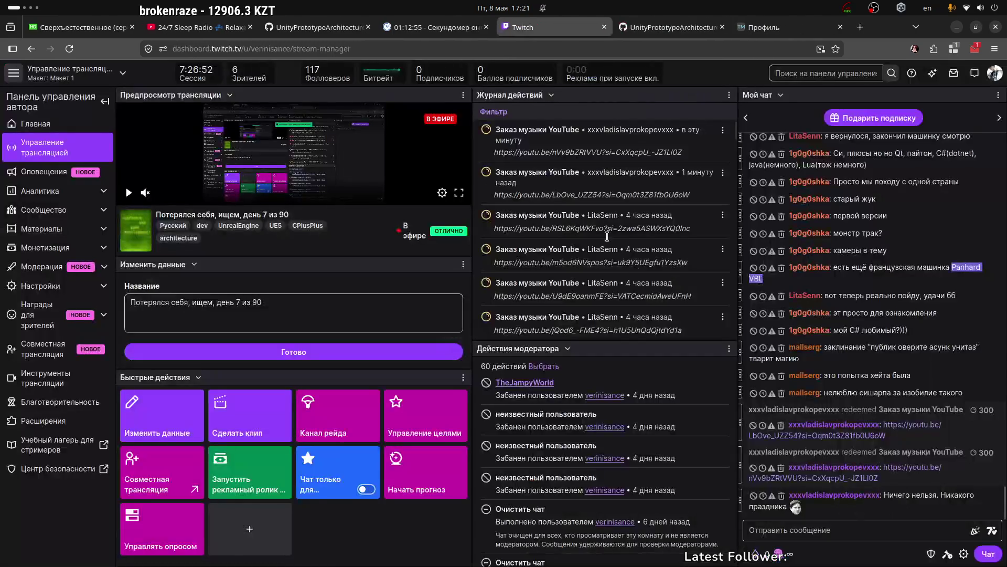
pyautogui.click(850, 477)
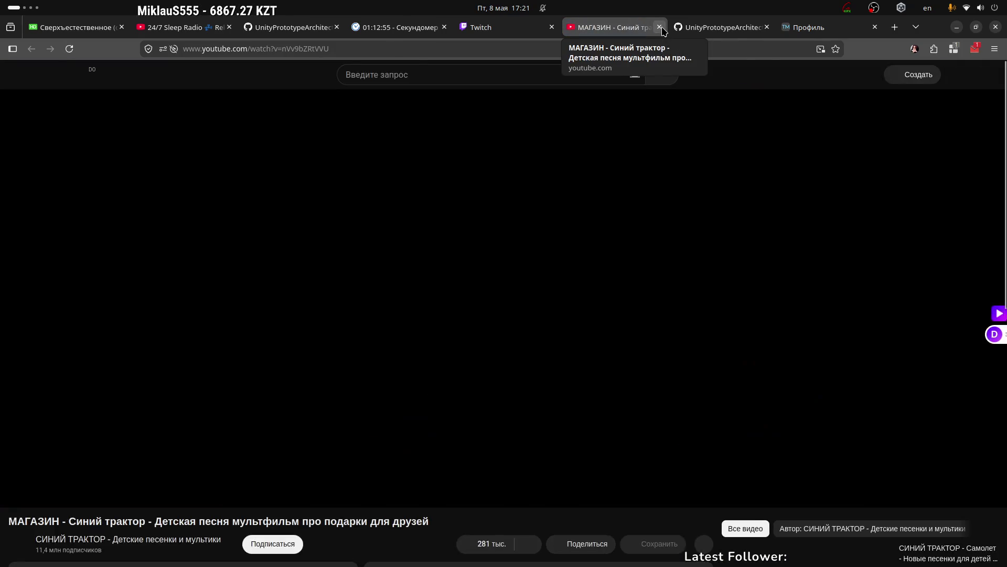
pyautogui.click(660, 27)
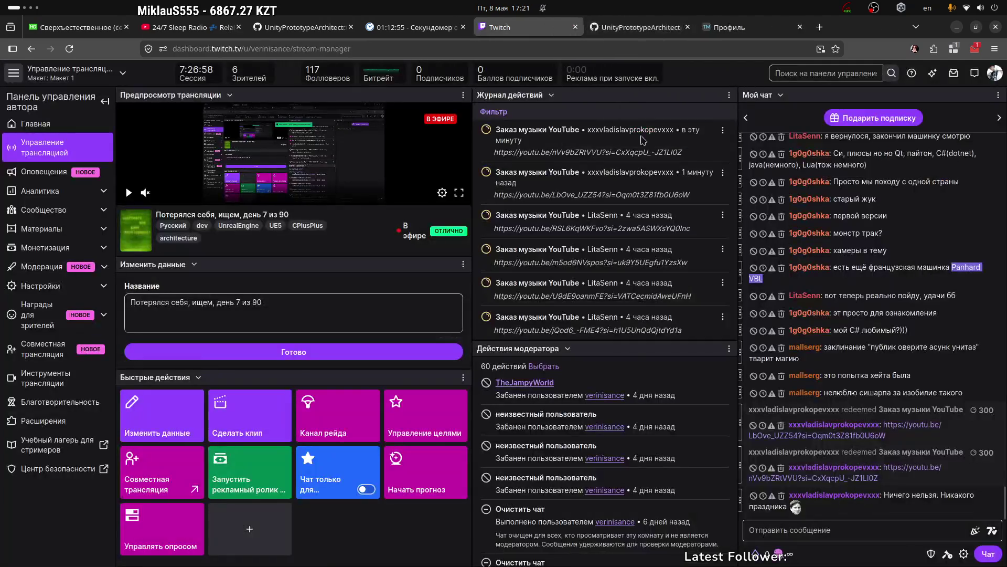
pyautogui.click(869, 531)
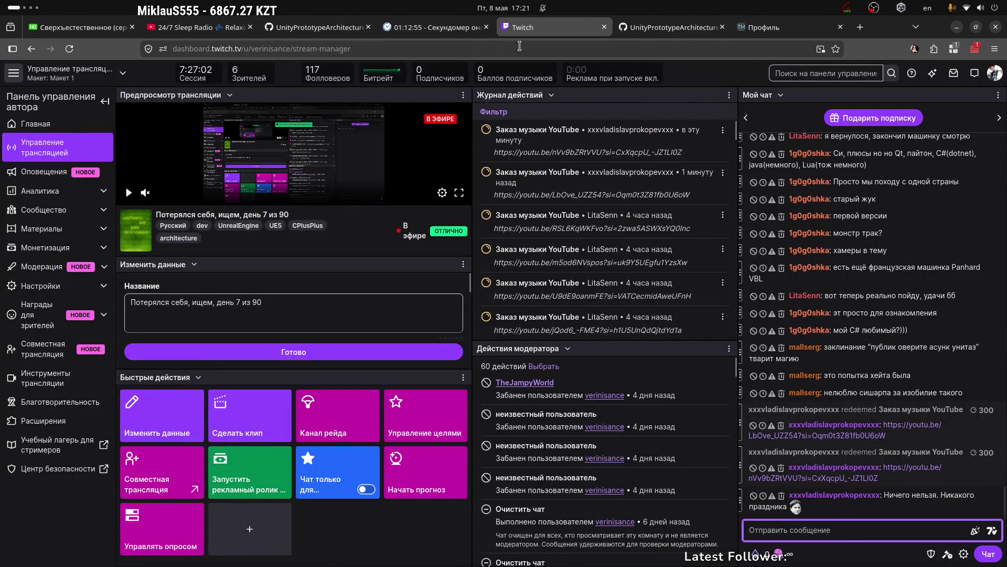
# Close the Trula profile tab so GitHub's GameAssetsService.cs shows.
pyautogui.click(655, 30)
pyautogui.click(766, 29)
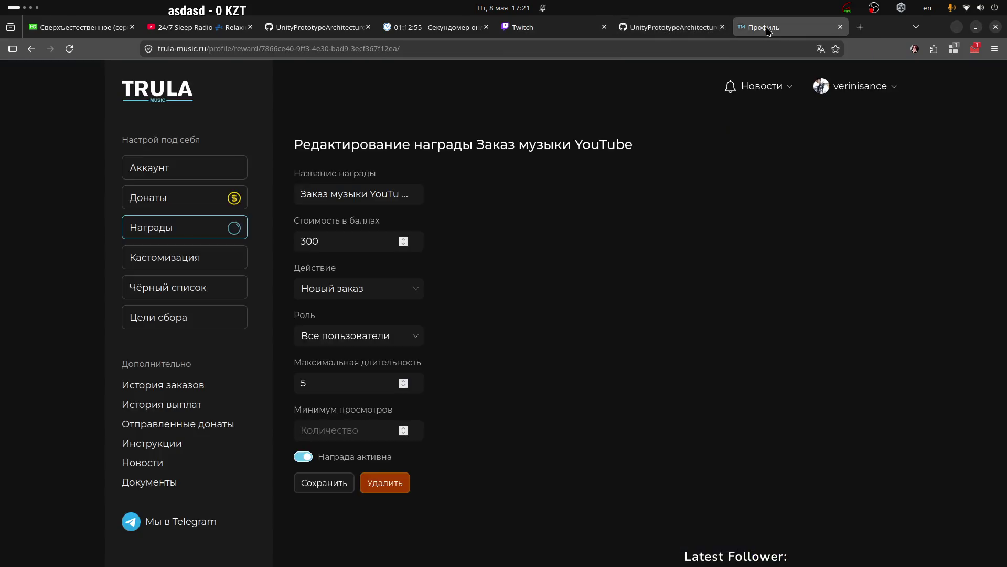
pyautogui.click(844, 29)
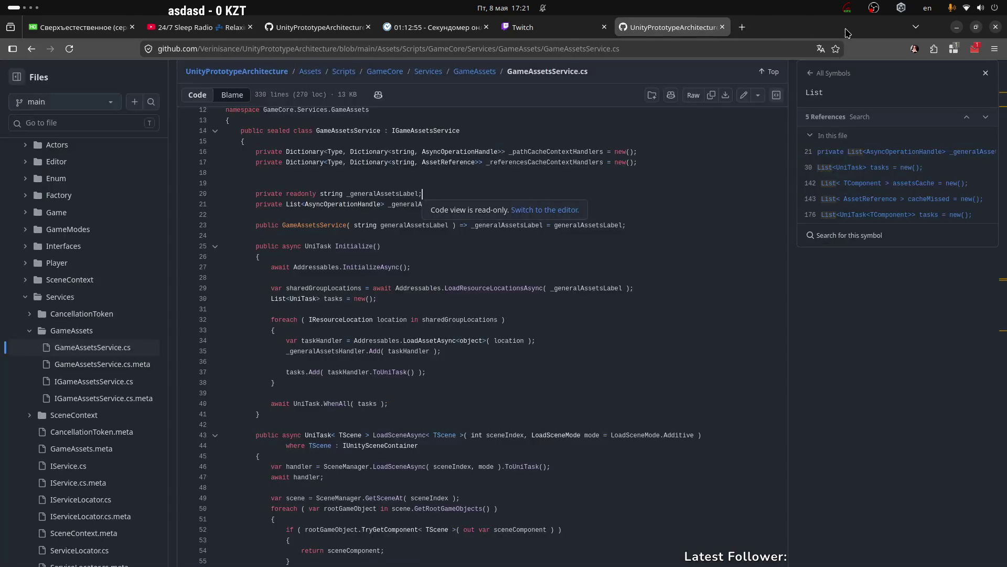
# Close the Trula gear settings in OBS, then return to Unity and select the MousePosition action.
pyautogui.click(957, 27)
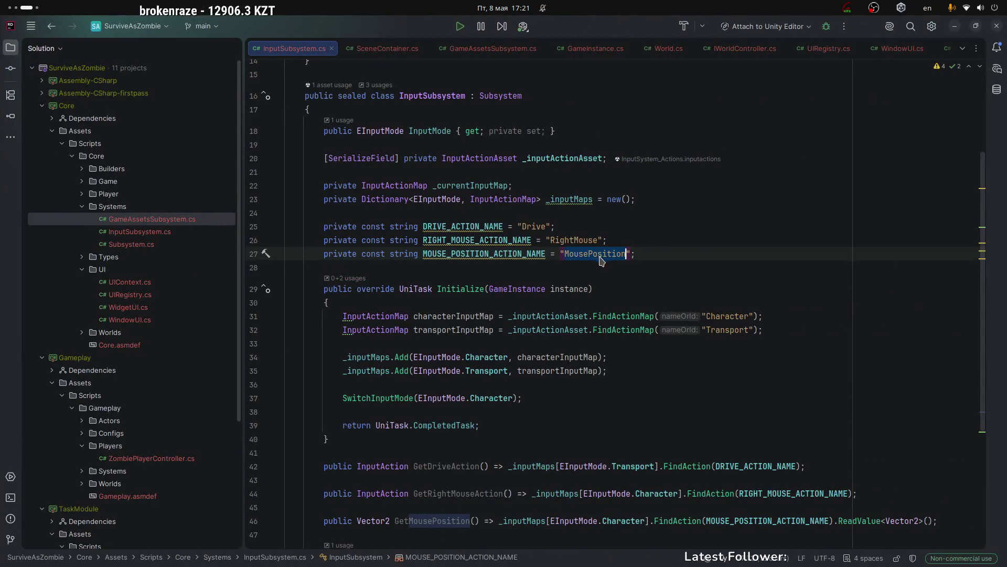
pyautogui.press('super+h')
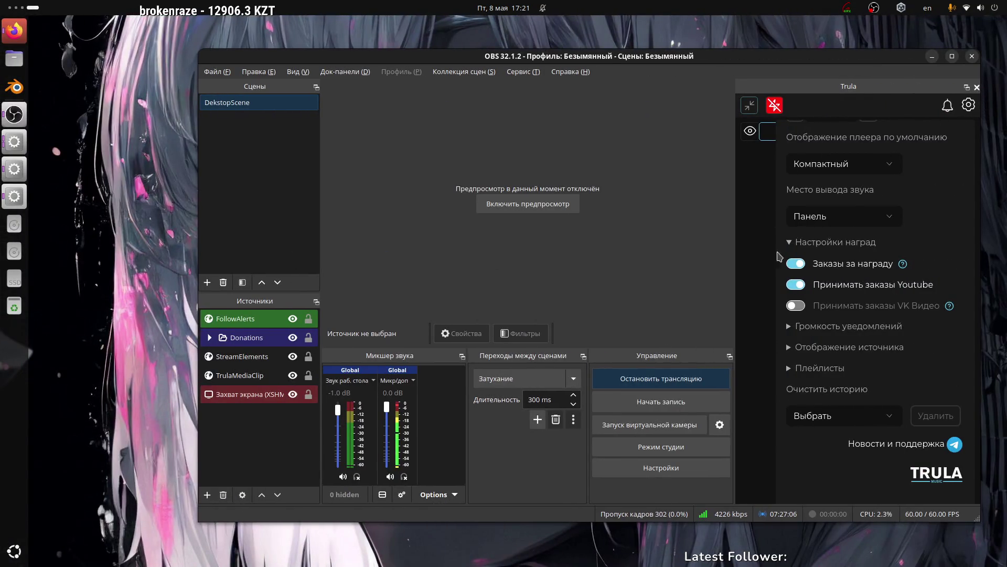
pyautogui.click(970, 106)
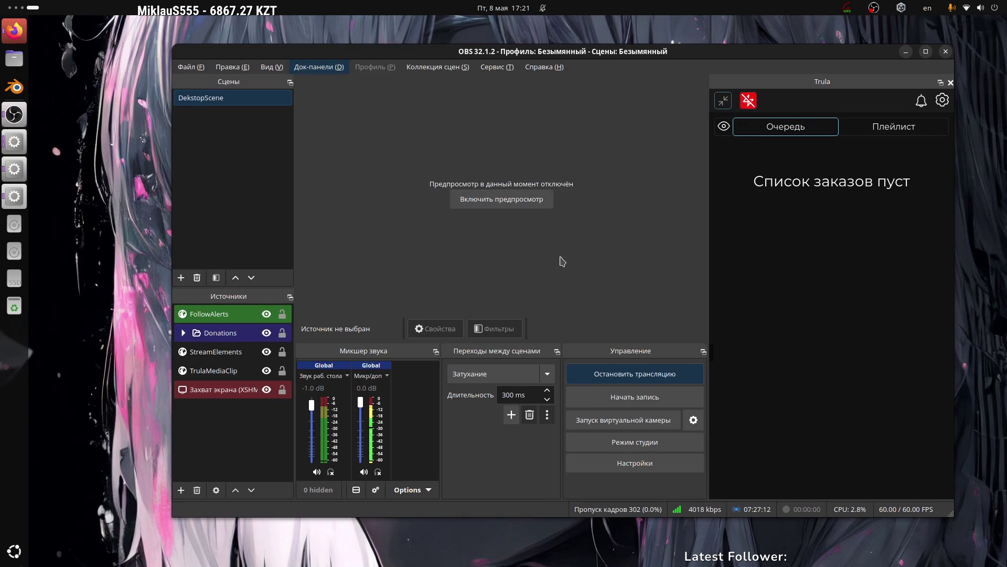
pyautogui.press('super+Page_Up')
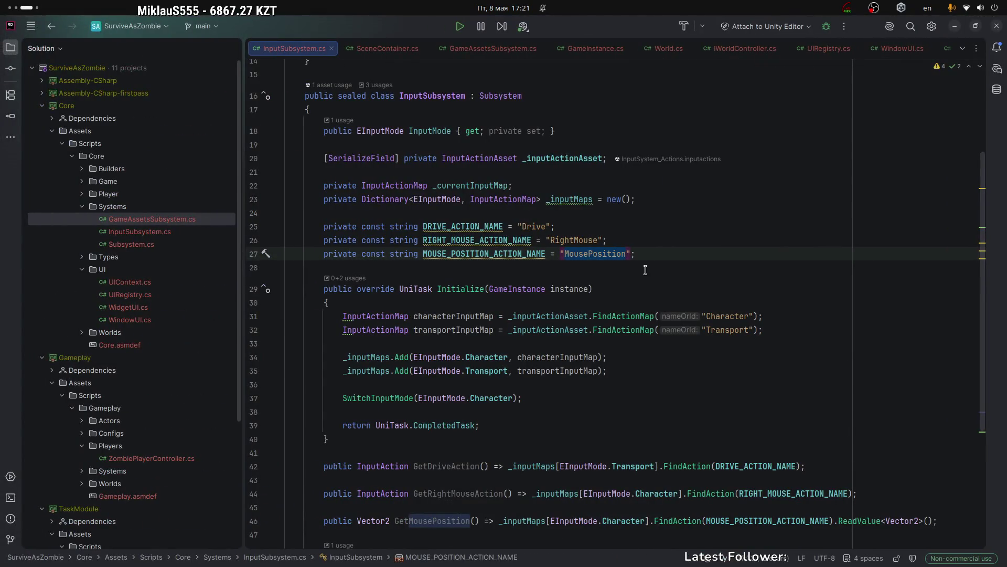
pyautogui.press('super+Page_Down')
pyautogui.click(382, 139)
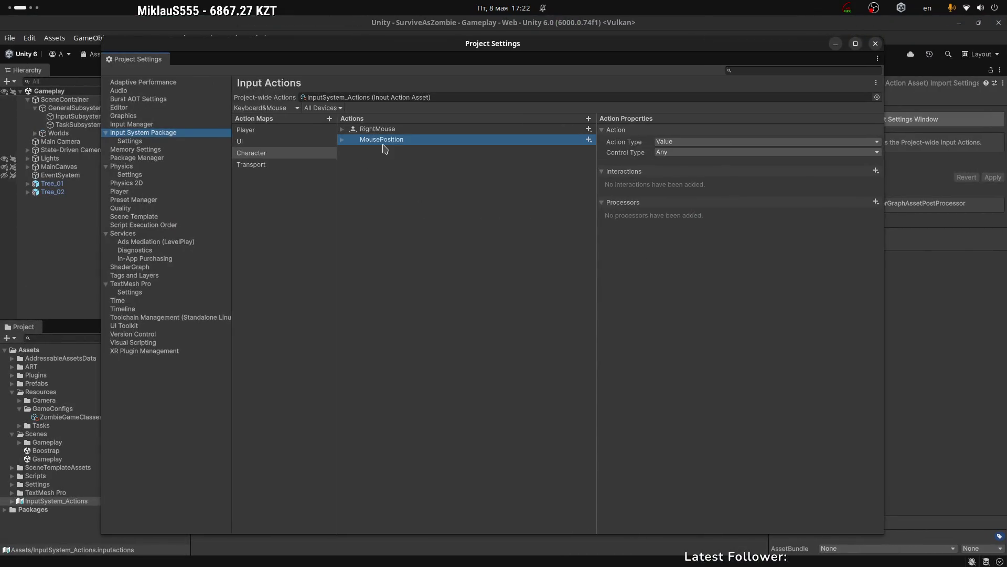
# Keep MousePosition's action type as Value and set its control type to Vector 2.
pyautogui.click(676, 139)
pyautogui.click(677, 154)
pyautogui.click(679, 153)
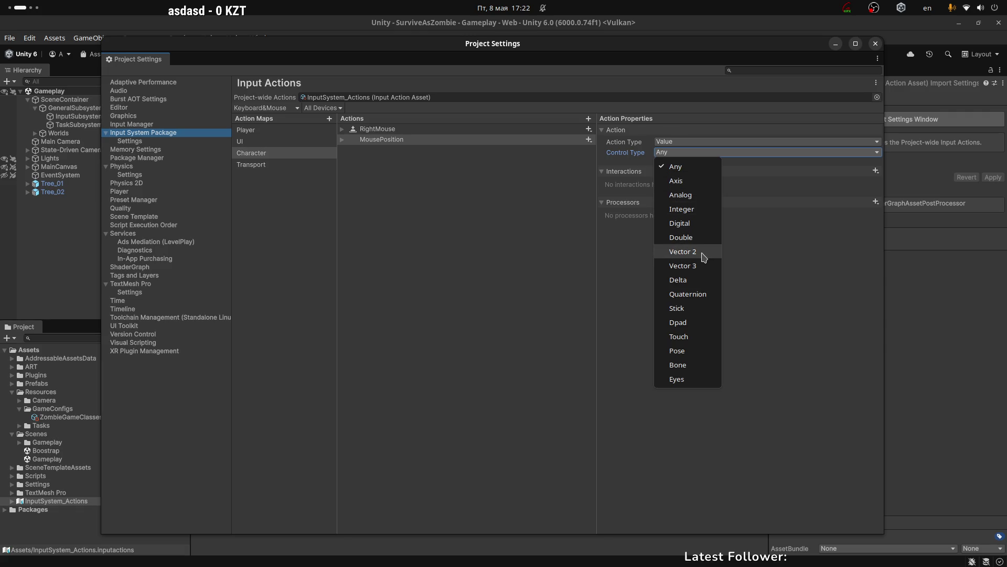
pyautogui.click(703, 256)
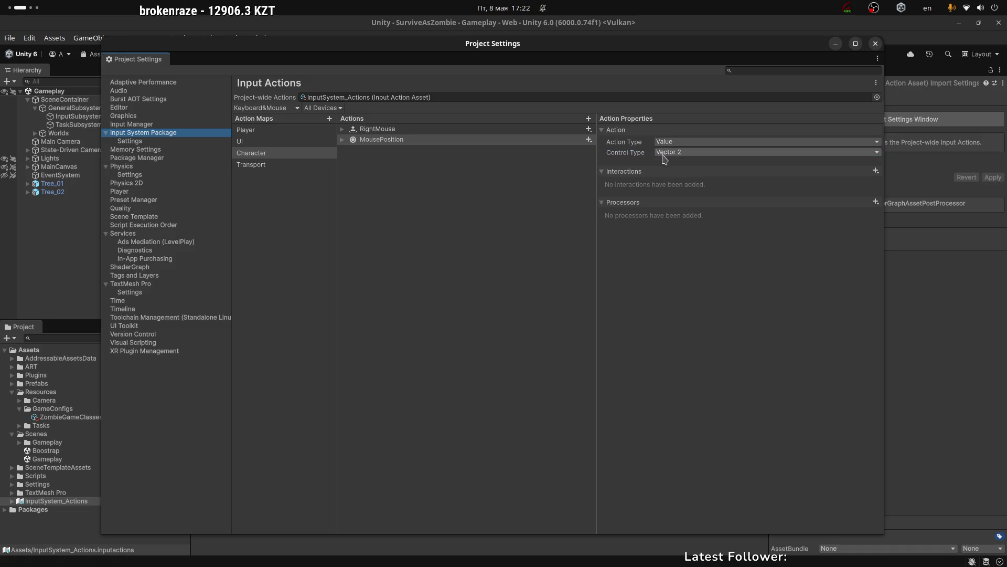
# Expand MousePosition and open its empty binding, after glancing at the Player and Transport maps.
pyautogui.click(343, 140)
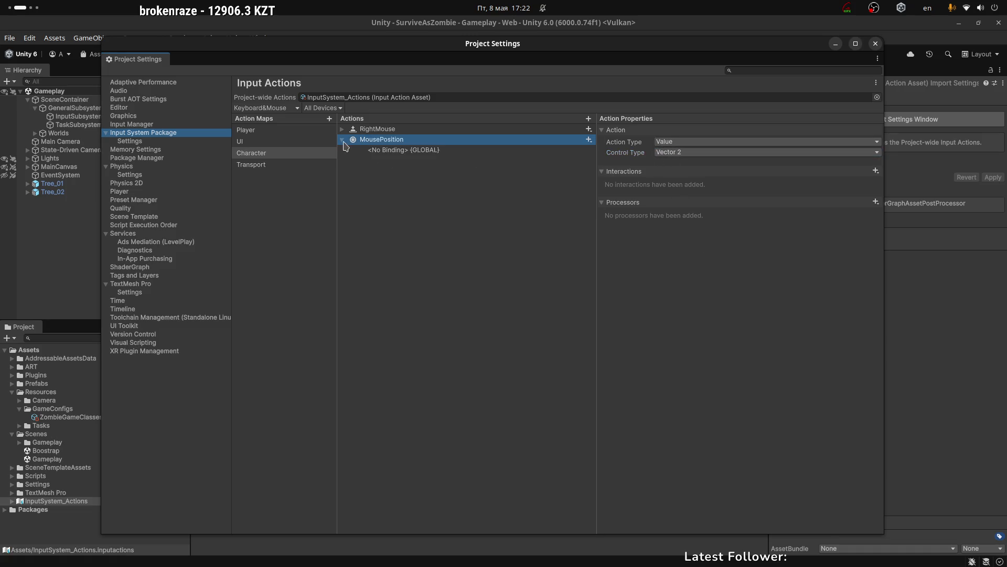
pyautogui.click(414, 152)
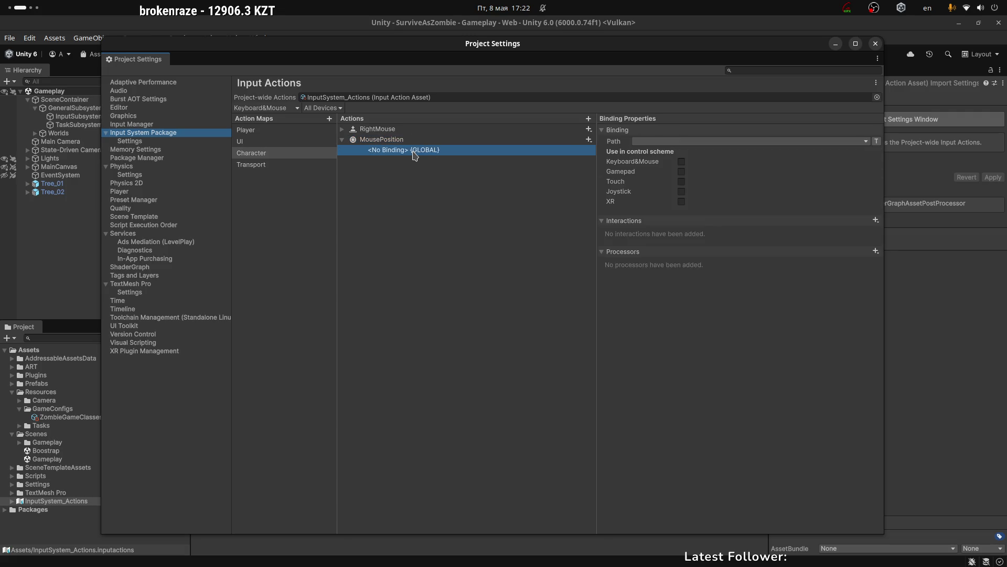
pyautogui.click(252, 133)
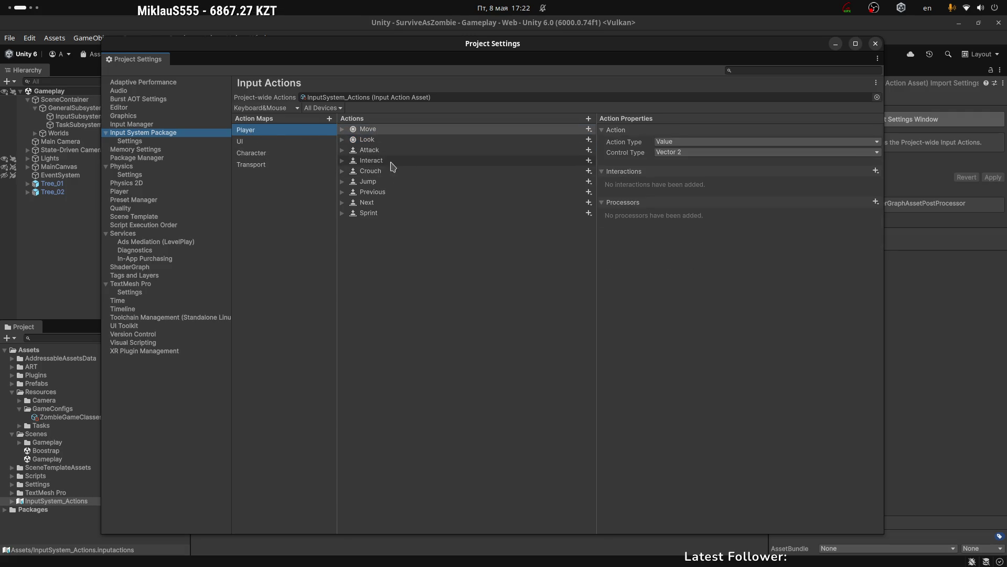
pyautogui.click(286, 165)
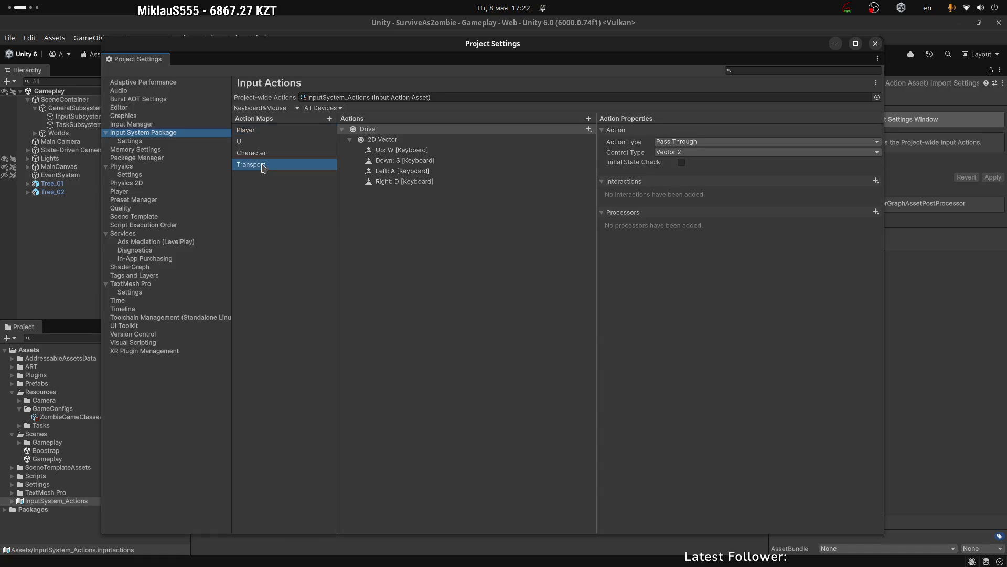
pyautogui.click(266, 152)
pyautogui.click(392, 151)
# Bind MousePosition to Mouse > Position, limited to the Keyboard&Mouse scheme.
pyautogui.click(653, 152)
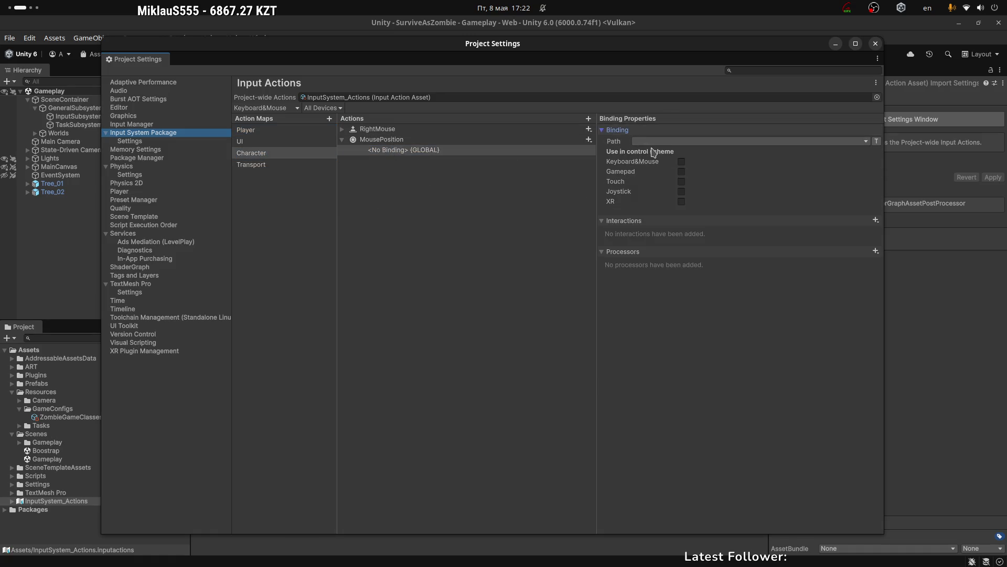
pyautogui.click(653, 141)
pyautogui.click(677, 189)
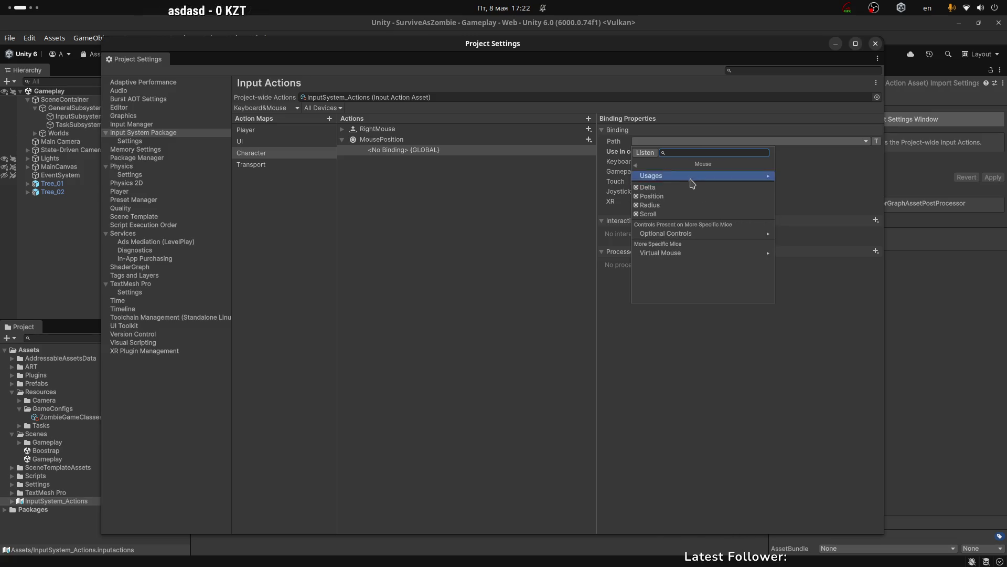
pyautogui.click(676, 198)
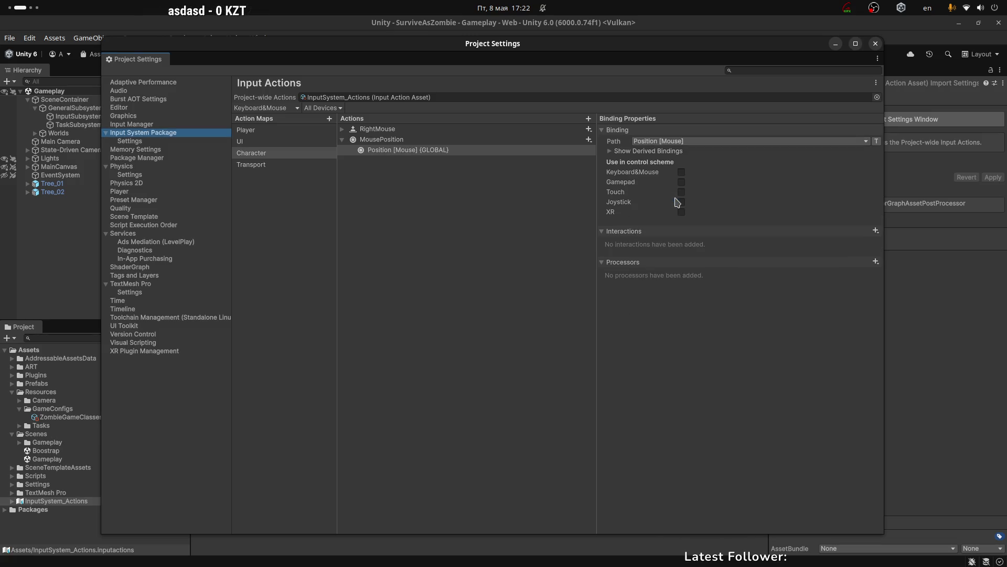
pyautogui.click(621, 151)
pyautogui.click(621, 151)
pyautogui.click(681, 172)
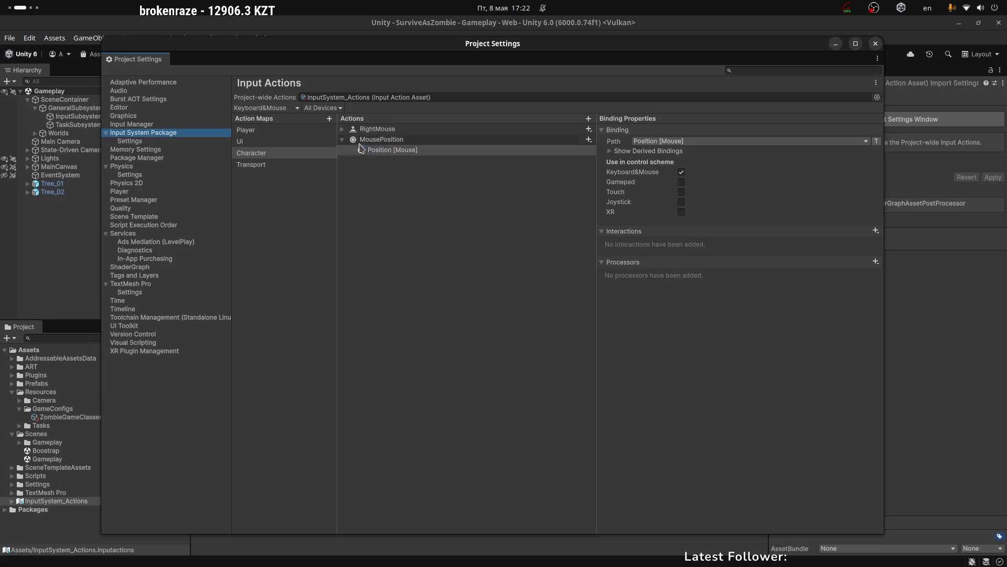
pyautogui.click(342, 141)
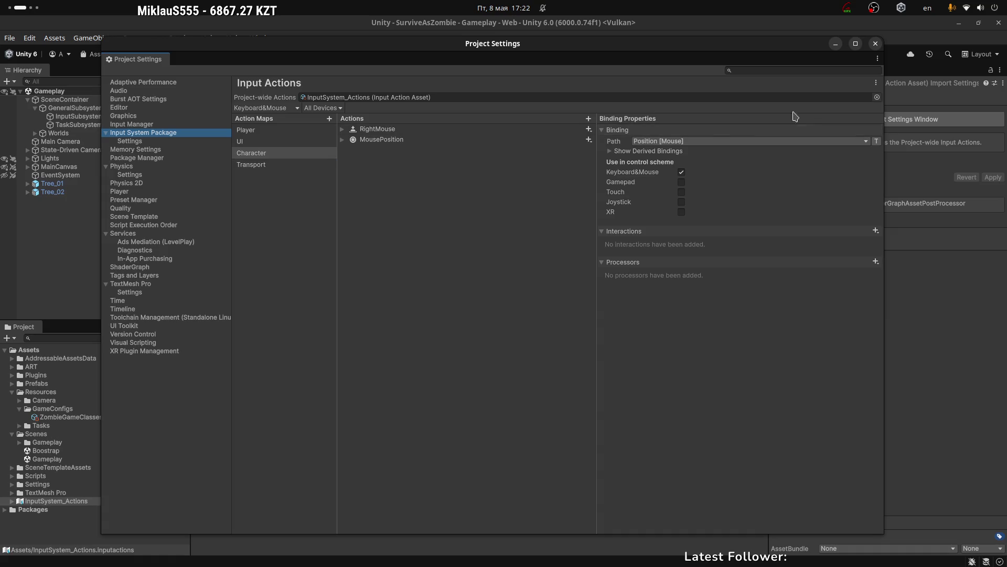
# Look through the options, device filter and control scheme lists without changing anything.
pyautogui.click(877, 84)
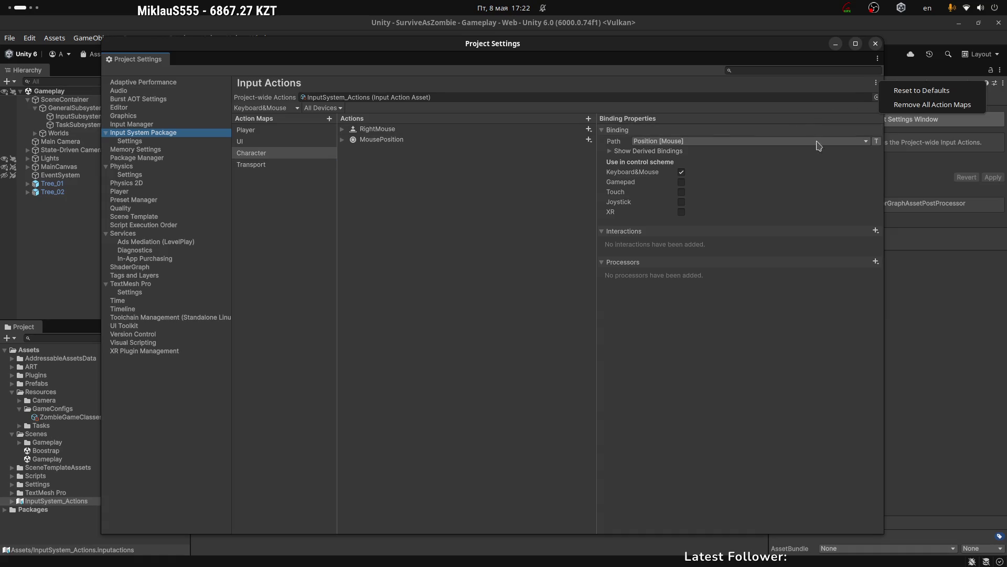
pyautogui.click(879, 59)
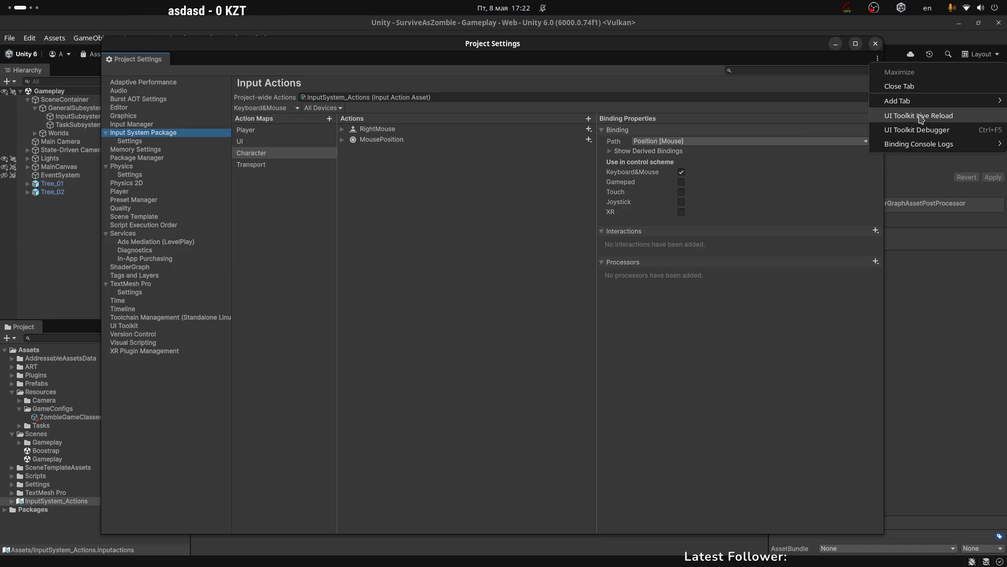
pyautogui.moveTo(920, 147)
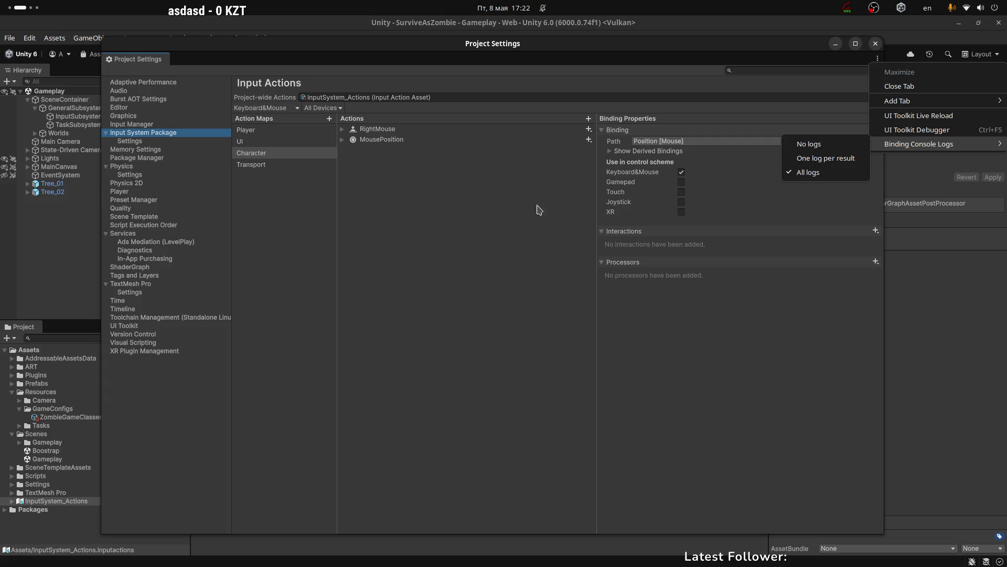
pyautogui.click(415, 216)
pyautogui.click(321, 108)
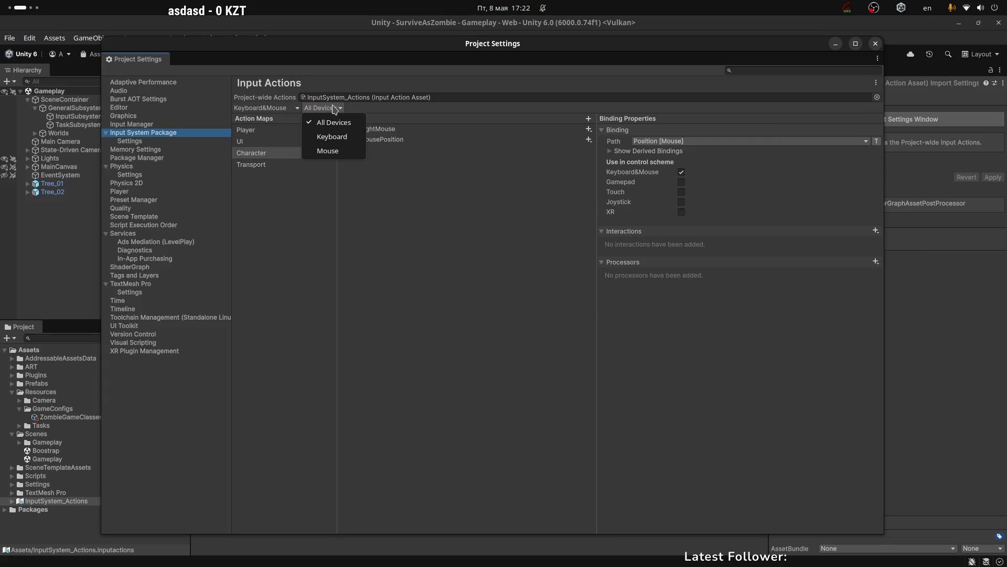
pyautogui.click(400, 193)
pyautogui.click(264, 109)
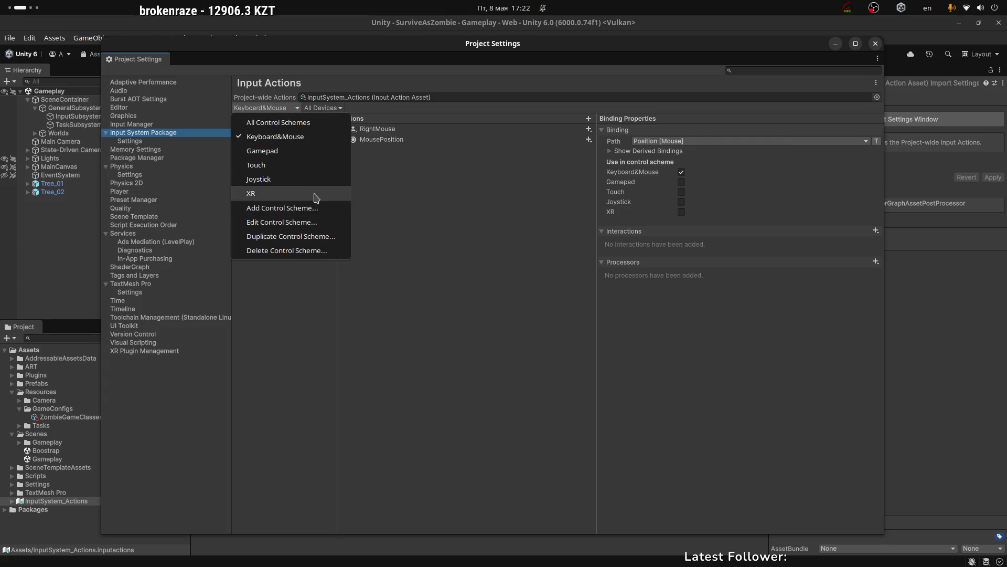
pyautogui.click(443, 212)
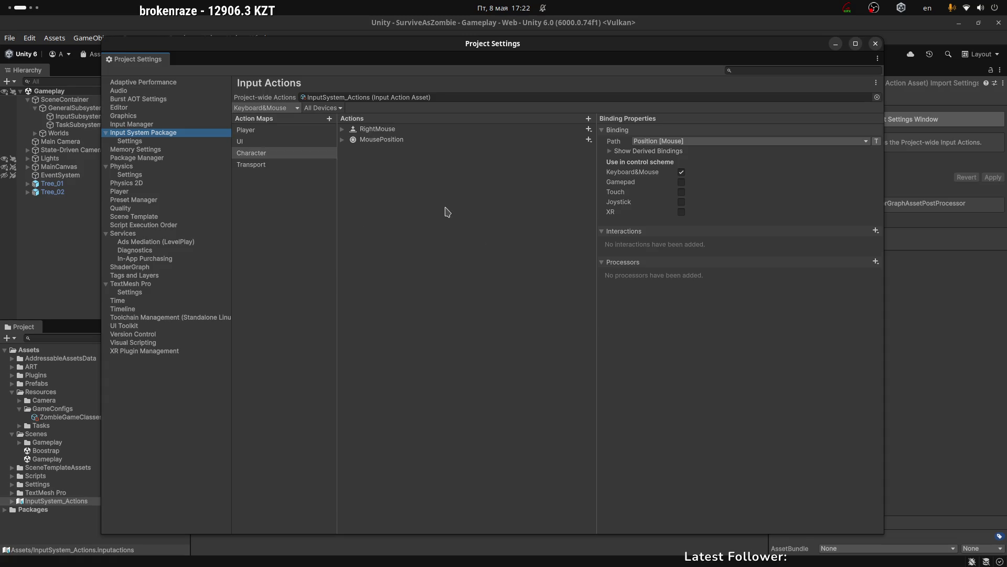
# Flip between the Transport and Character maps, then close the Project Settings window.
pyautogui.click(278, 164)
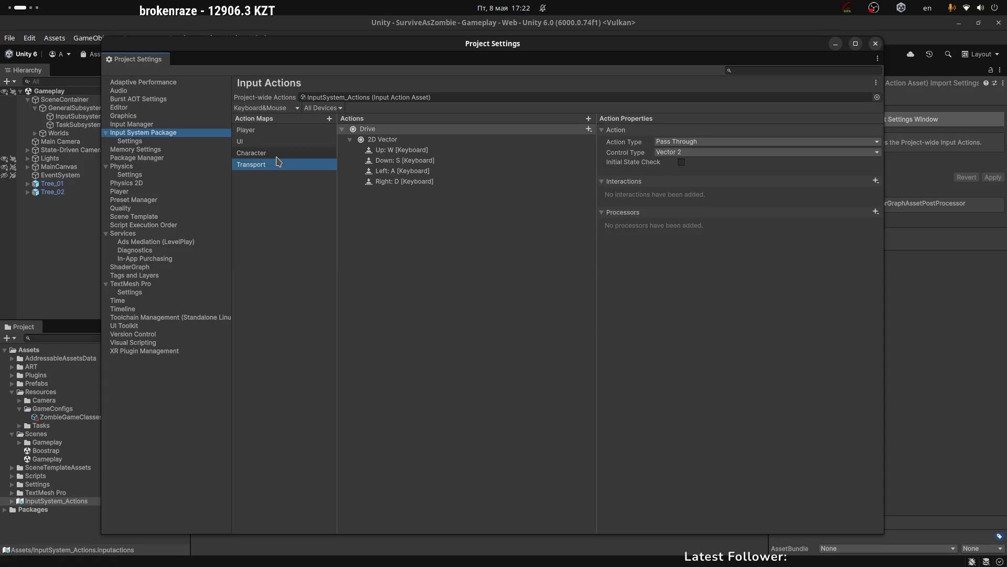
pyautogui.click(277, 157)
pyautogui.click(265, 164)
pyautogui.click(264, 154)
pyautogui.click(265, 163)
pyautogui.click(265, 154)
pyautogui.click(262, 166)
pyautogui.click(261, 157)
pyautogui.click(414, 208)
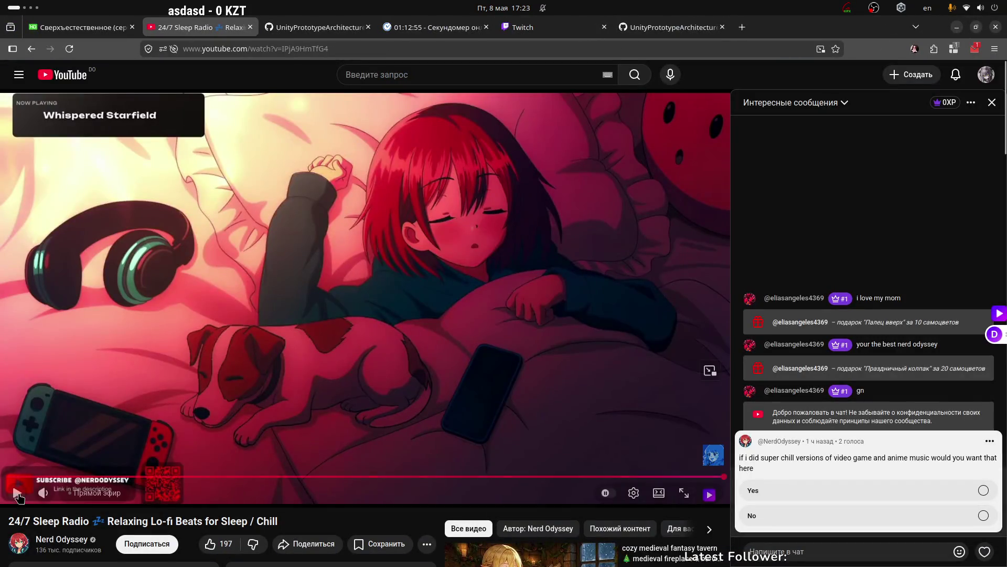
pyautogui.press('ctrl+super+Left')
pyautogui.press('ctrl+super+Left')
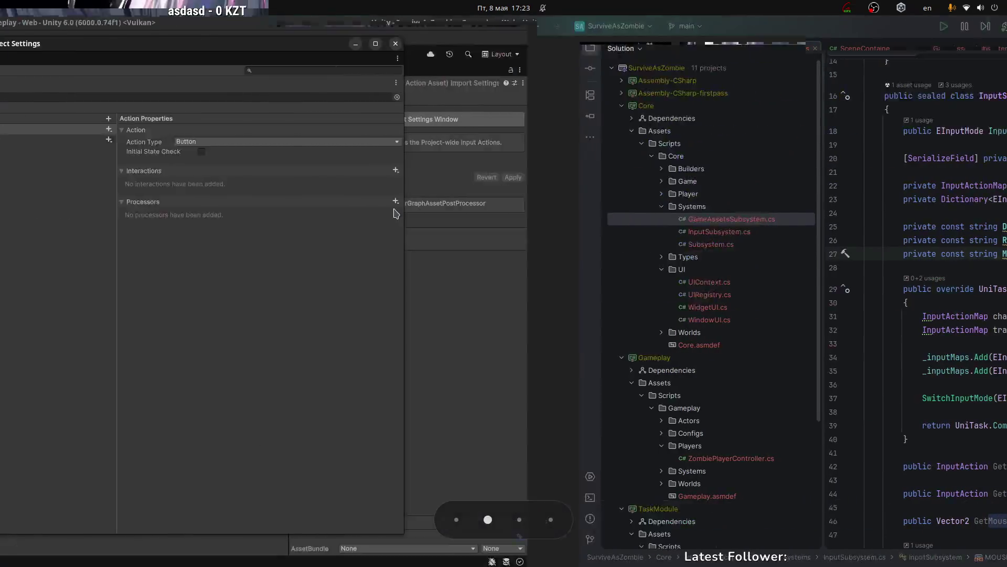
pyautogui.click(257, 165)
pyautogui.click(256, 154)
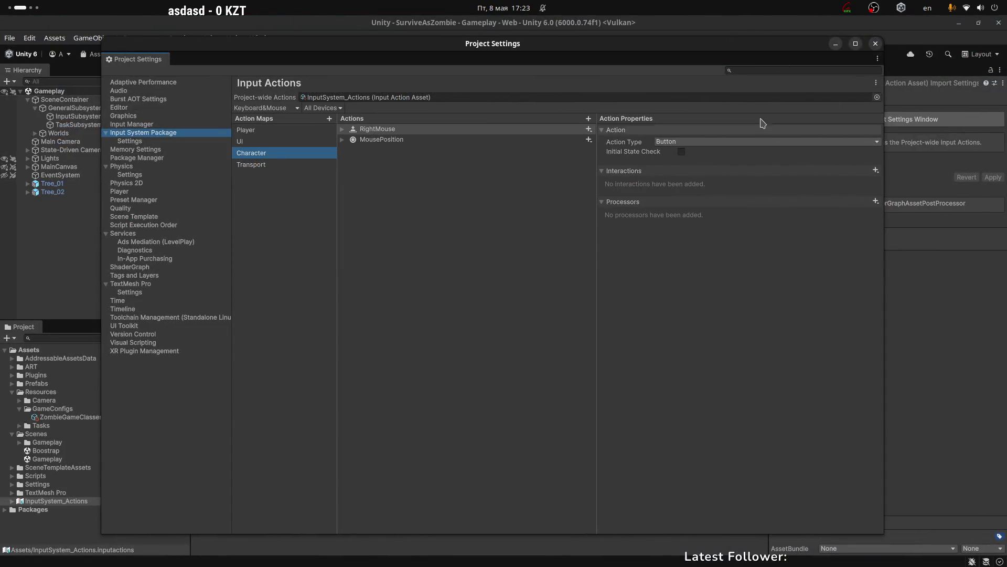
pyautogui.click(877, 44)
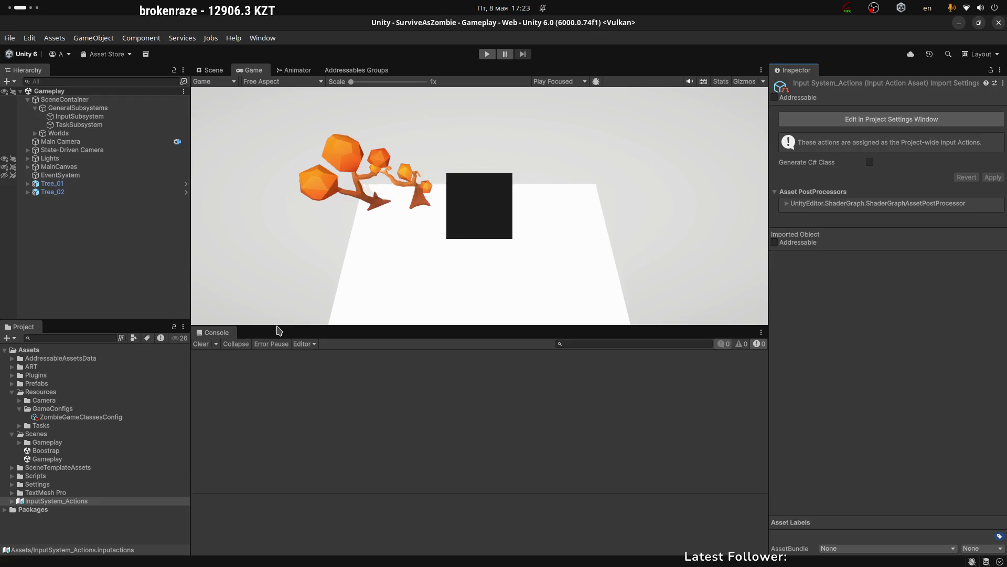
# Open the Boostrap scene and run the game.
pyautogui.moveTo(274, 322); pyautogui.dragTo(302, 462)
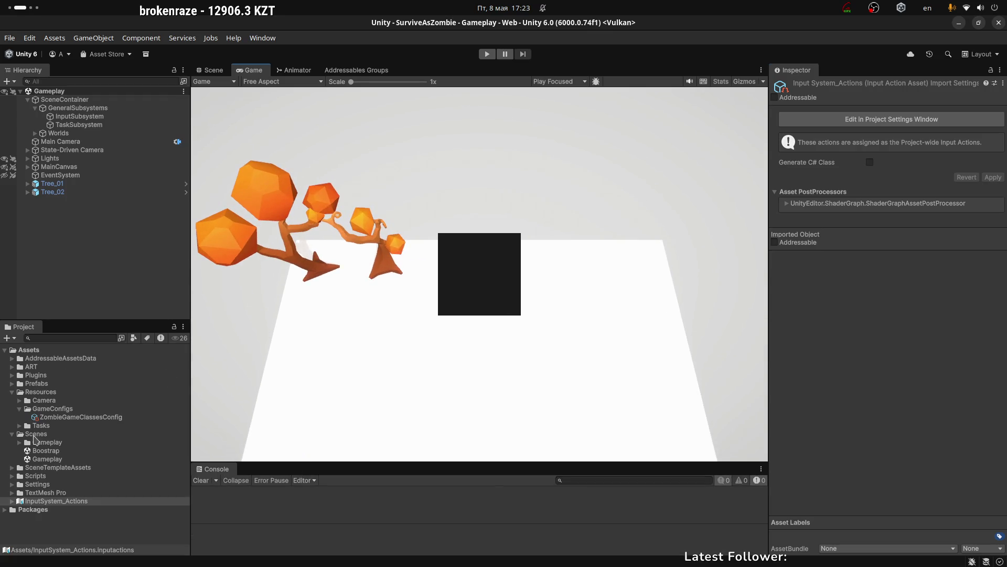
pyautogui.doubleClick(43, 450)
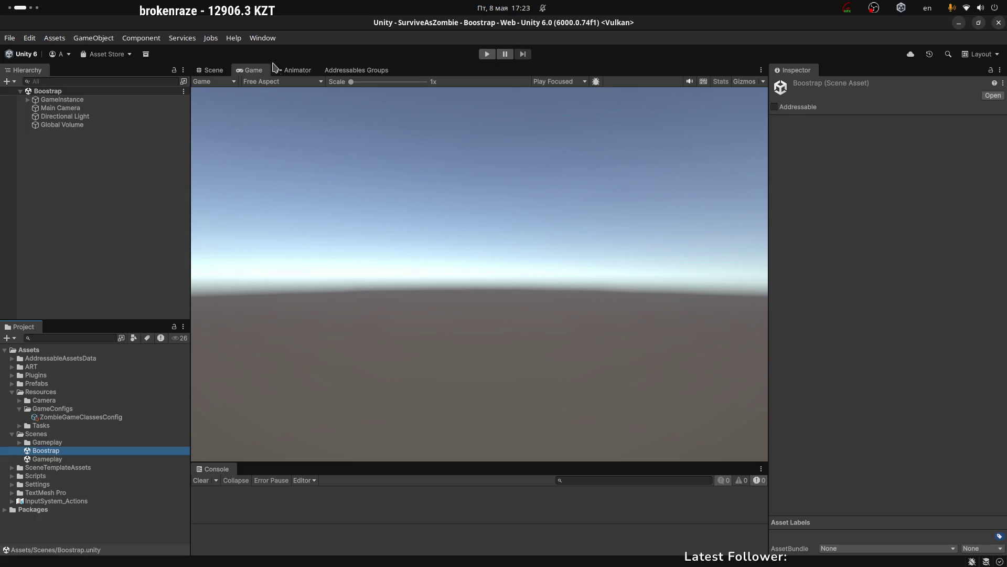
pyautogui.click(488, 55)
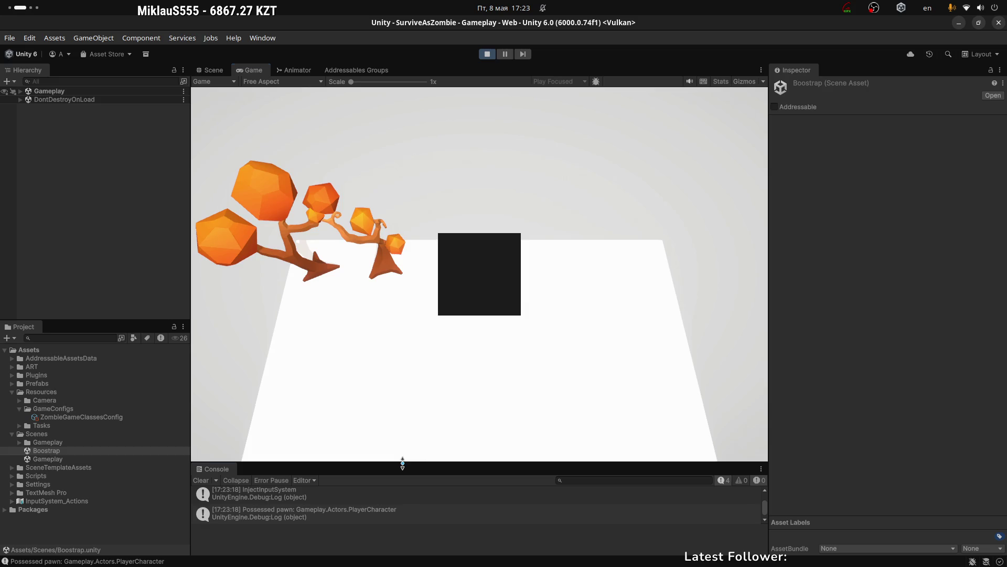
# Read the player controller, input switching and InjectInputSystem log traces, then clear the Console.
pyautogui.moveTo(402, 463); pyautogui.dragTo(413, 355)
pyautogui.click(274, 396)
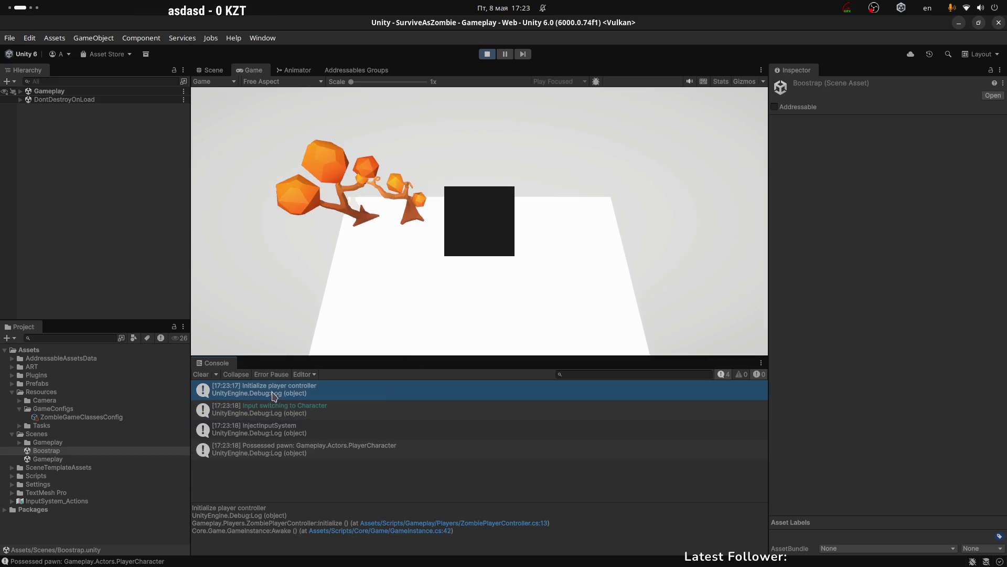
pyautogui.click(271, 412)
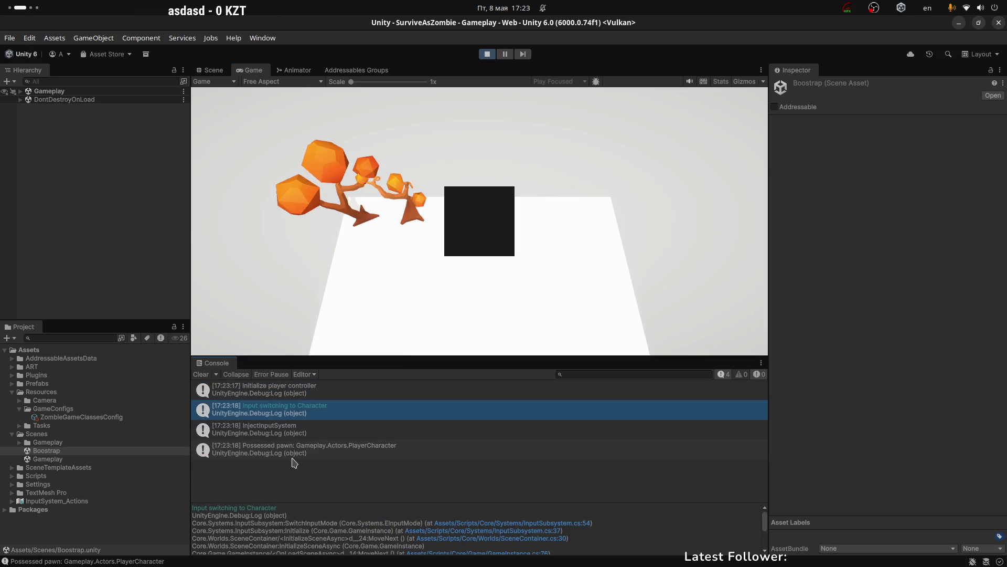
pyautogui.click(277, 433)
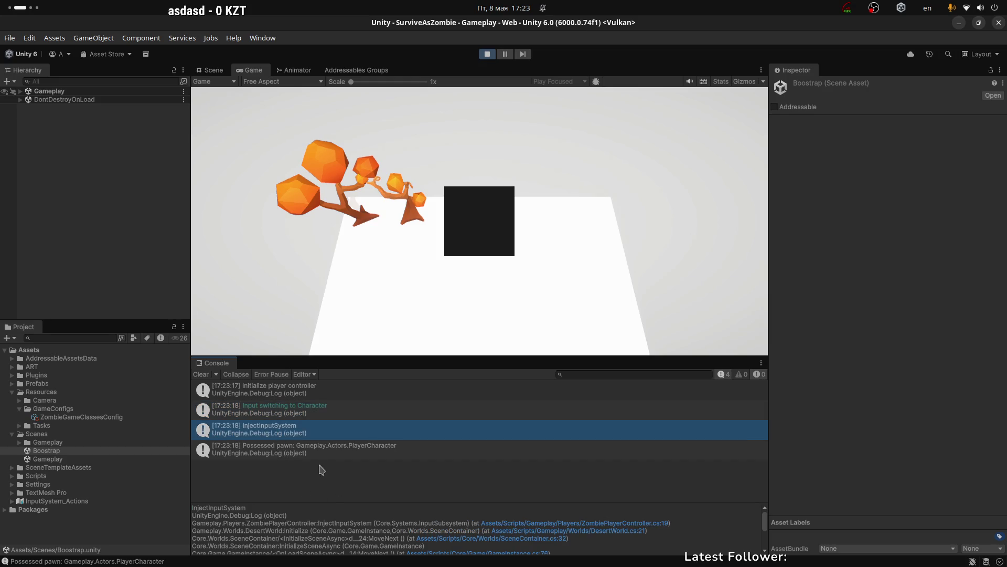
pyautogui.press('Down')
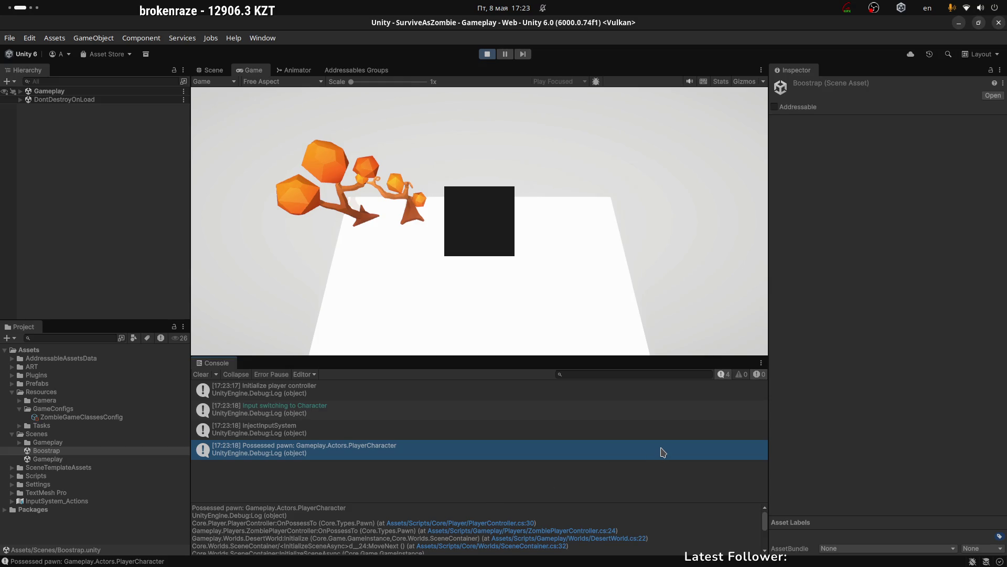
pyautogui.click(202, 375)
pyautogui.moveTo(363, 356); pyautogui.dragTo(364, 428)
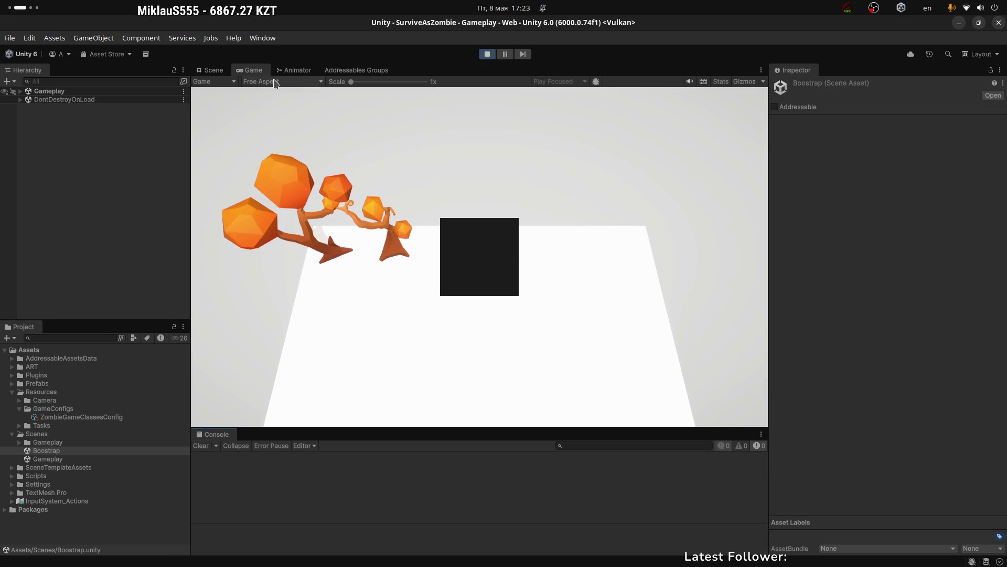
pyautogui.click(350, 70)
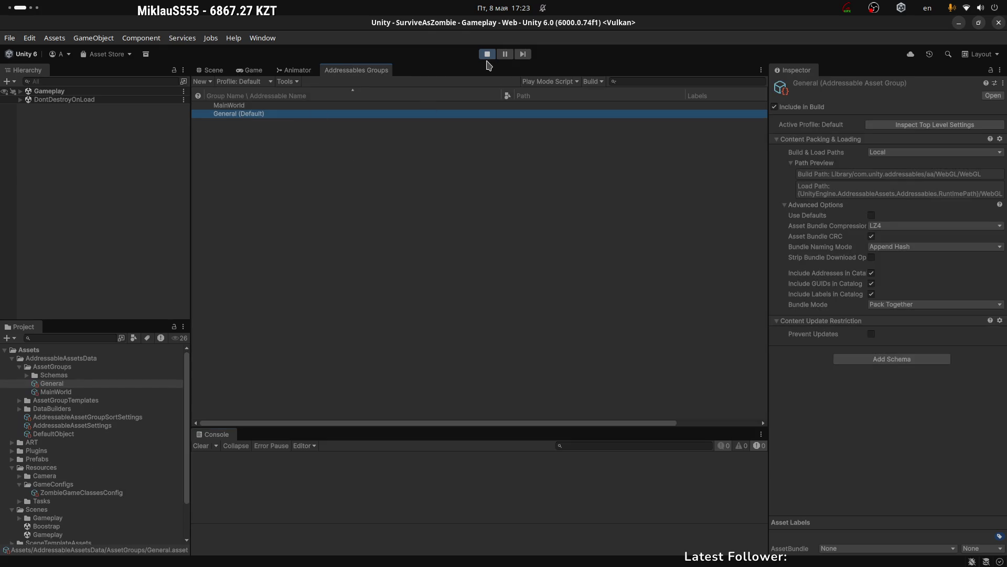
# Stop the game and make the Tasks/TaskConfig asset addressable, moving it out of Resources.
pyautogui.click(487, 59)
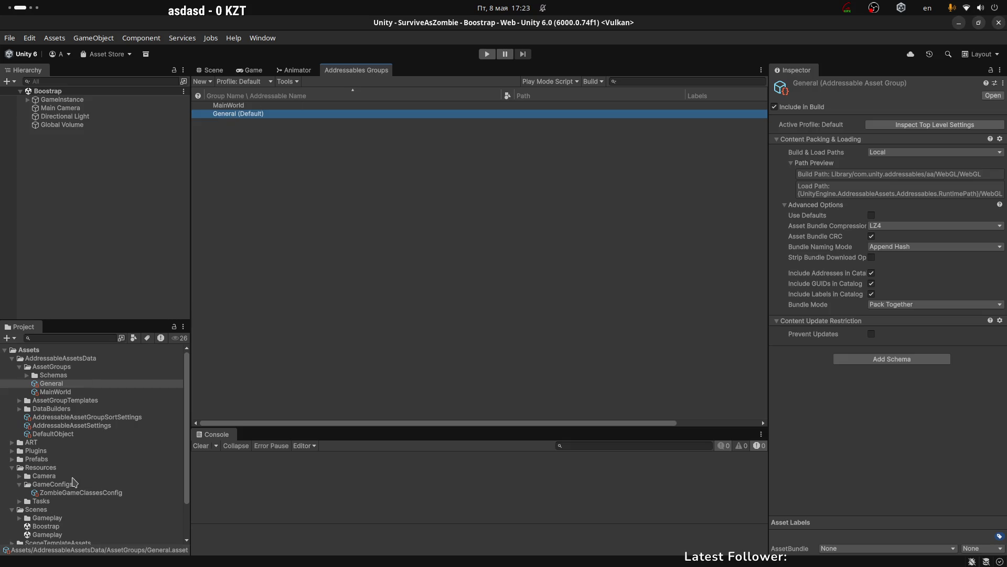
pyautogui.click(94, 493)
pyautogui.click(20, 501)
pyautogui.click(55, 517)
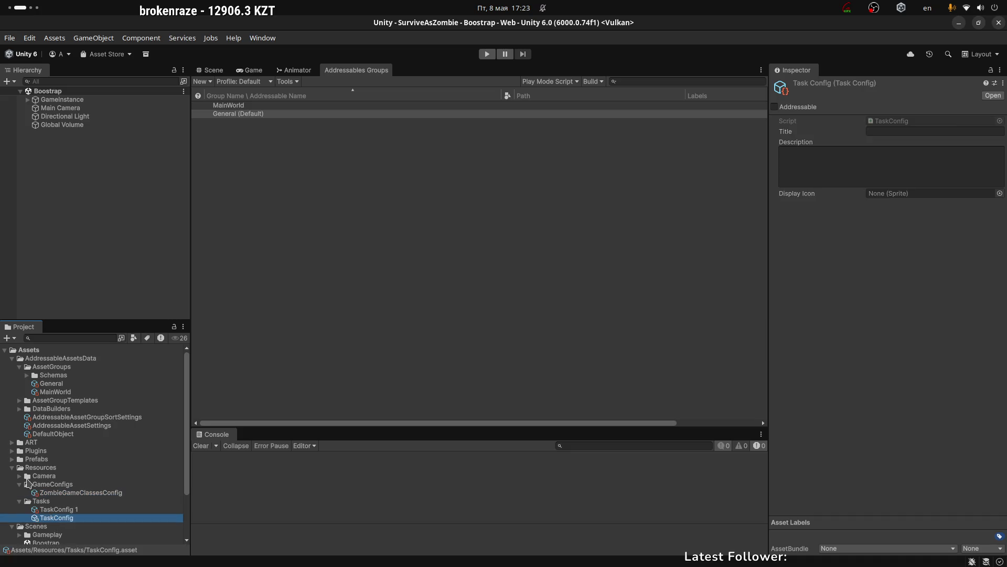
pyautogui.scroll(-3, 67, 468)
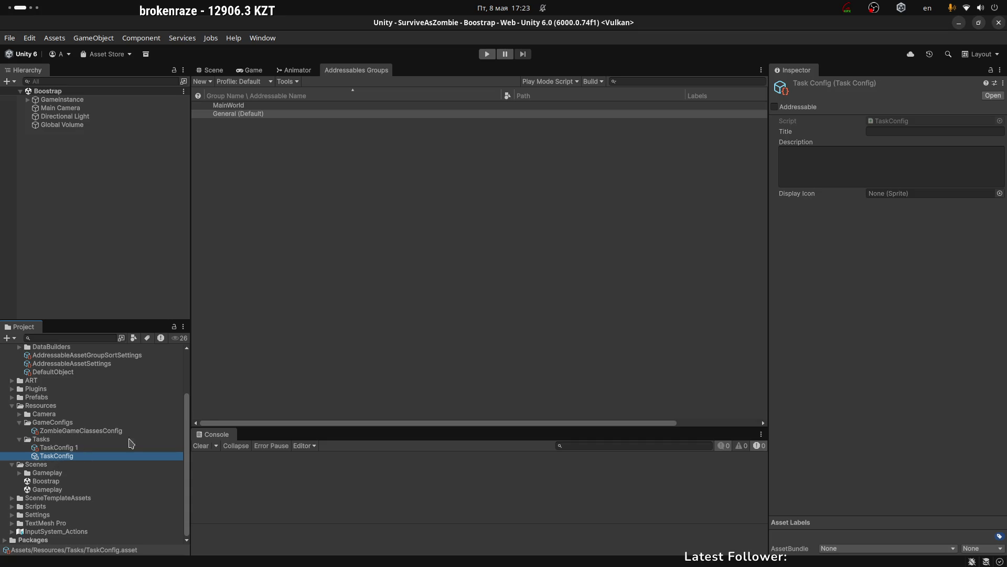
pyautogui.click(776, 107)
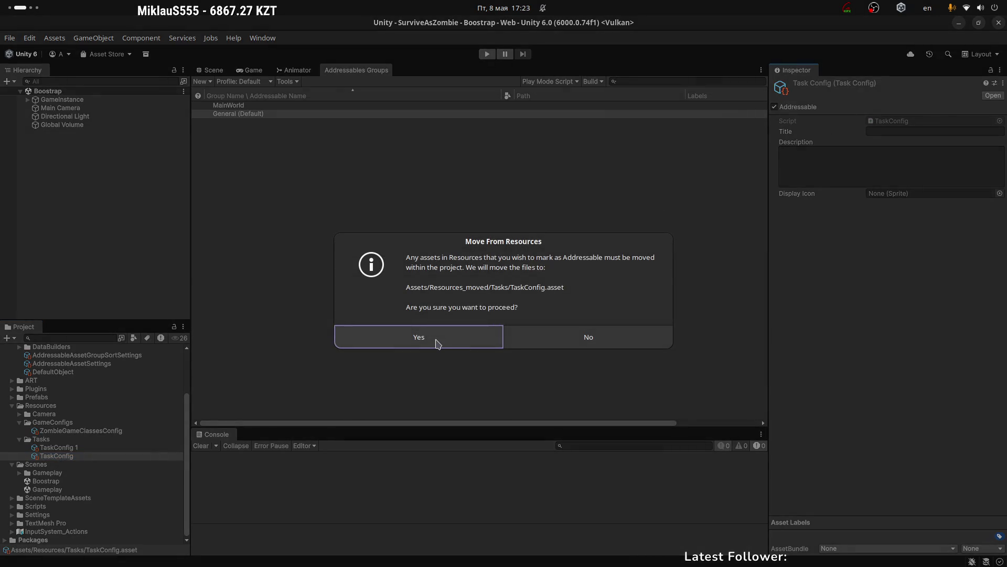
pyautogui.click(436, 344)
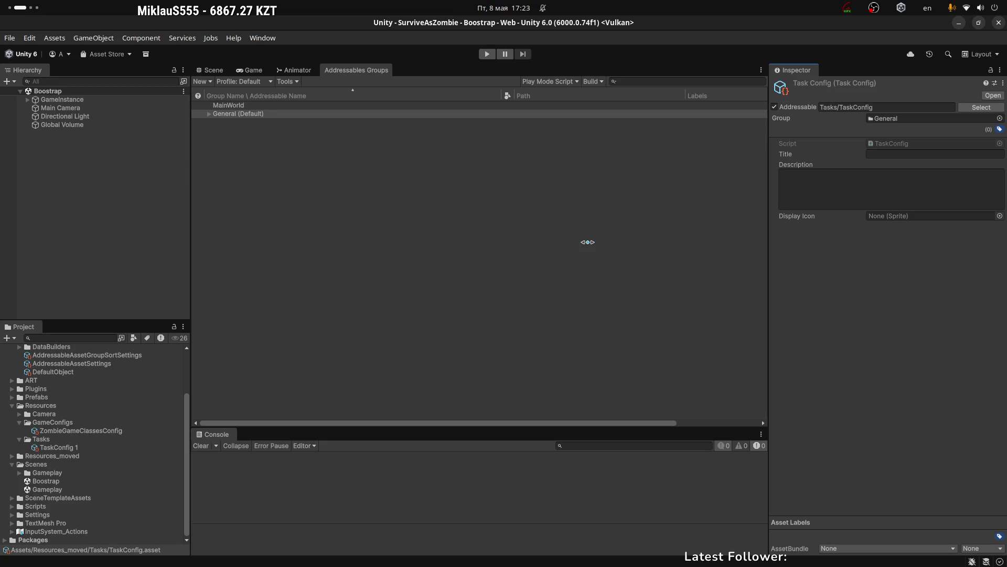
# Tag the Tasks/TaskConfig entry in the General (Default) group with the General label.
pyautogui.click(11, 455)
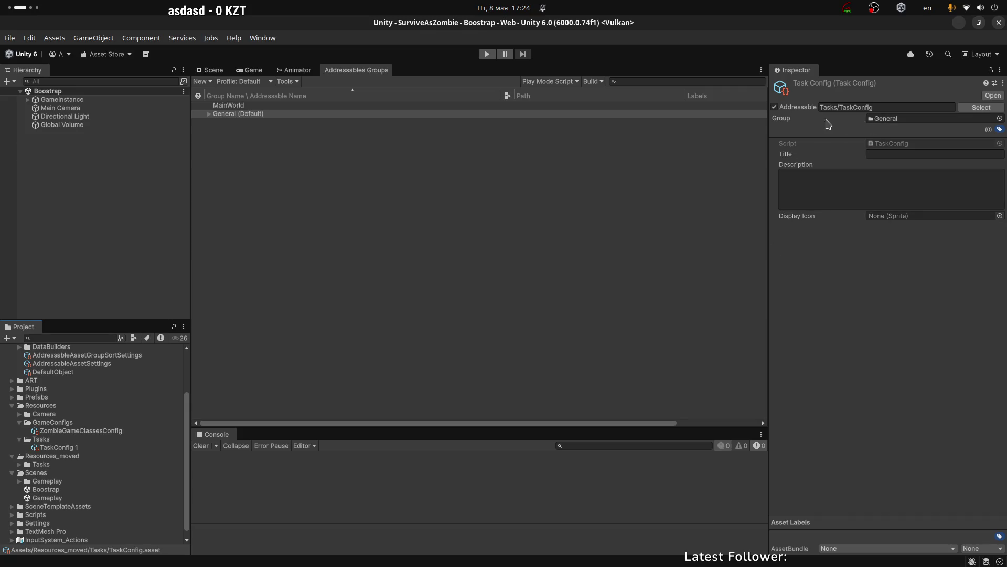
pyautogui.click(883, 105)
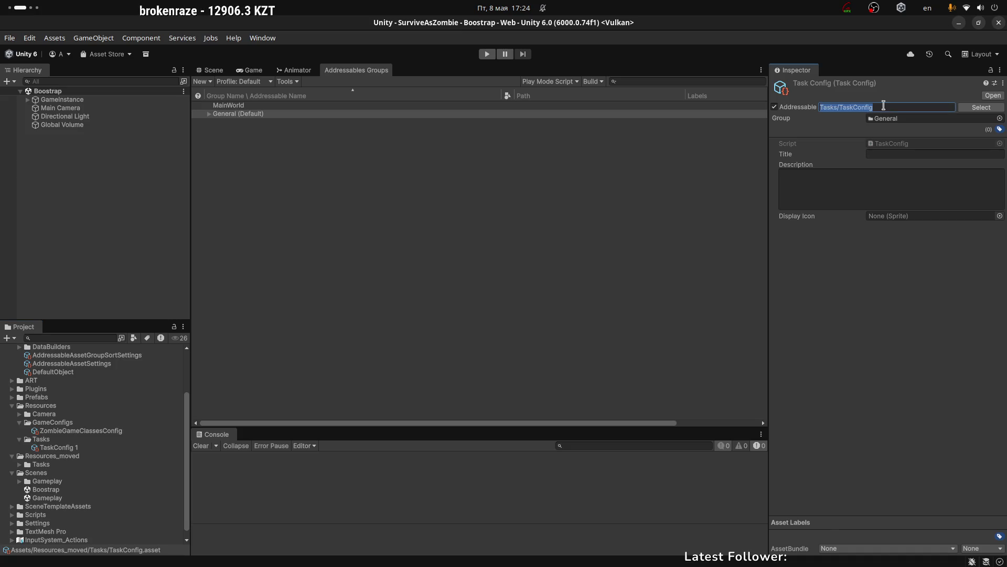
pyautogui.click(814, 219)
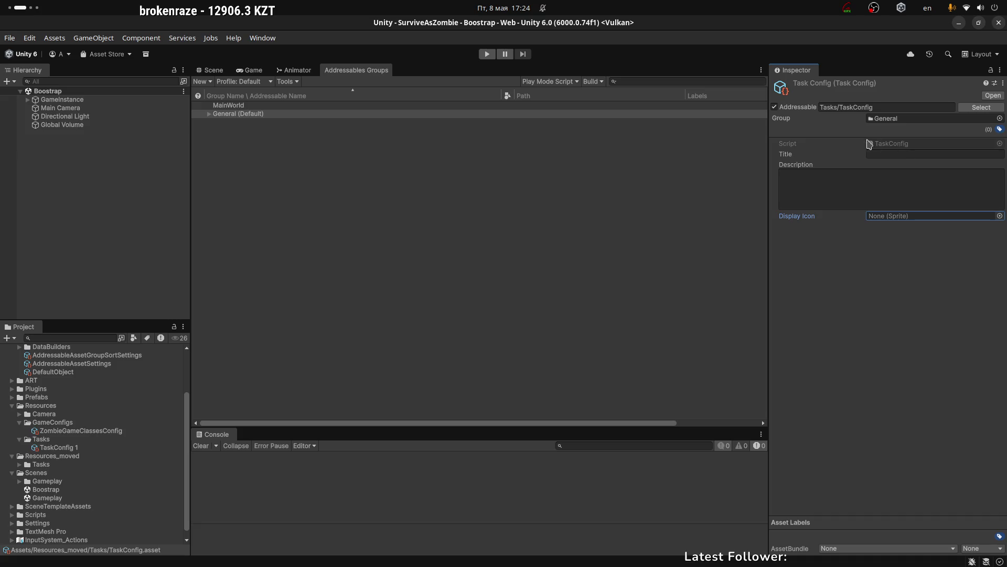
pyautogui.click(209, 115)
pyautogui.click(289, 123)
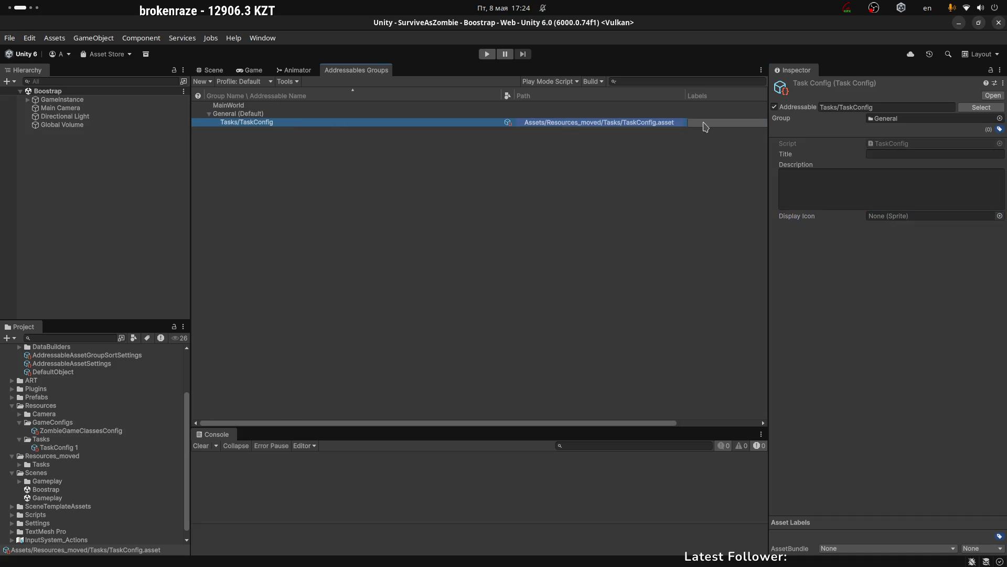
pyautogui.click(703, 124)
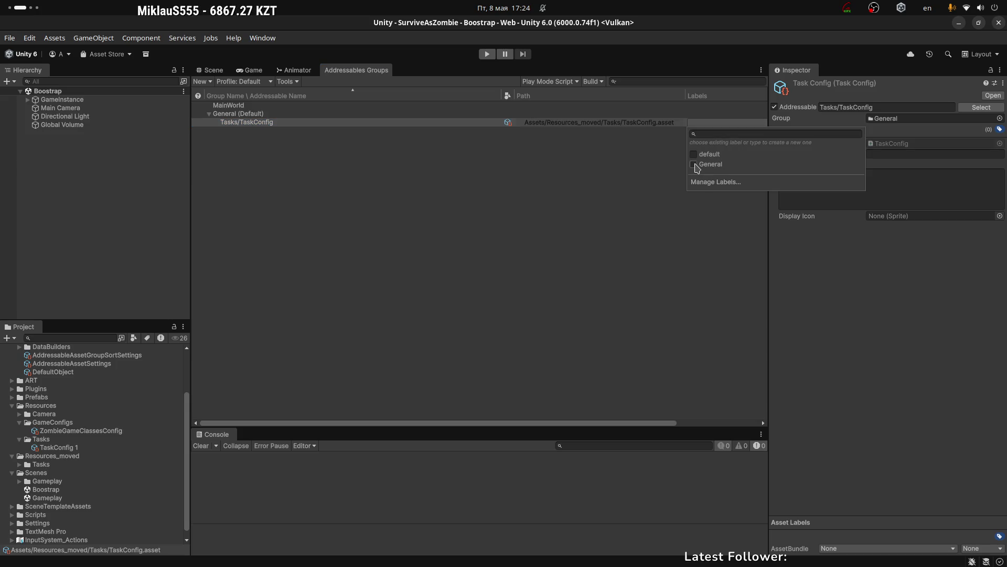
pyautogui.click(604, 170)
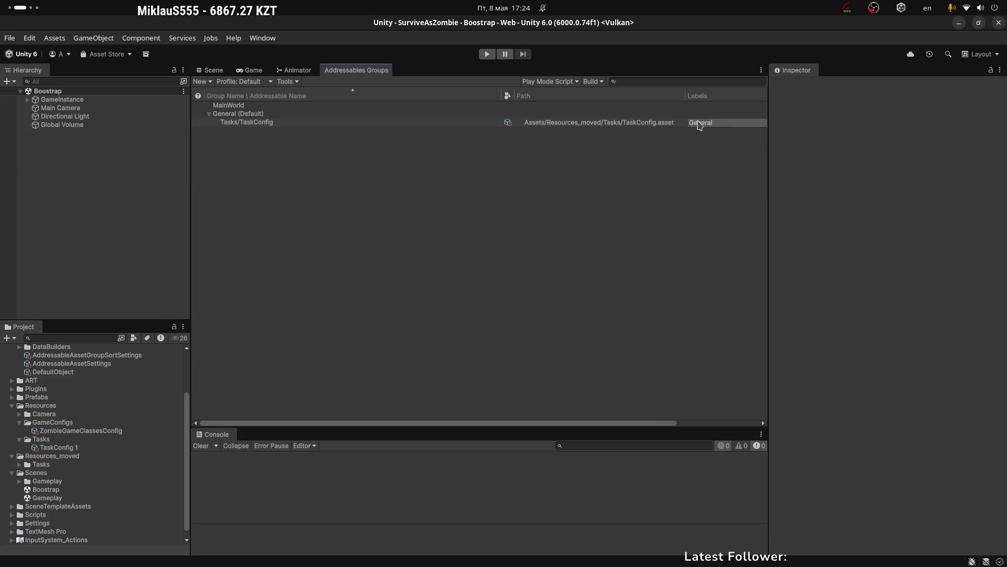
pyautogui.click(413, 124)
# Select TaskConfig 1 and mark it Addressable.
pyautogui.click(56, 472)
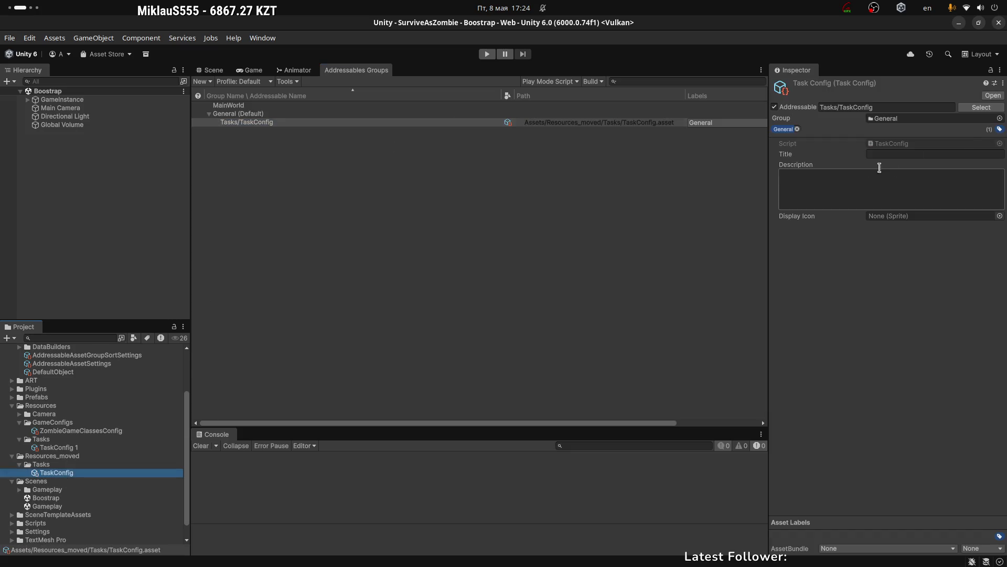
pyautogui.click(57, 448)
pyautogui.click(795, 107)
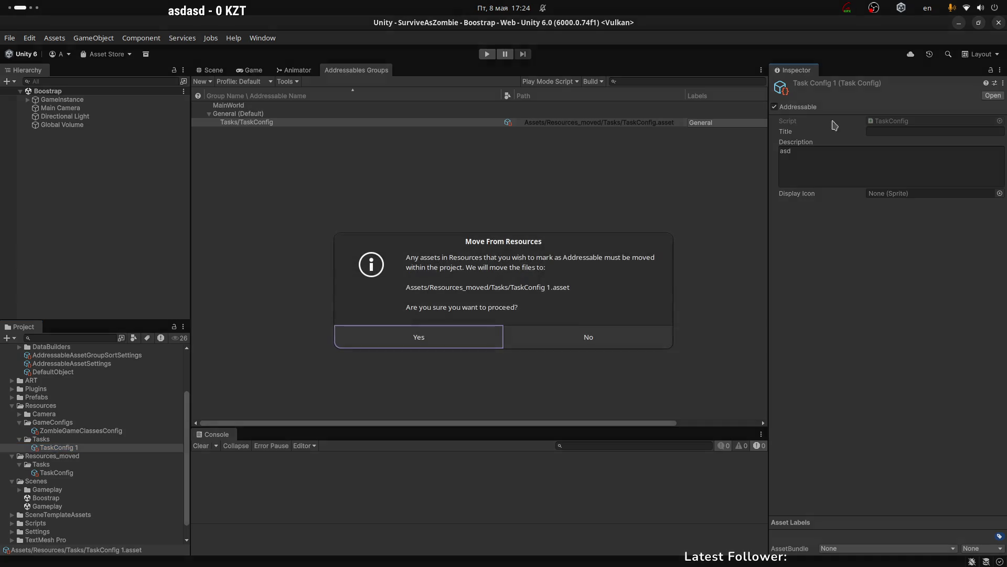
# Move TaskConfig 1 out of Resources and give it the General label.
pyautogui.click(435, 334)
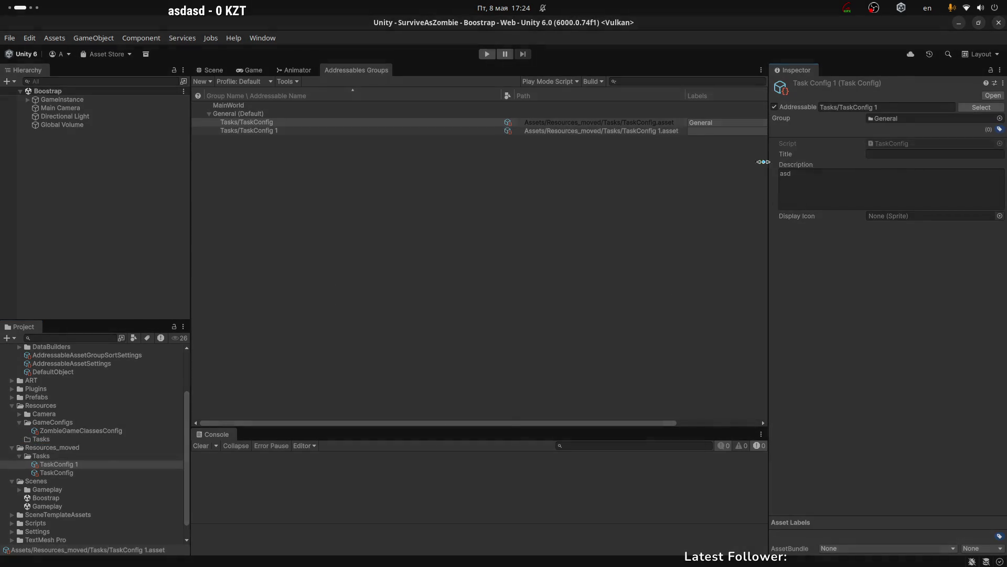
pyautogui.click(1000, 131)
pyautogui.click(780, 171)
pyautogui.click(819, 265)
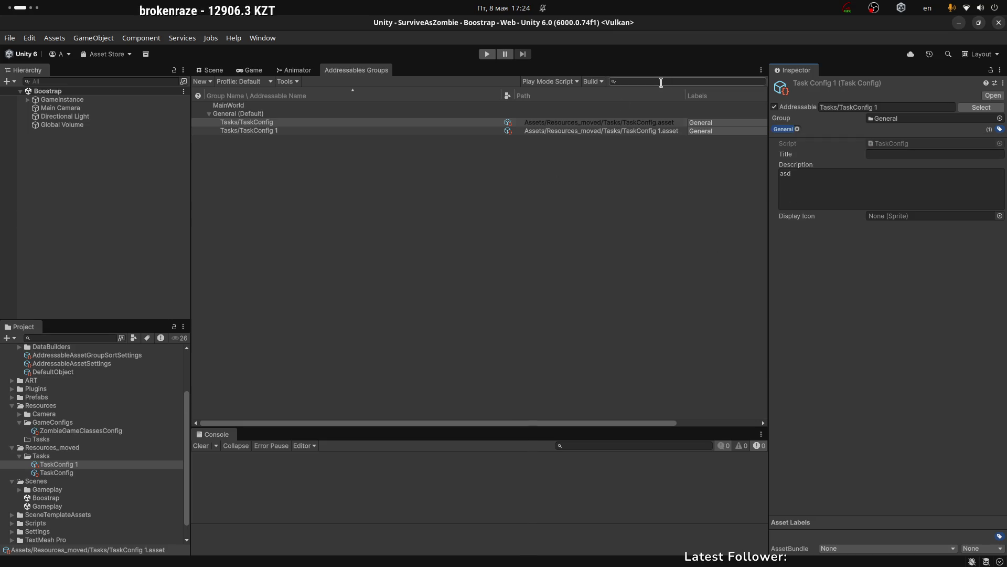
pyautogui.moveTo(685, 96)
pyautogui.mouseDown()
pyautogui.moveTo(593, 104)
pyautogui.moveTo(694, 108)
pyautogui.moveTo(676, 108)
pyautogui.mouseUp()
# Simplify the entries' addresses to TaskConfig and TaskConfig 1, then collapse the General group.
pyautogui.click(546, 123)
pyautogui.rightClick(561, 123)
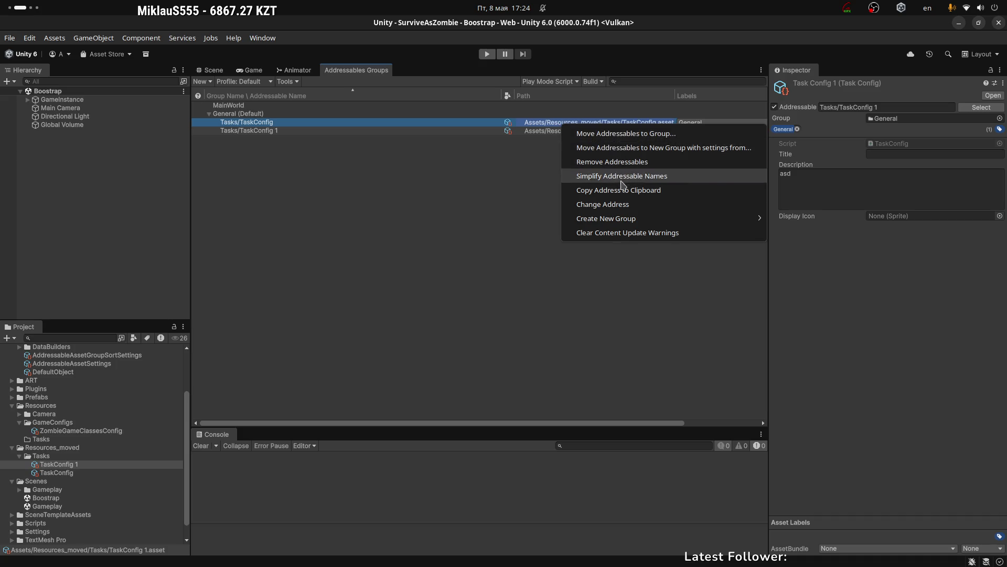
pyautogui.click(658, 180)
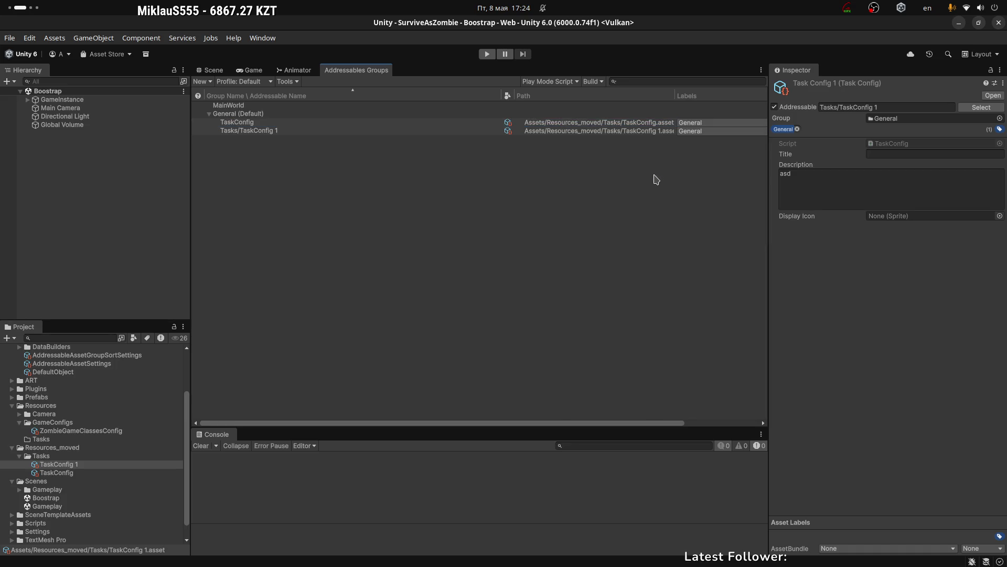
pyautogui.click(615, 132)
pyautogui.rightClick(616, 134)
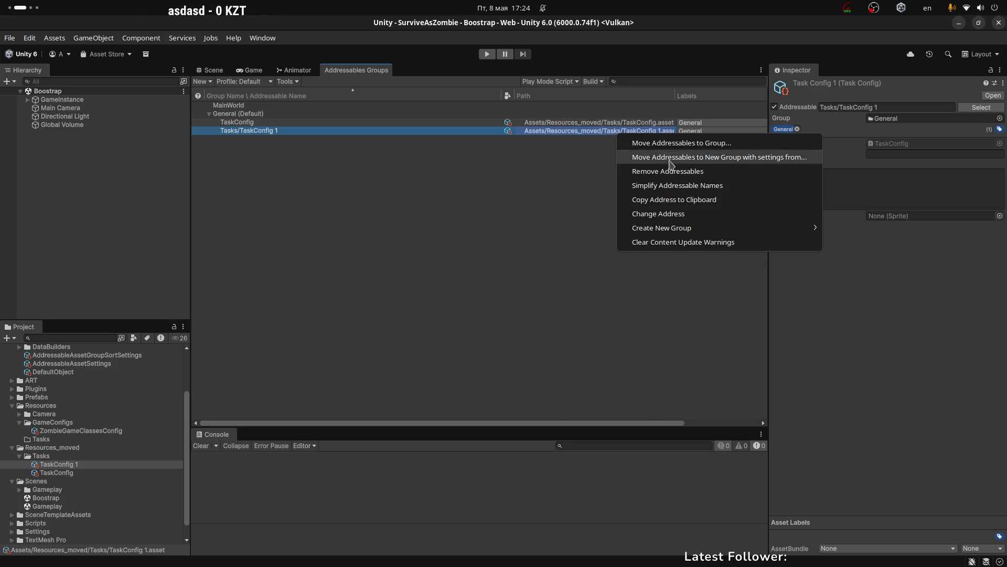
pyautogui.click(682, 186)
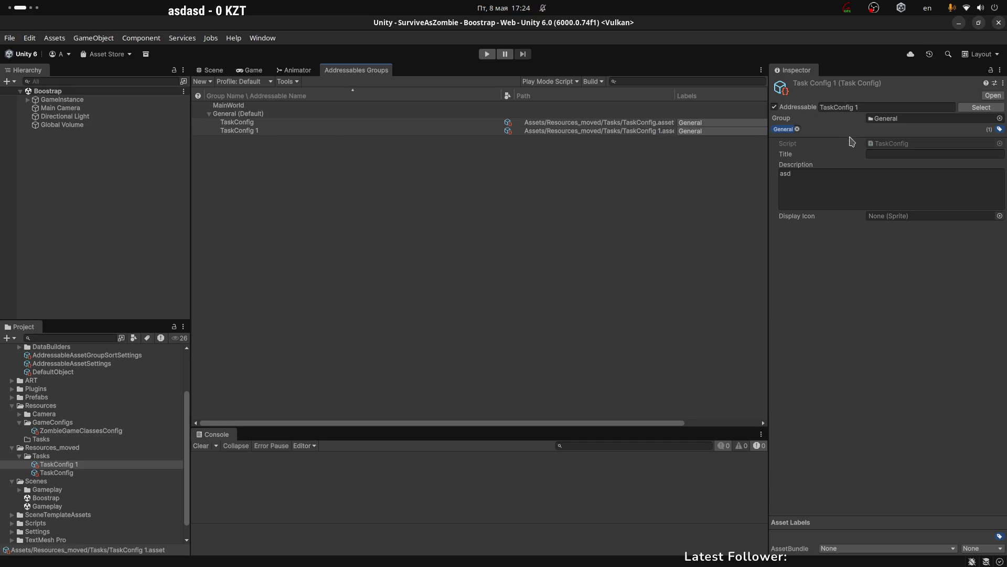
pyautogui.click(573, 123)
pyautogui.rightClick(574, 124)
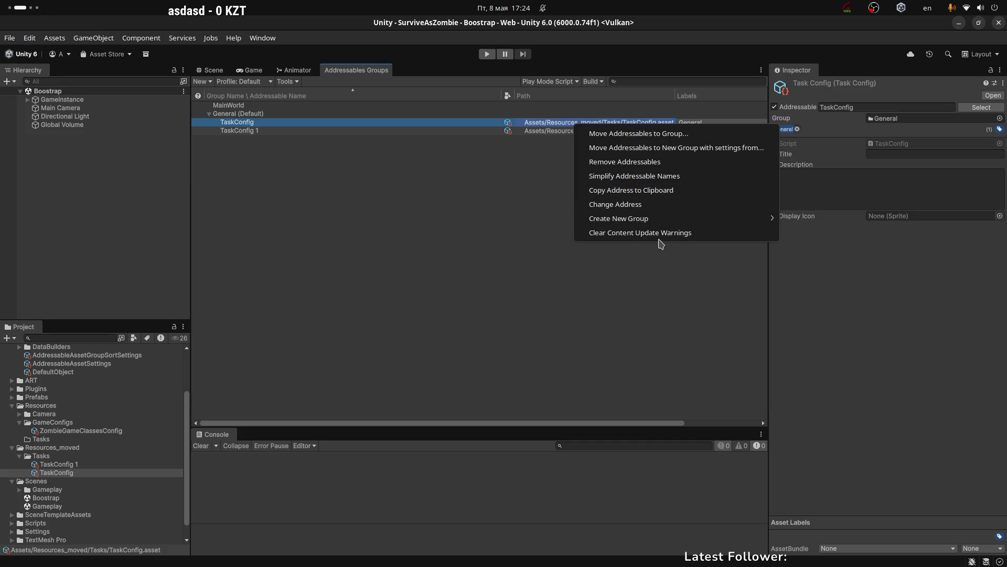
pyautogui.click(420, 173)
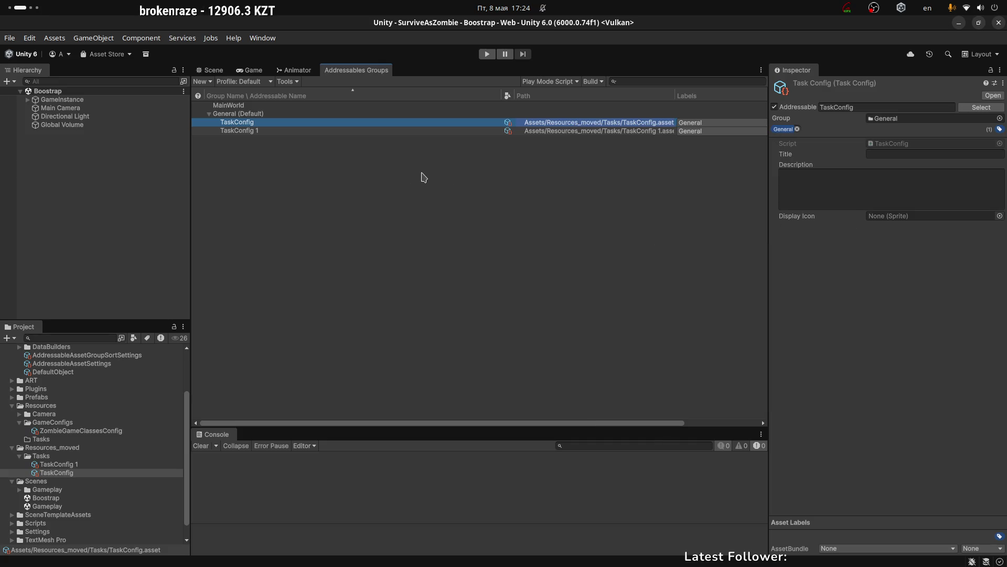
pyautogui.click(315, 131)
pyautogui.click(209, 113)
pyautogui.click(256, 71)
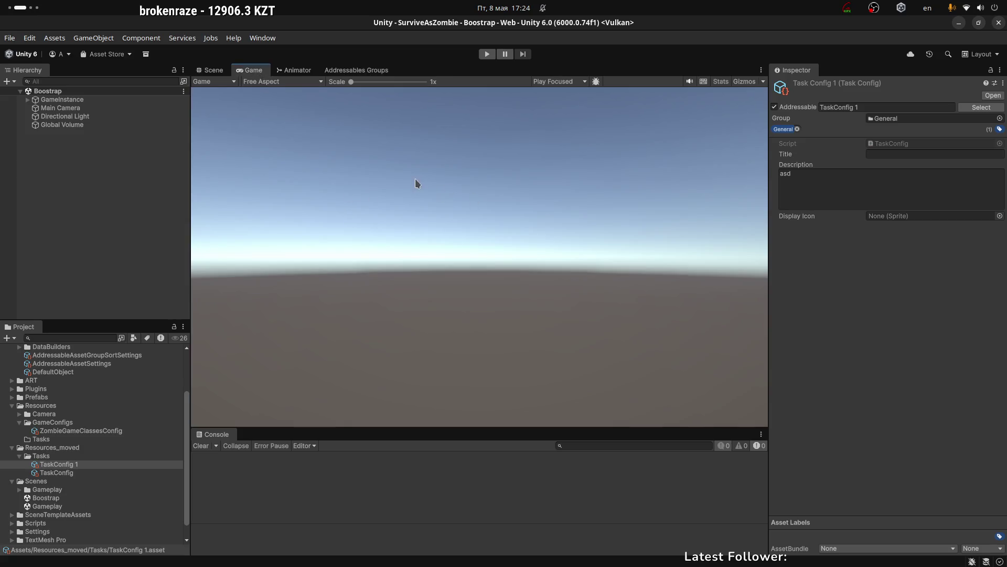
# Run the game and expand the NullReferenceException's stack trace in an enlarged Console.
pyautogui.click(488, 55)
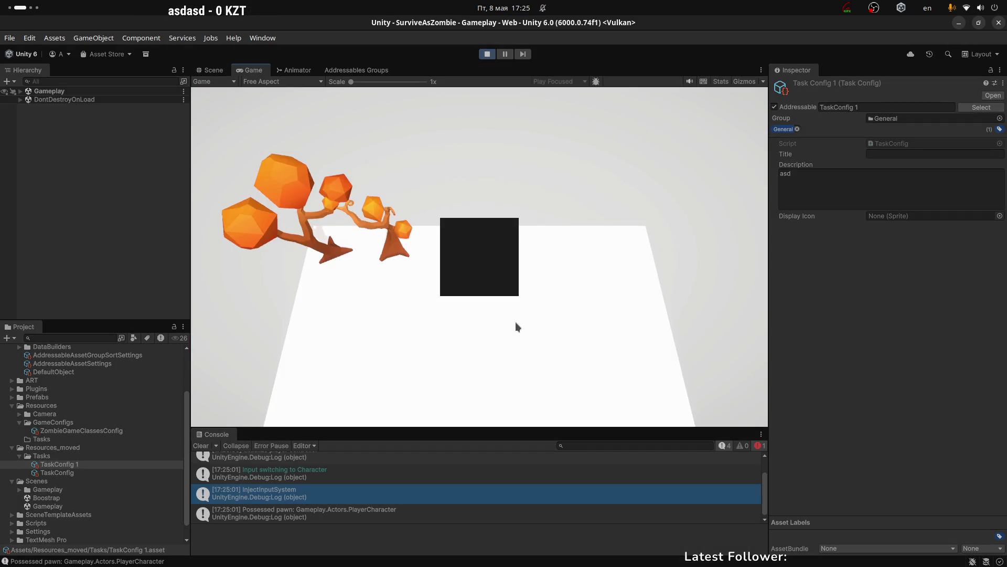
pyautogui.scroll(2, 425, 486)
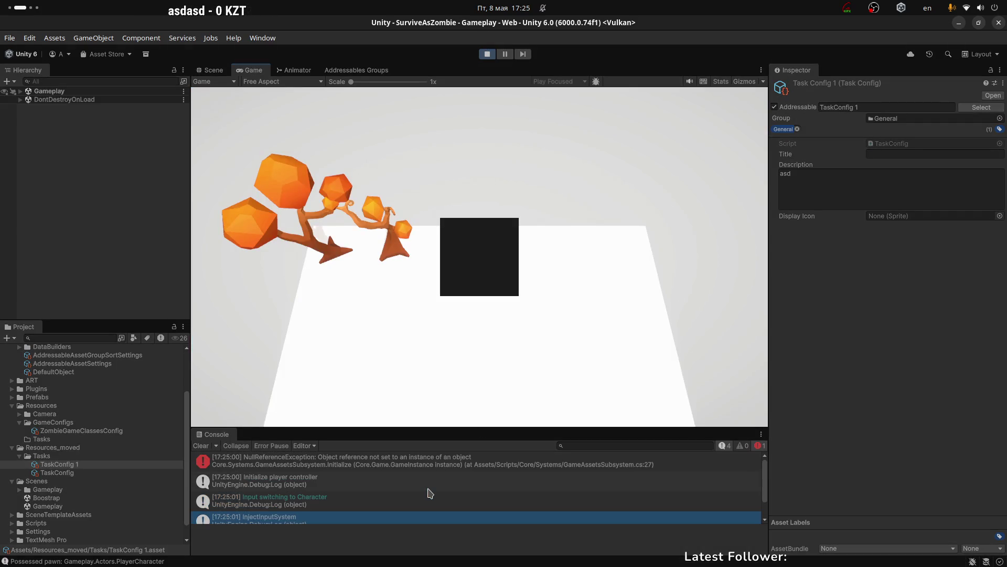
pyautogui.click(415, 468)
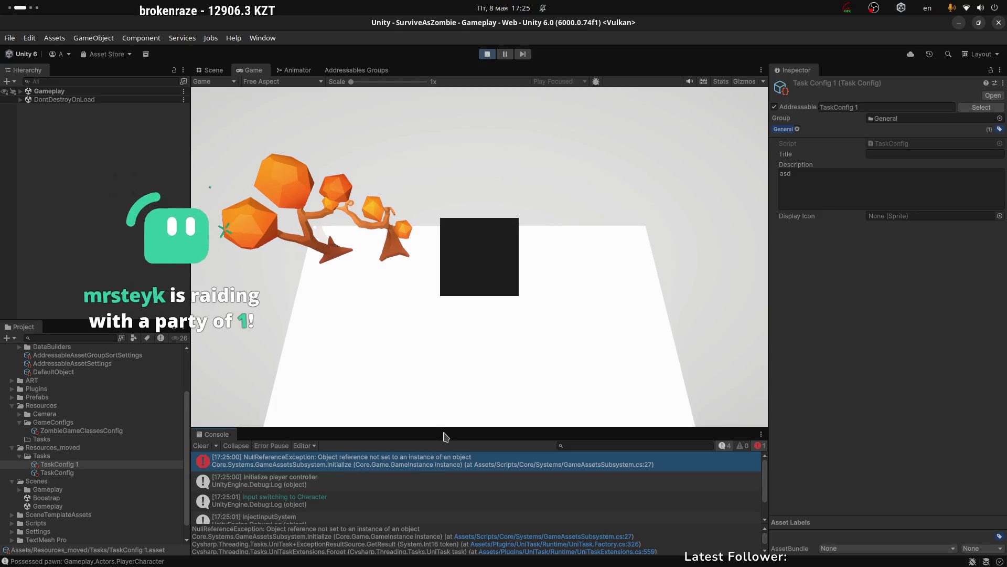
pyautogui.moveTo(441, 429); pyautogui.dragTo(452, 371)
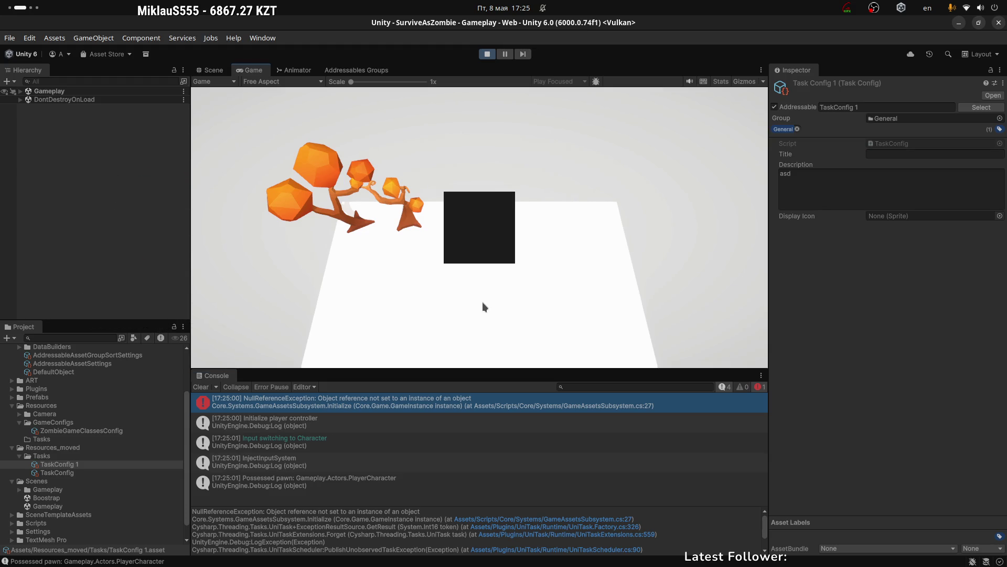
# Step through the log entries and open the exception's source, GameAssetsSubsystem.cs, in Rider.
pyautogui.click(338, 426)
pyautogui.click(346, 446)
pyautogui.click(350, 466)
pyautogui.click(357, 484)
pyautogui.click(366, 462)
pyautogui.click(368, 443)
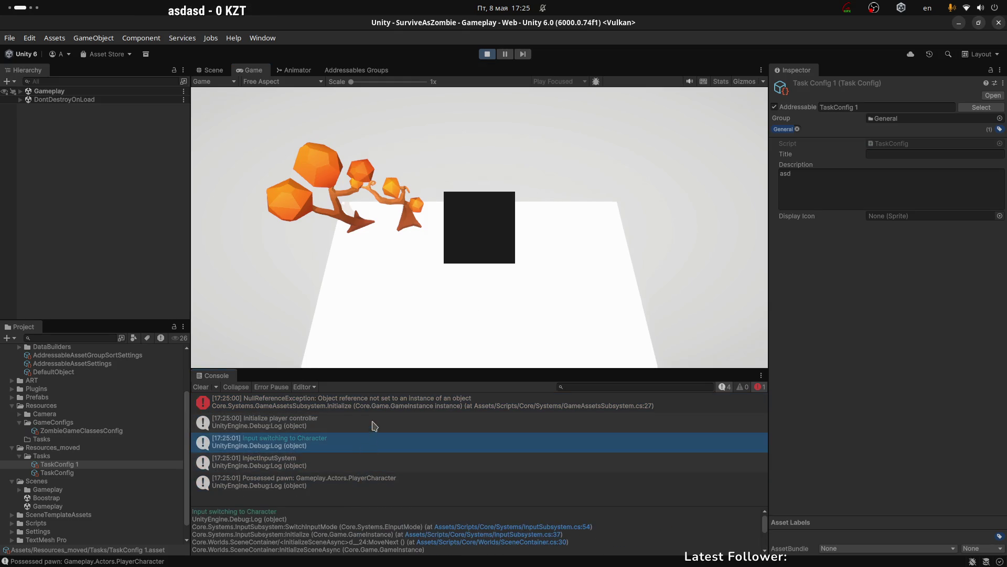
pyautogui.click(374, 424)
pyautogui.click(399, 405)
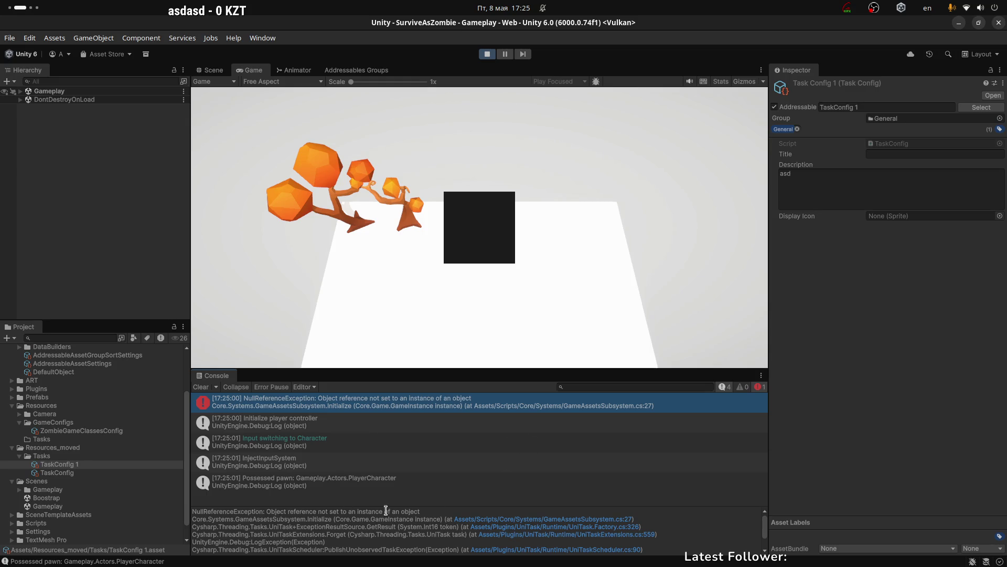
pyautogui.doubleClick(369, 511)
pyautogui.click(454, 49)
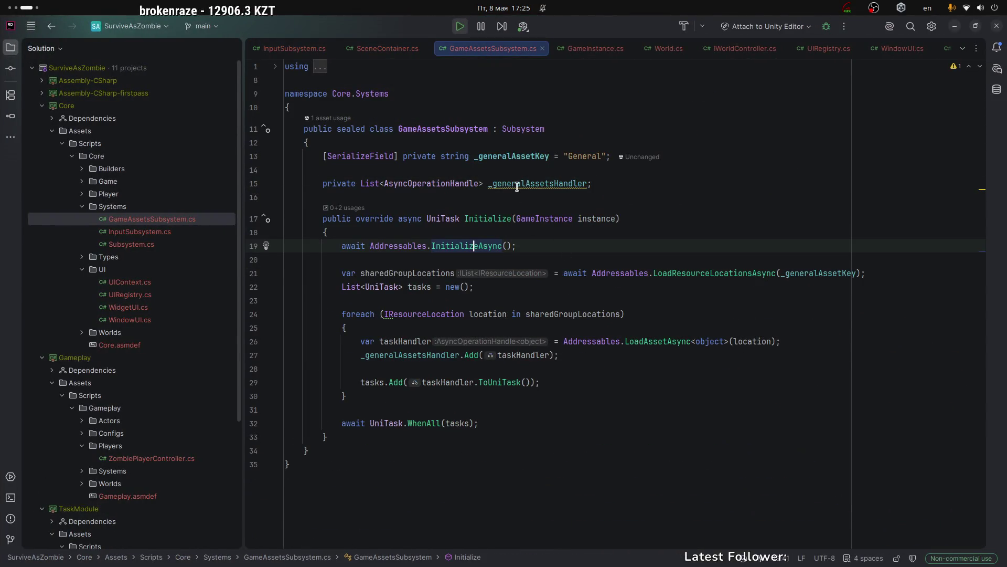
# Append '= new();' to the _generalAssetsHandler declaration in GameAssetsSubsystem.cs and return to Unity.
pyautogui.click(550, 184)
pyautogui.click(470, 356)
pyautogui.press('End')
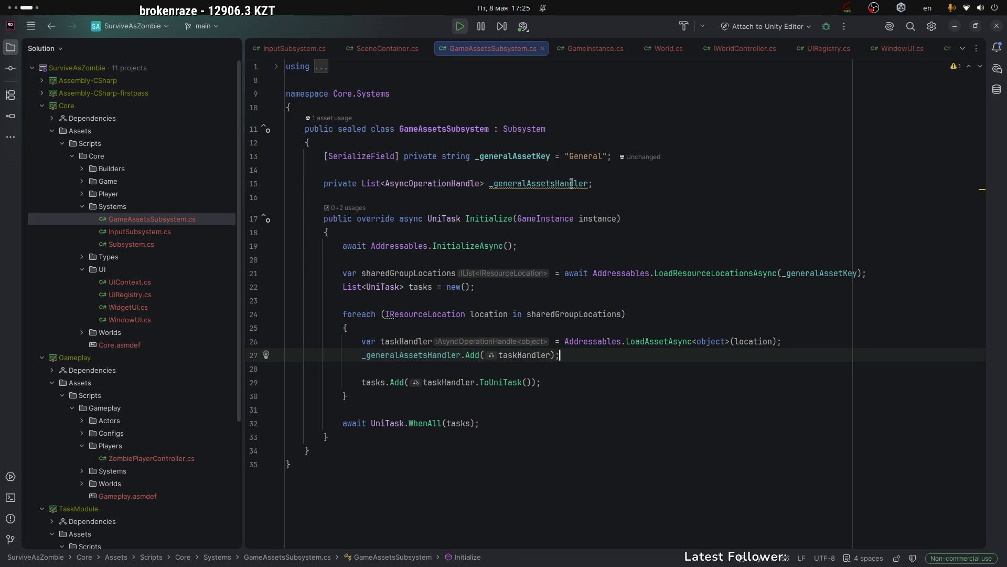
pyautogui.click(588, 183)
pyautogui.write('= new')
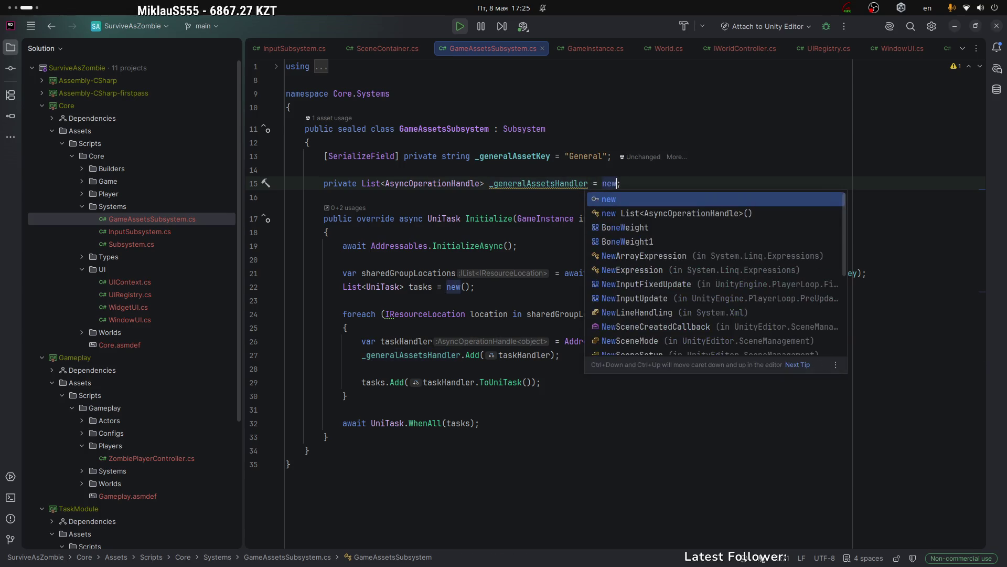
pyautogui.write('();')
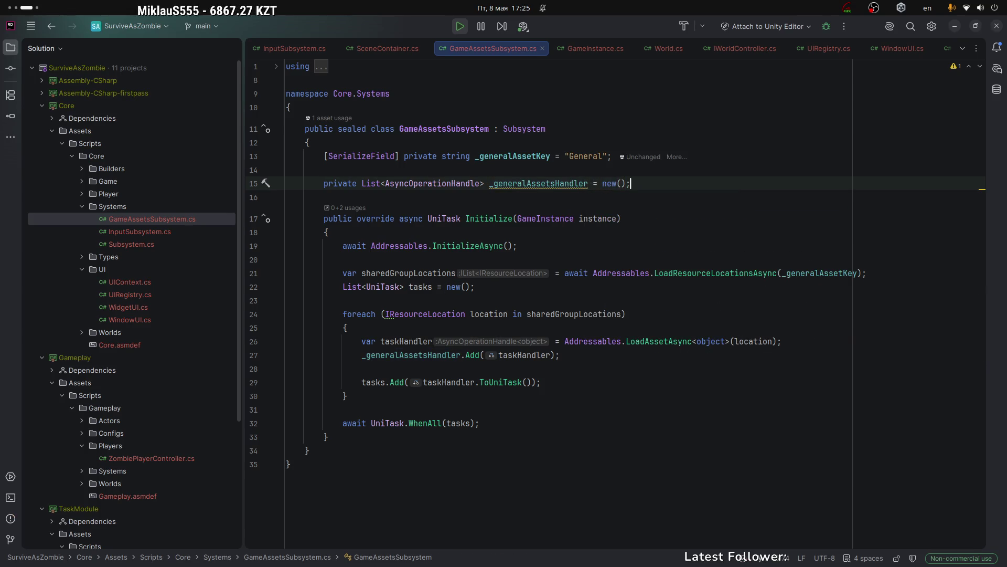
pyautogui.hotkey('alt', 'Tab')
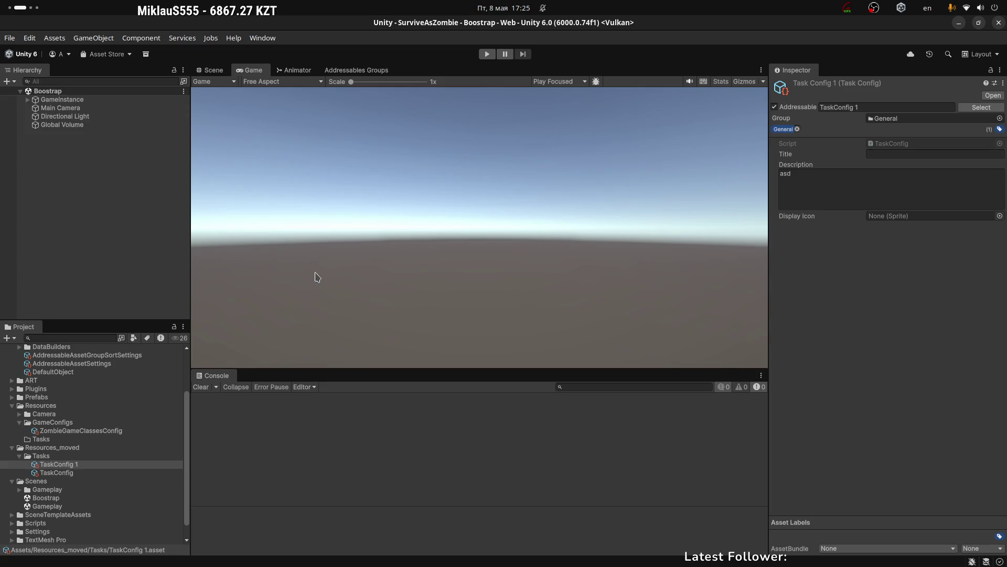
# Enlarge the Game view, run the Boostrap scene in play mode, stop it and clear the console.
pyautogui.hotkey('ctrl', 'alt', 'Right')
pyautogui.hotkey('ctrl', 'alt', 'Right')
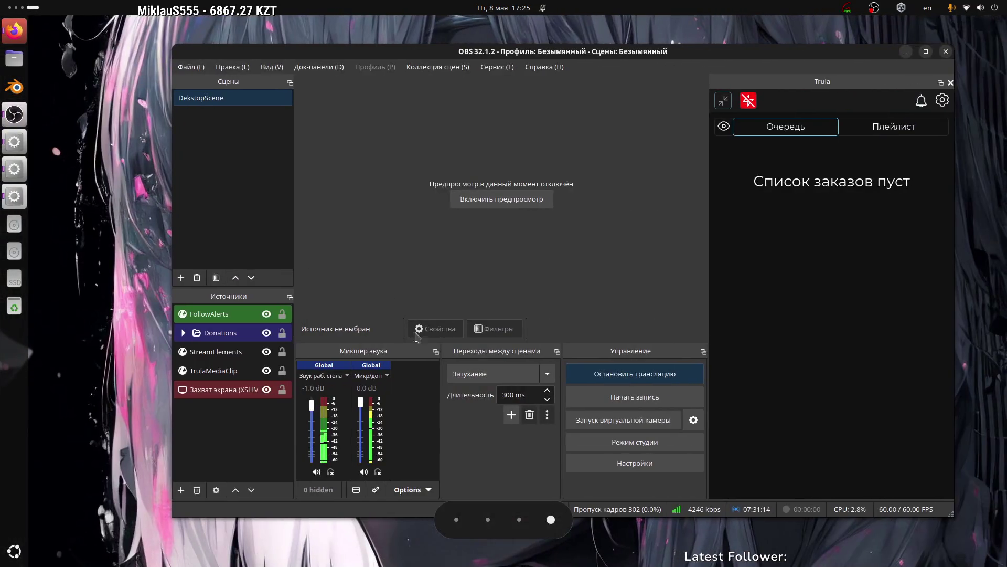
pyautogui.hotkey('ctrl', 'alt', 'Left')
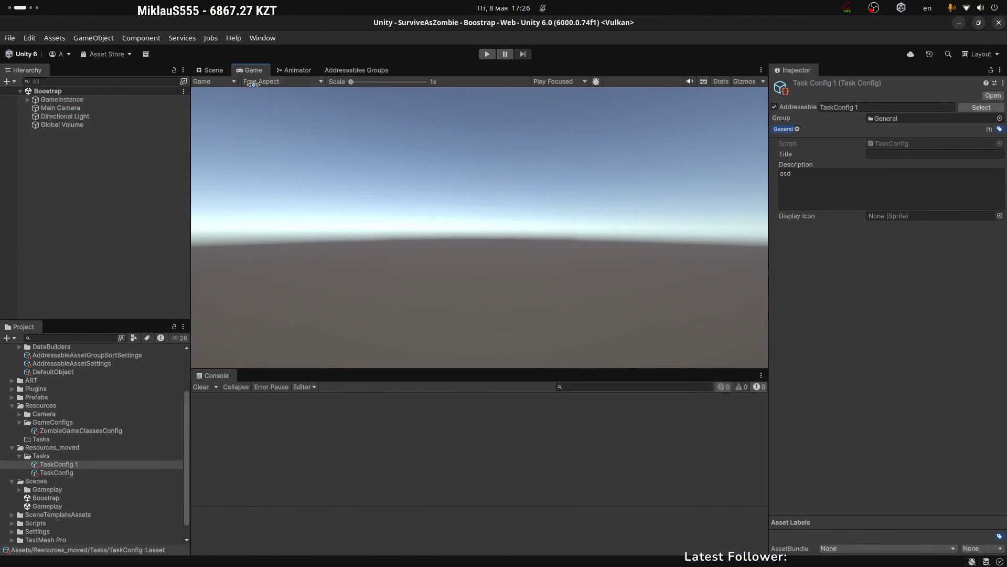
pyautogui.moveTo(342, 370)
pyautogui.mouseDown()
pyautogui.moveTo(350, 433)
pyautogui.moveTo(353, 359)
pyautogui.mouseUp()
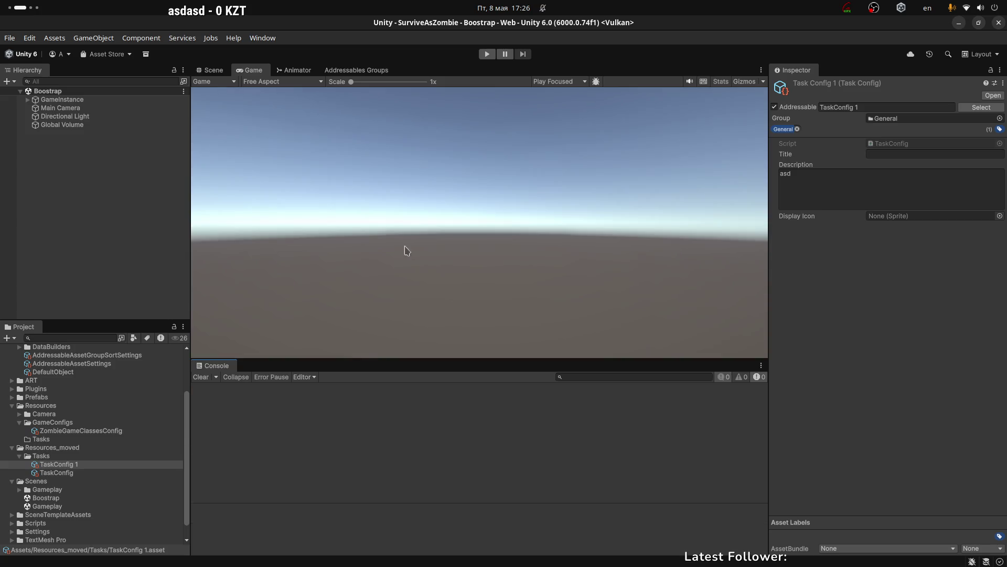
pyautogui.click(486, 54)
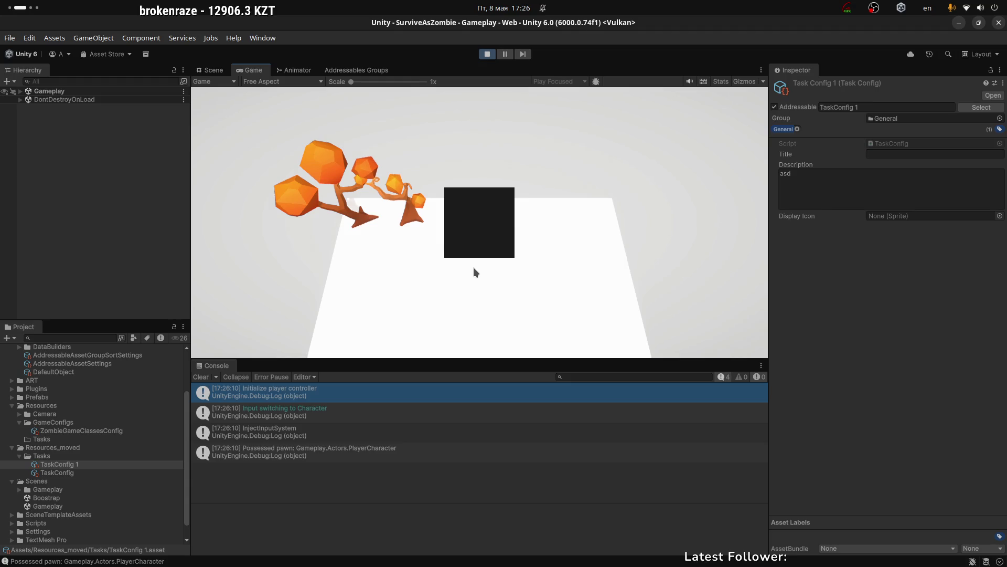
pyautogui.click(486, 55)
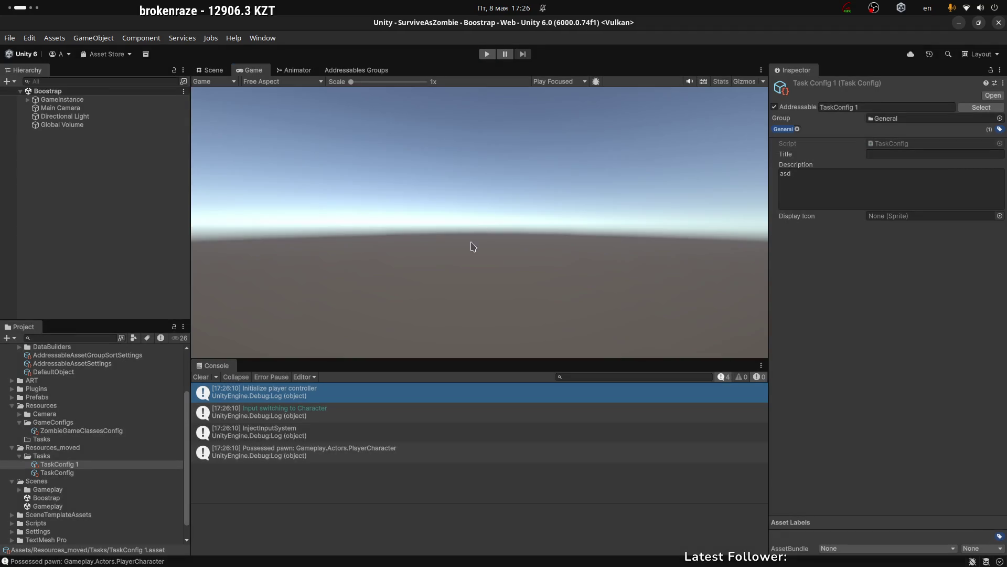
pyautogui.click(199, 377)
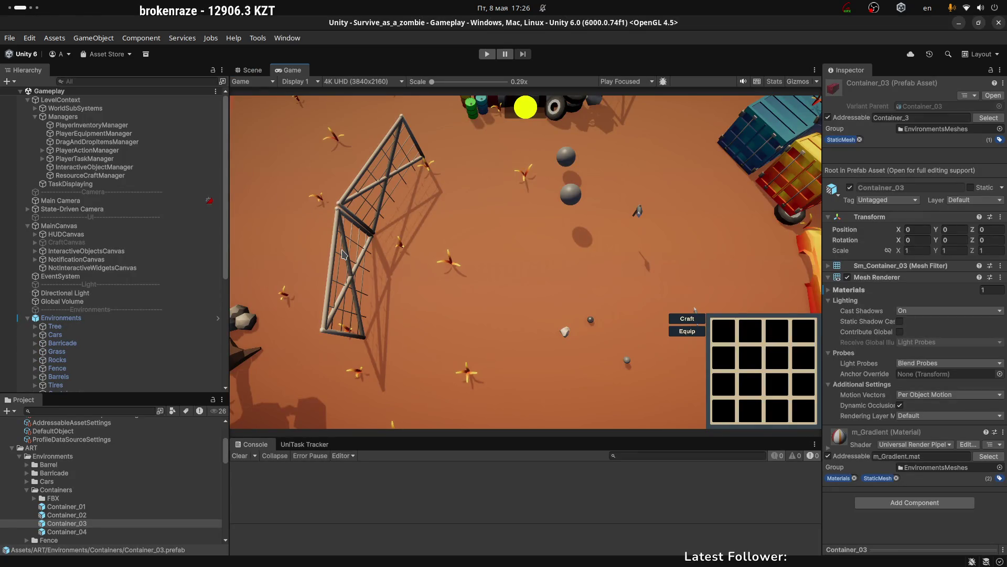
# Orbit the level in the Scene view, collapse the ART and AddressableAssetsData folders, and select Scripts.
pyautogui.click(251, 69)
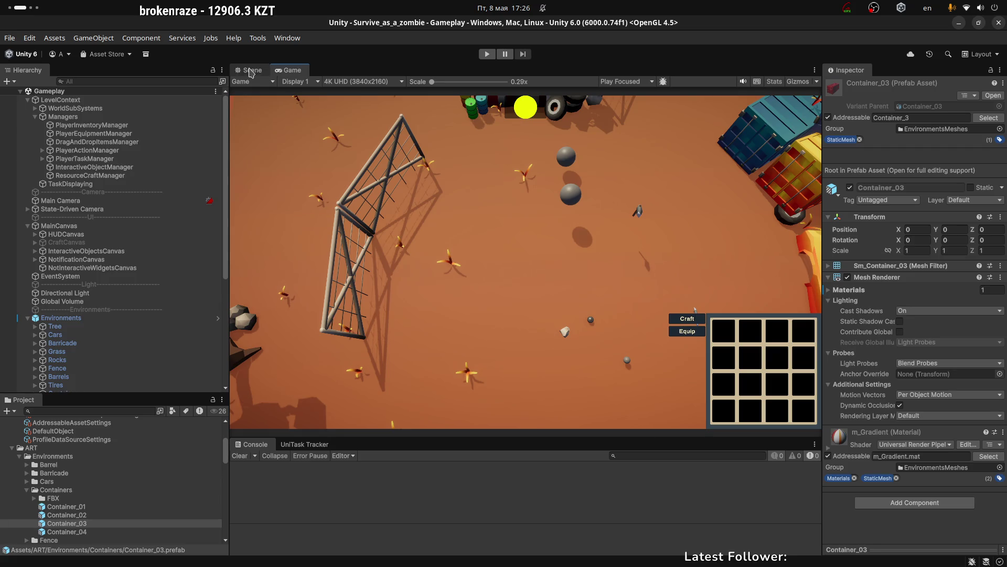
pyautogui.moveTo(638, 234)
pyautogui.mouseDown()
pyautogui.moveTo(508, 226)
pyautogui.moveTo(527, 234)
pyautogui.mouseUp()
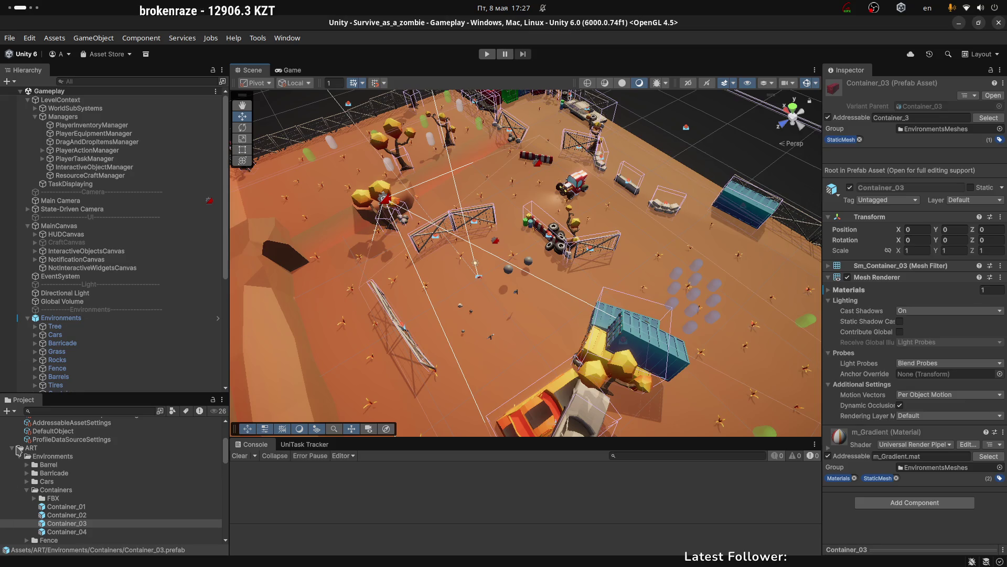
pyautogui.click(16, 448)
pyautogui.click(13, 448)
pyautogui.scroll(5, 14, 441)
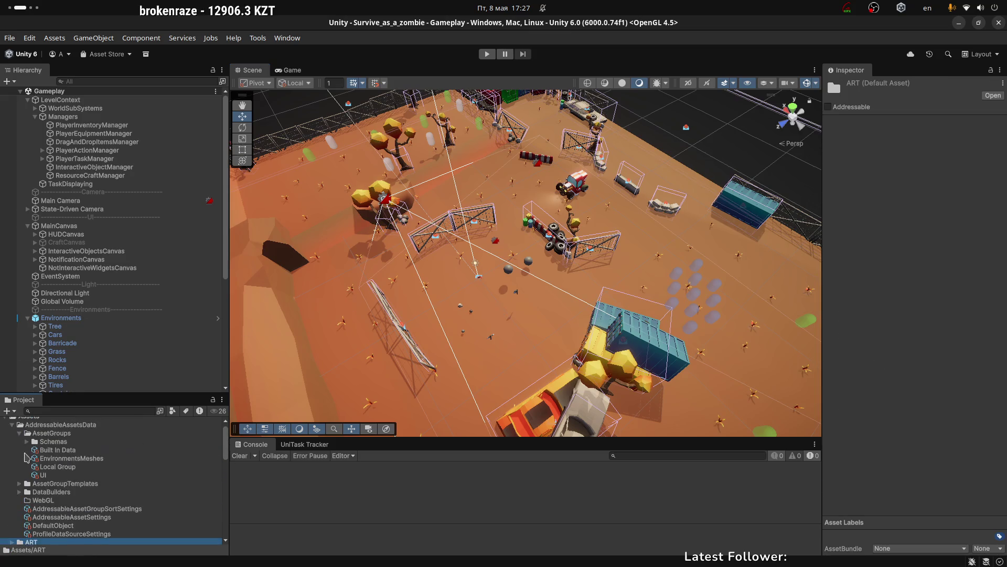
pyautogui.click(13, 433)
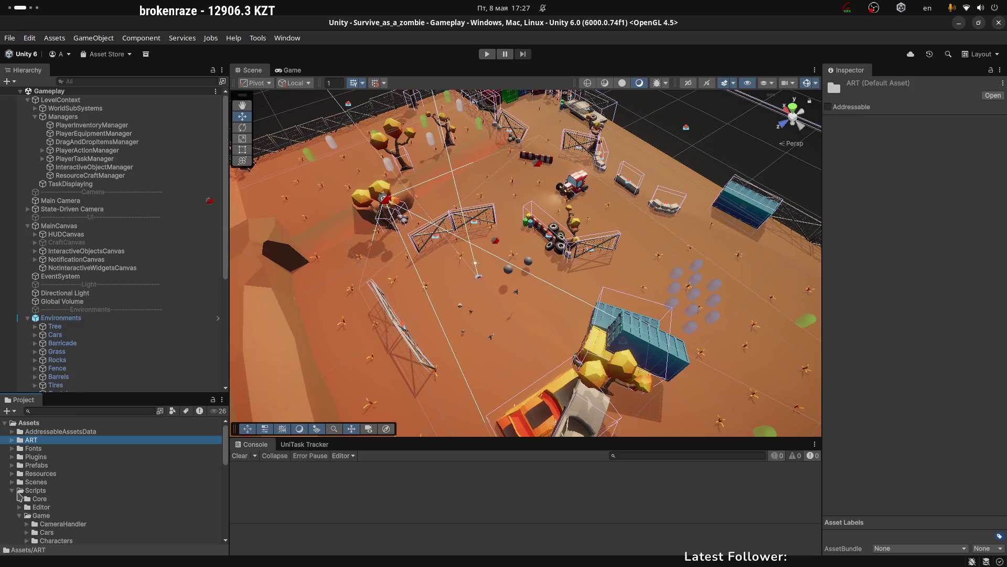
pyautogui.click(15, 492)
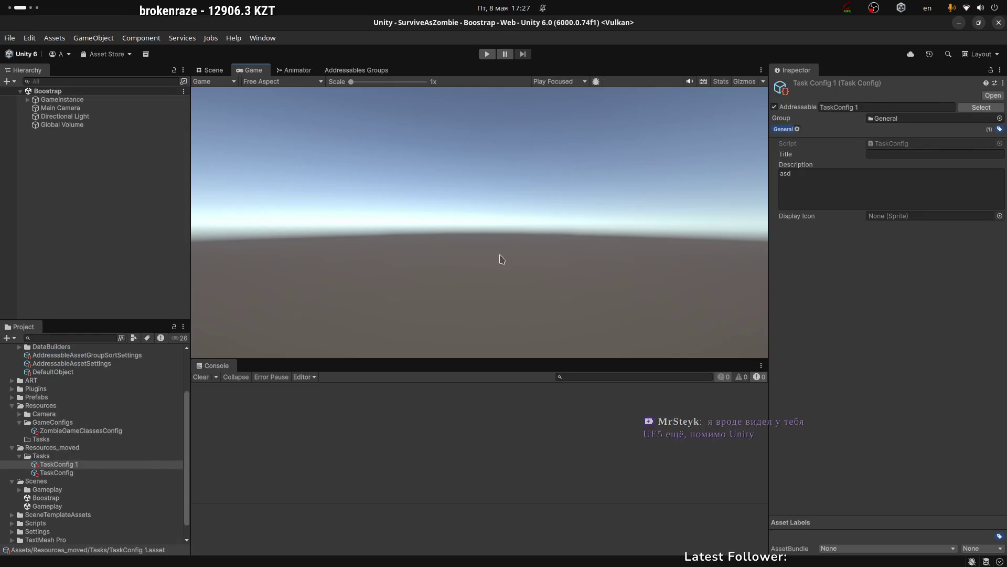
# Glance at GameAssetsSubsystem in Rider, then bring up the Survive_as_a_zombie Unity project window.
pyautogui.hotkey('alt', 'Tab')
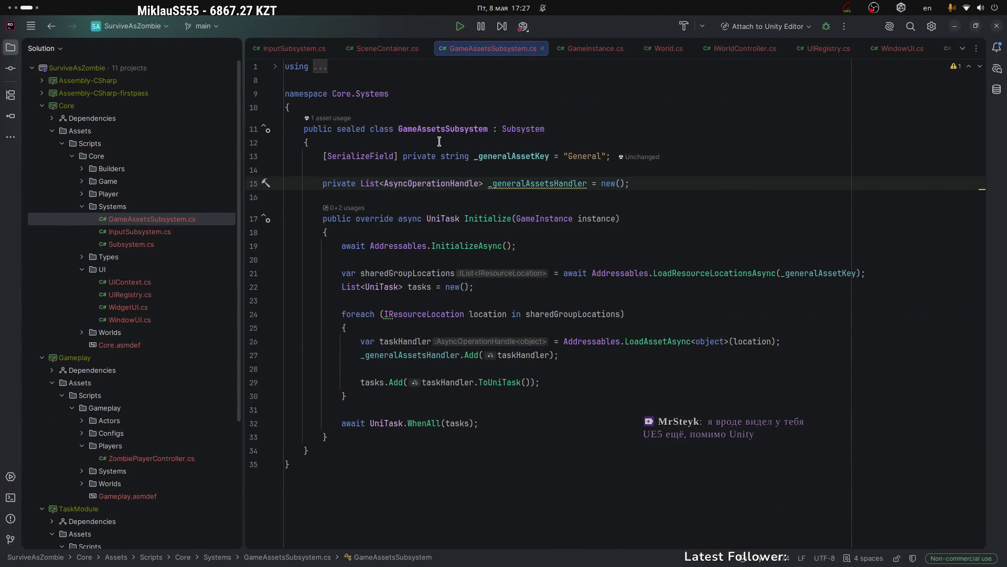
pyautogui.hotkey('alt', 'Tab')
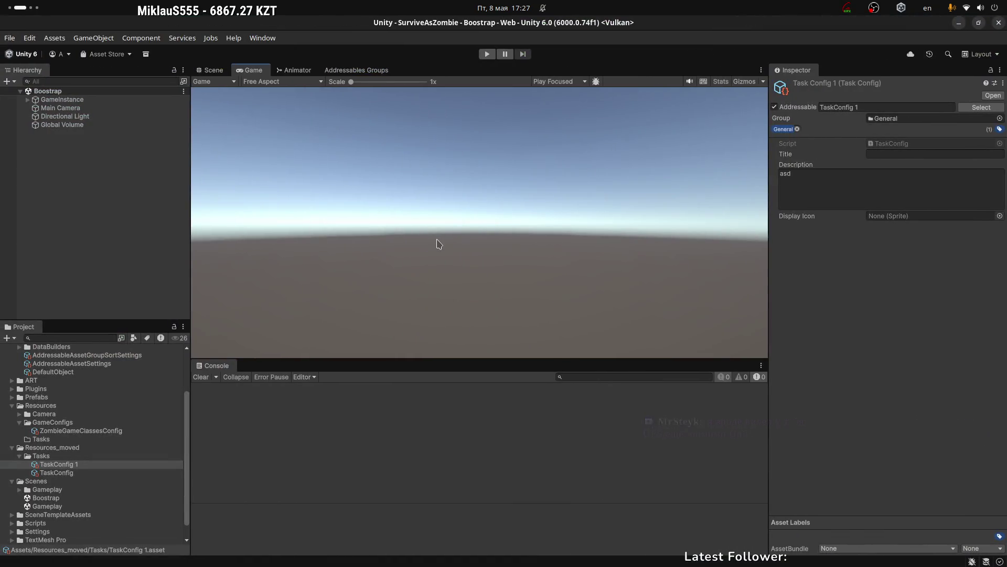
pyautogui.hotkey('alt', 'Tab')
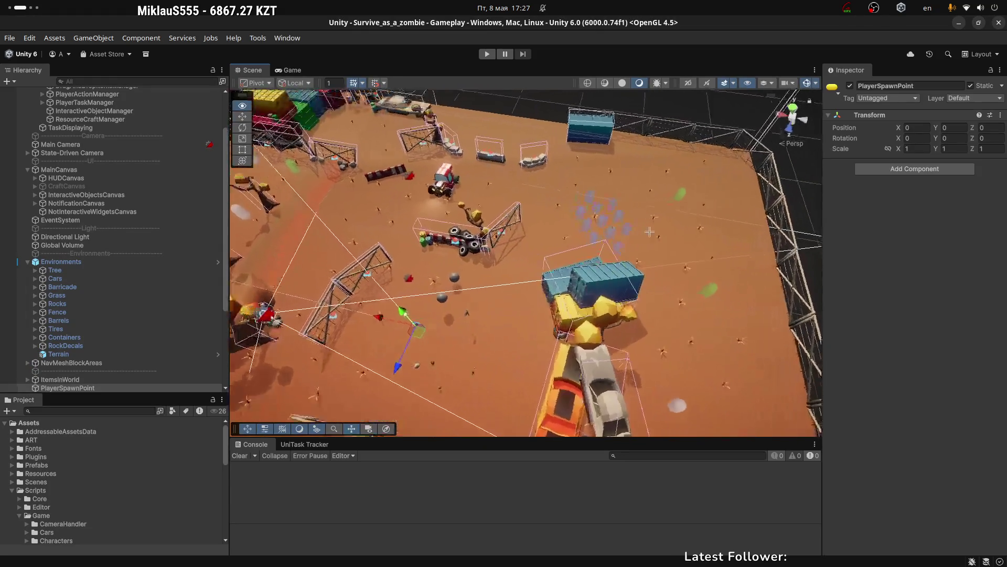
# Frame PlayerSpawnPoint, select the car's Car_Body mesh, and orbit the camera around the car.
pyautogui.scroll(5, 646, 233)
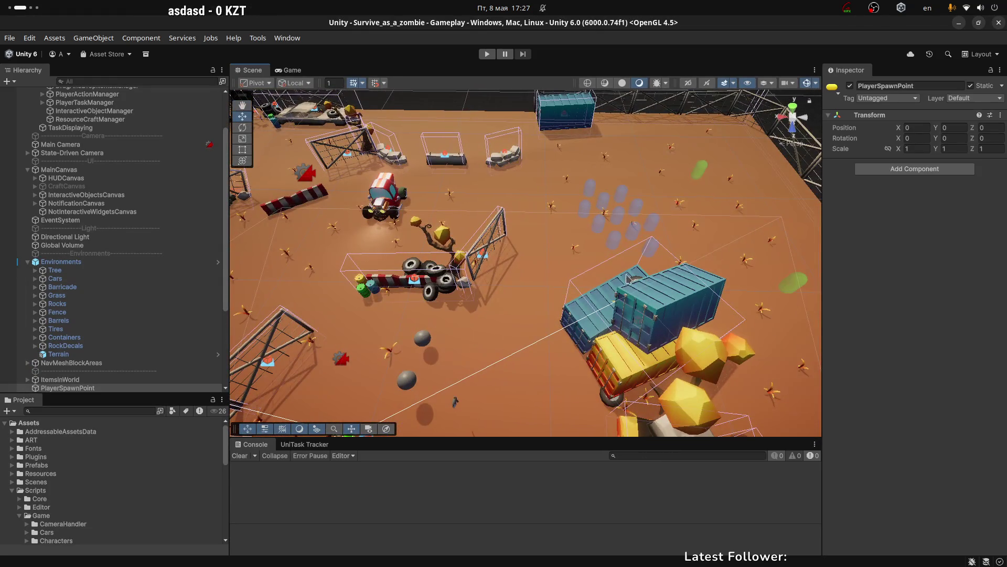
pyautogui.press('f')
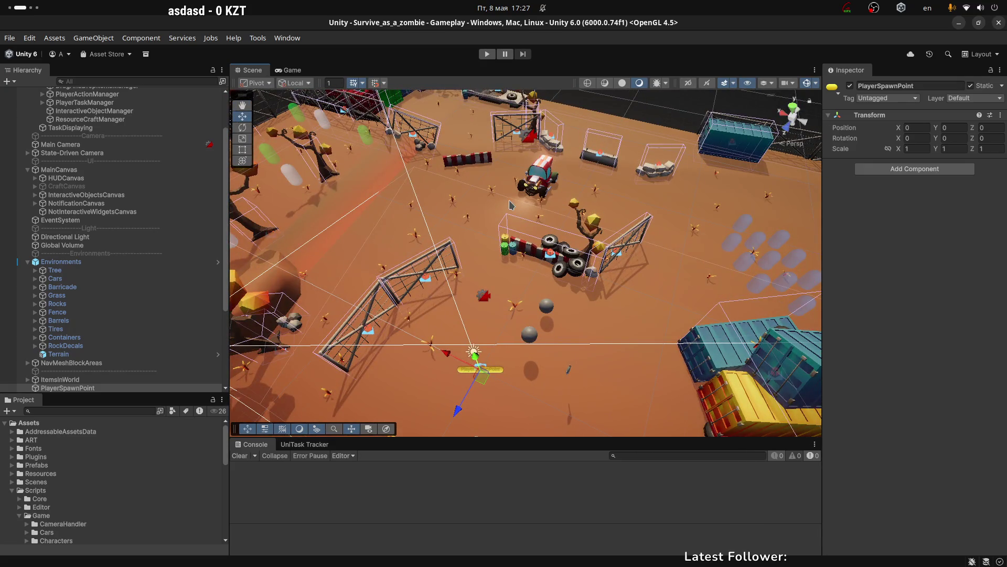
pyautogui.click(550, 166)
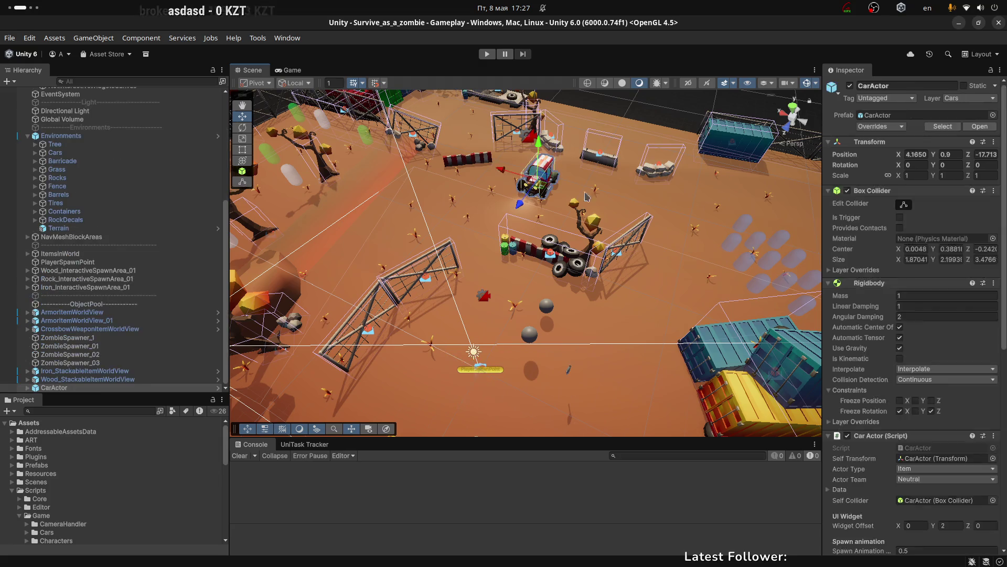
pyautogui.click(537, 172)
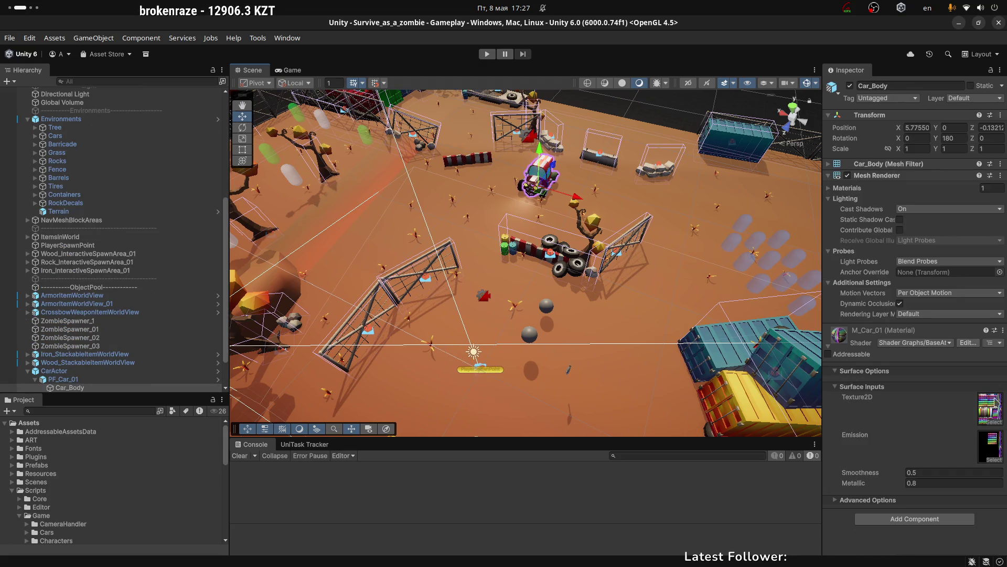
pyautogui.moveTo(617, 187)
pyautogui.mouseDown()
pyautogui.moveTo(577, 220)
pyautogui.moveTo(360, 266)
pyautogui.moveTo(387, 315)
pyautogui.moveTo(672, 215)
pyautogui.moveTo(614, 216)
pyautogui.mouseUp()
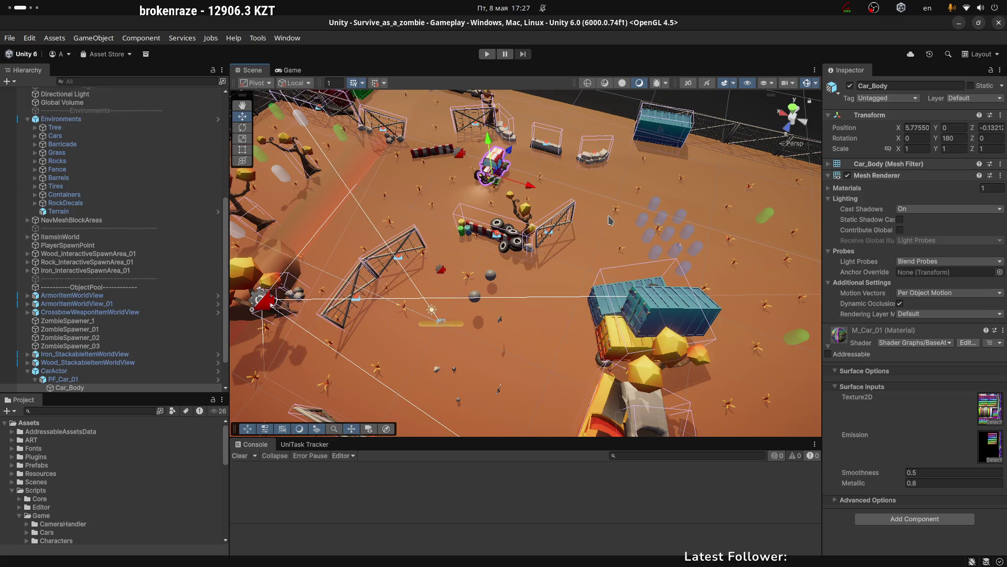
pyautogui.press('super')
# Browse the application grid and search the desktop for 'unreal'.
pyautogui.write('d')
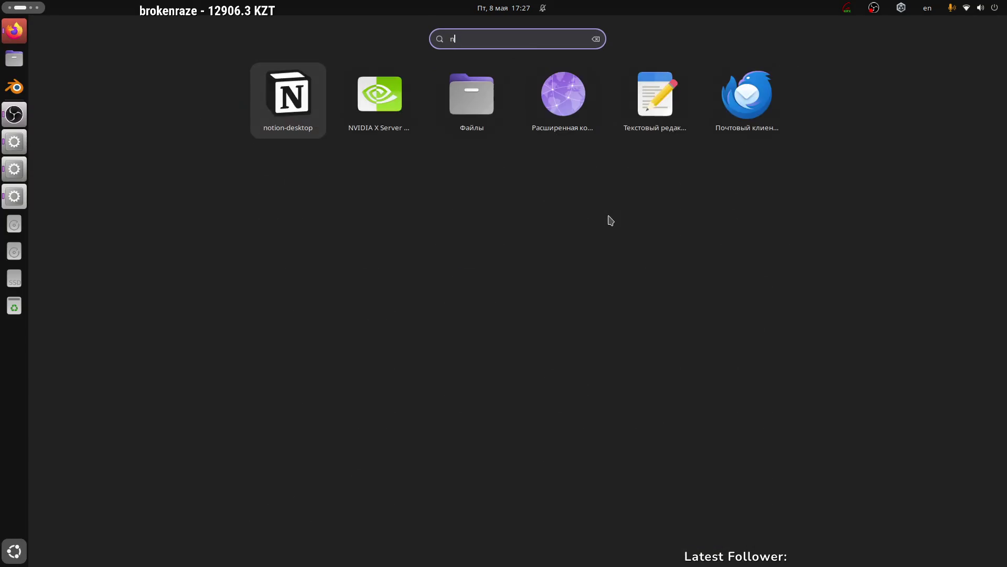
pyautogui.press('super')
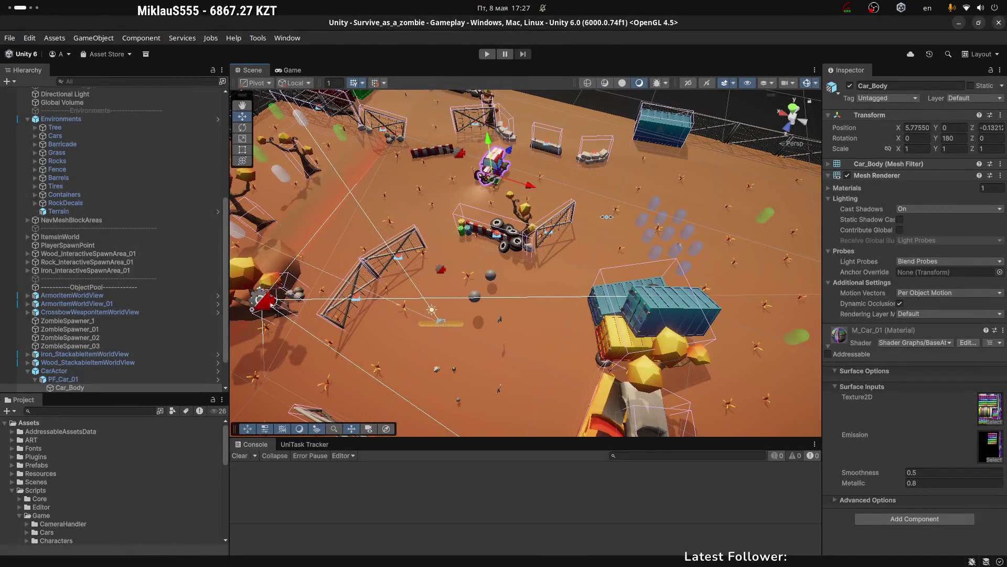
pyautogui.press('super')
pyautogui.press('super')
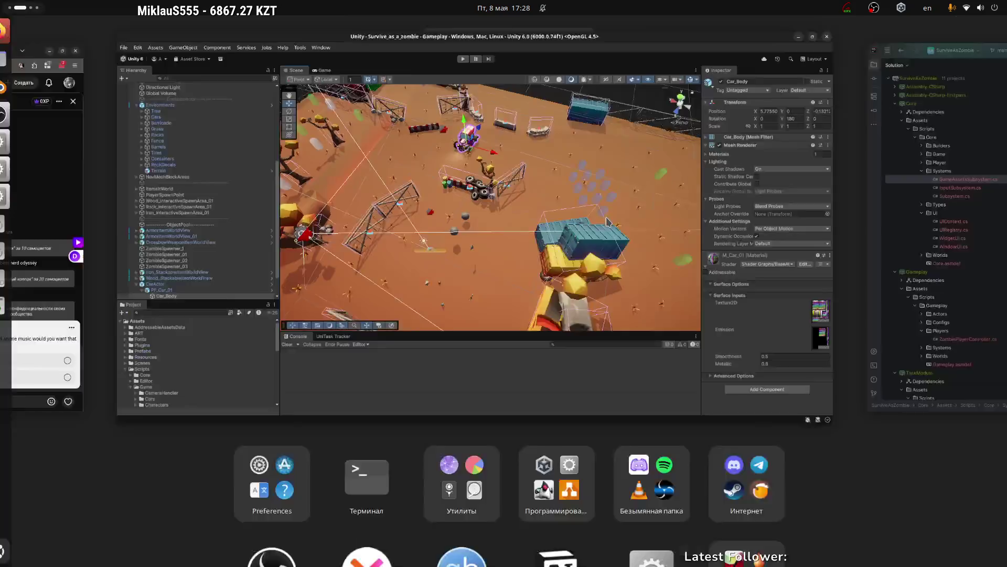
pyautogui.scroll(-1, 521, 277)
pyautogui.scroll(1, 515, 447)
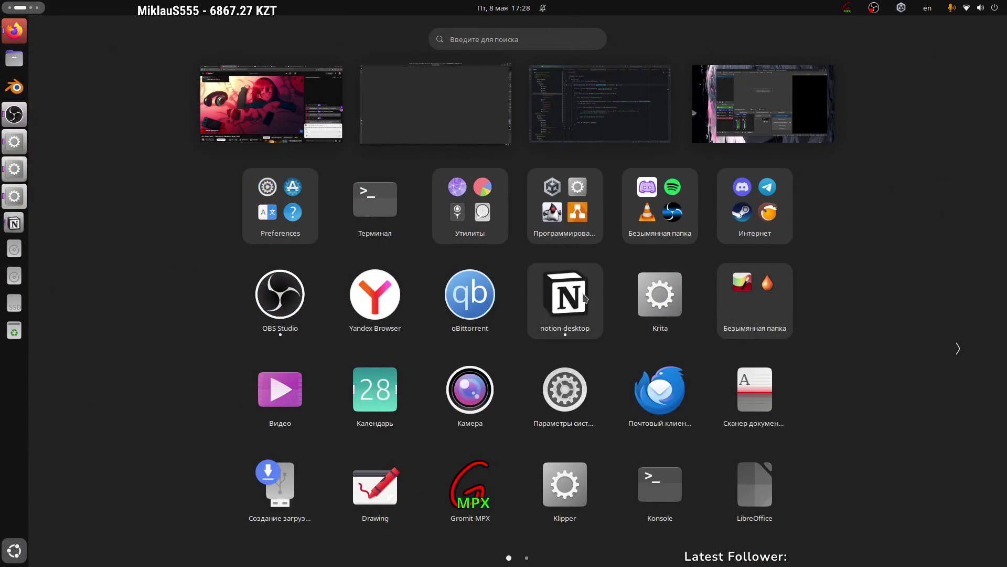
pyautogui.scroll(-1, 564, 304)
pyautogui.scroll(1, 472, 428)
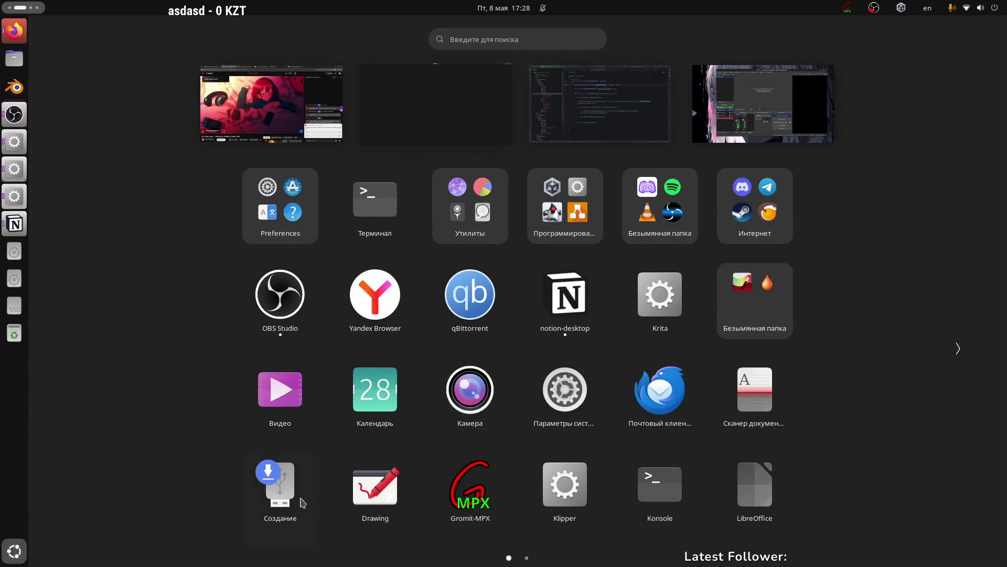
pyautogui.scroll(-1, 577, 467)
pyautogui.scroll(1, 600, 474)
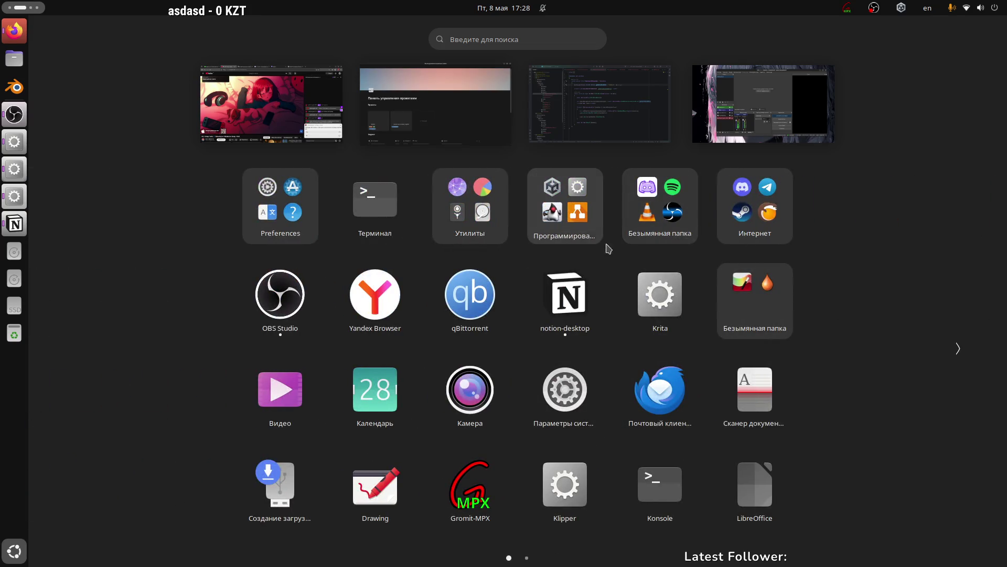
pyautogui.click(484, 39)
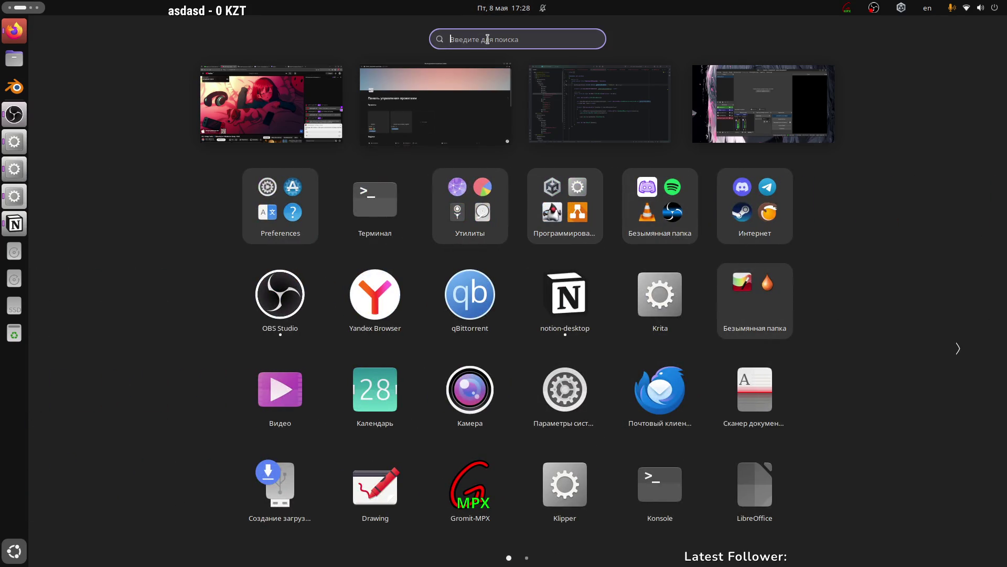
pyautogui.write('unreal')
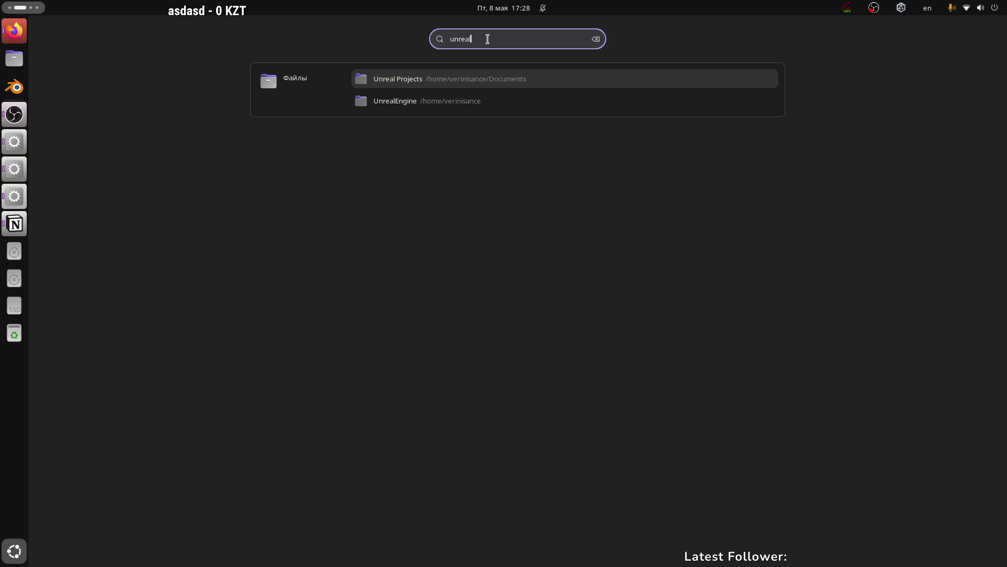
# Open the file manager and the Storage_1 drive under Other Locations.
pyautogui.click(14, 58)
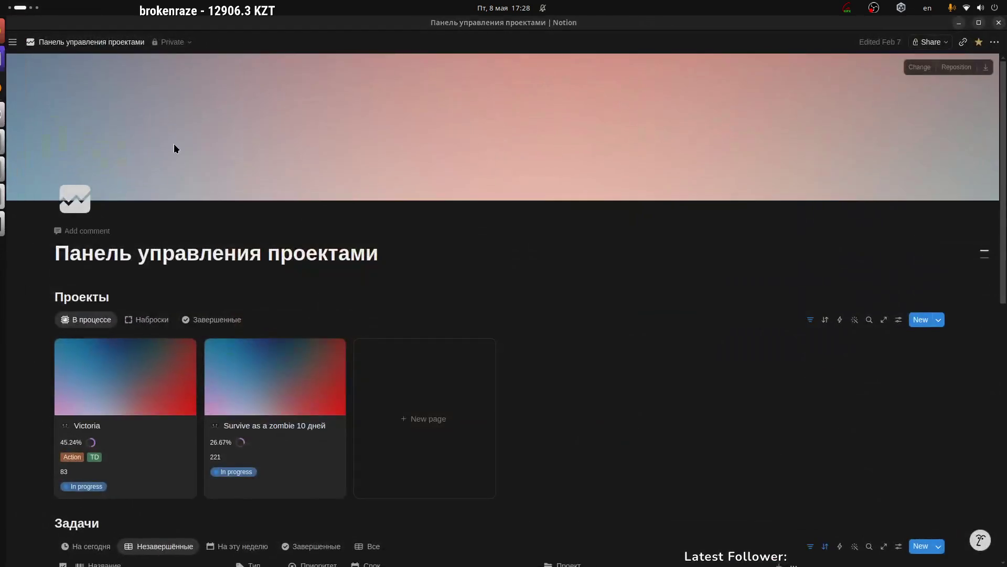
pyautogui.click(52, 255)
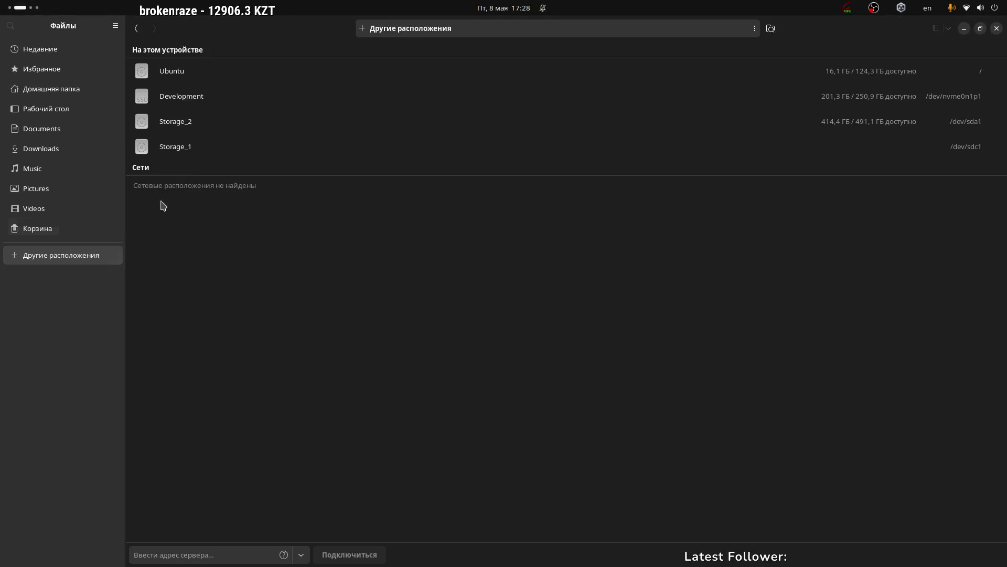
pyautogui.click(203, 145)
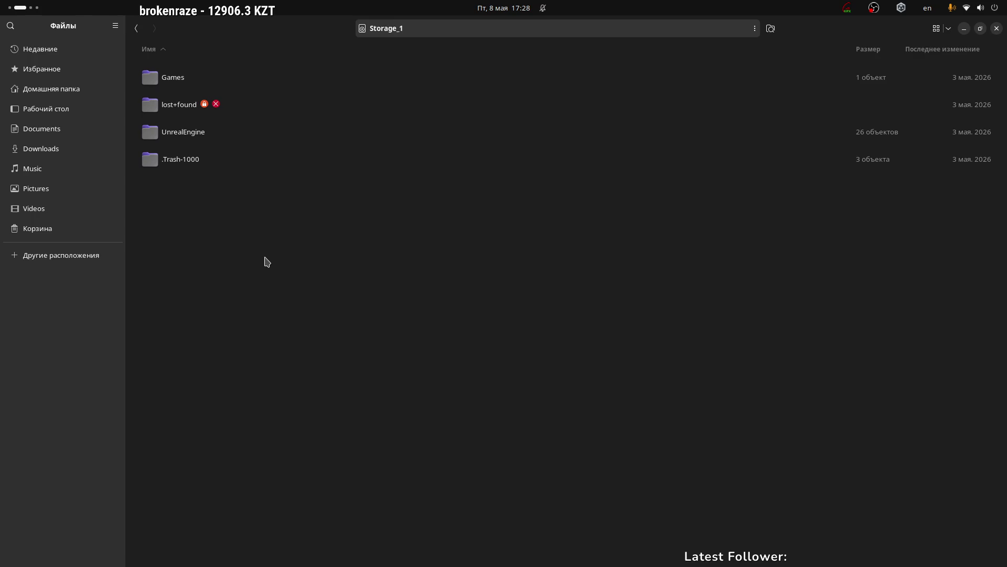
pyautogui.press('super+a')
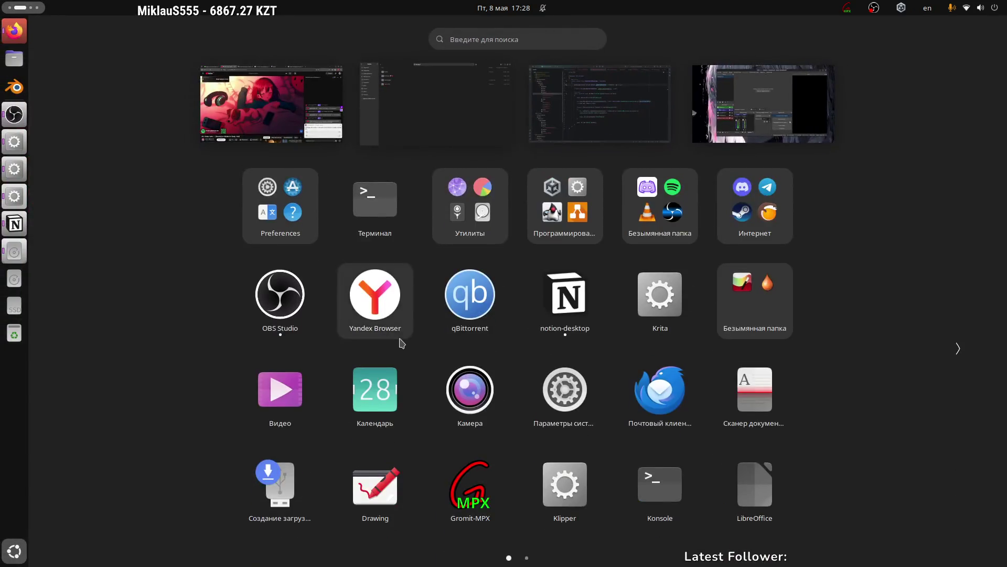
pyautogui.scroll(-1, 407, 347)
pyautogui.scroll(1, 652, 420)
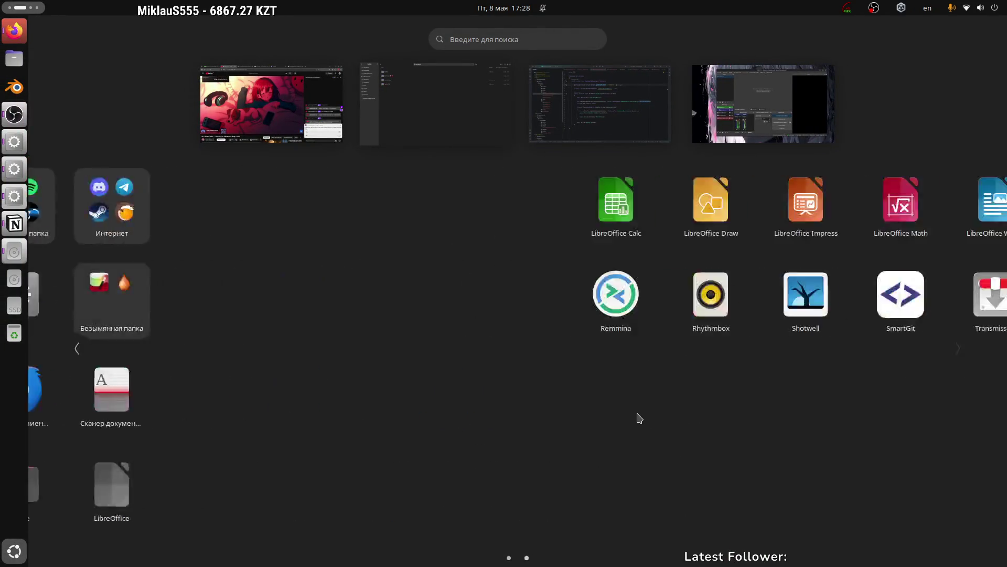
pyautogui.scroll(-1, 638, 418)
pyautogui.scroll(1, 639, 421)
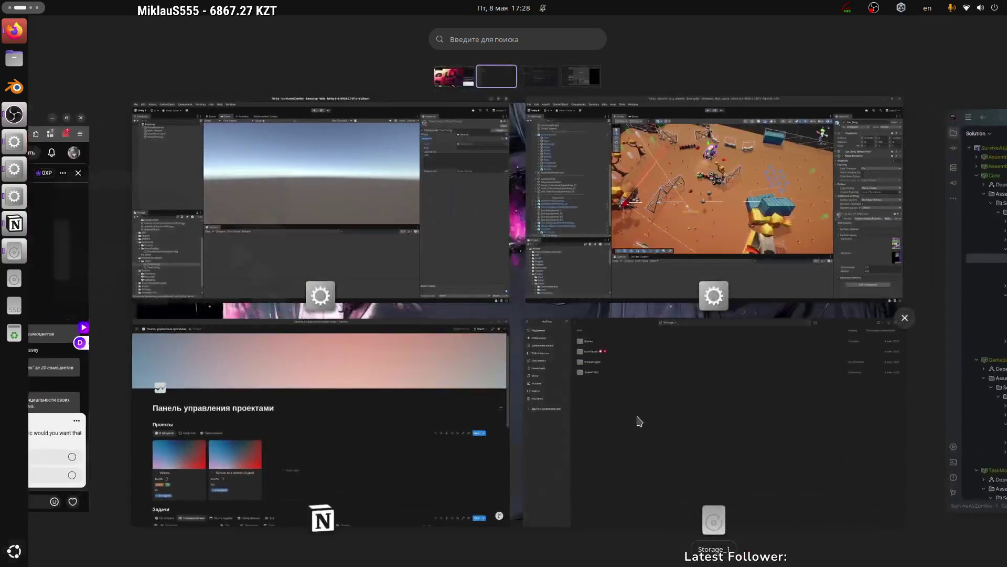
pyautogui.scroll(-1, 780, 353)
pyautogui.scroll(1, 776, 362)
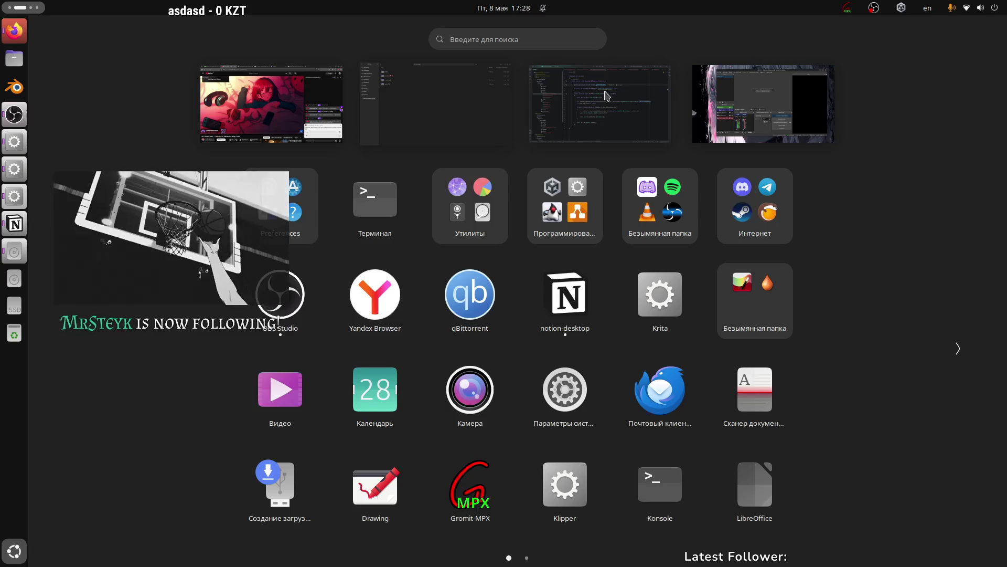
pyautogui.click(819, 246)
# Open the UnrealEngine folder, then close the file manager window.
pyautogui.doubleClick(180, 135)
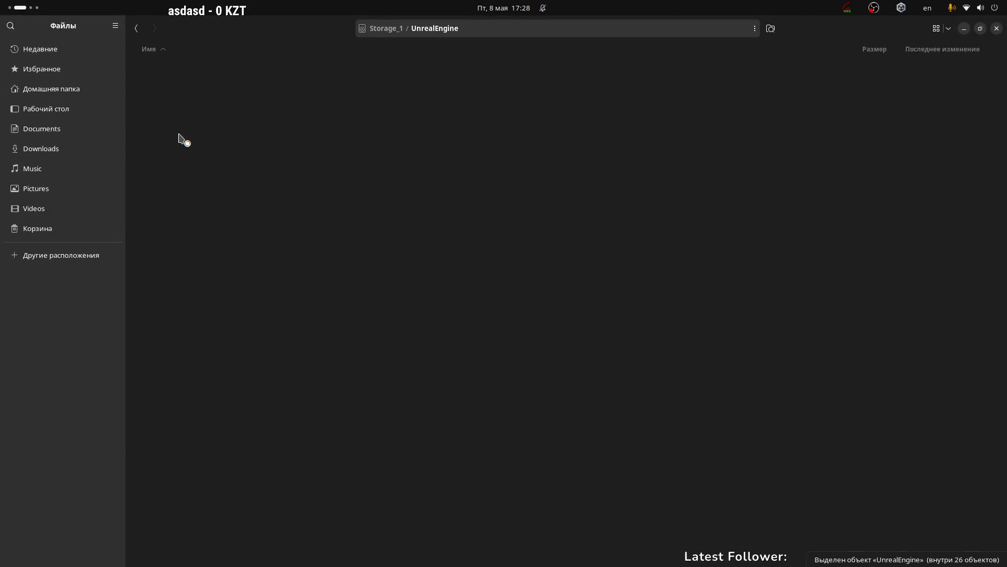
pyautogui.scroll(-5, 315, 399)
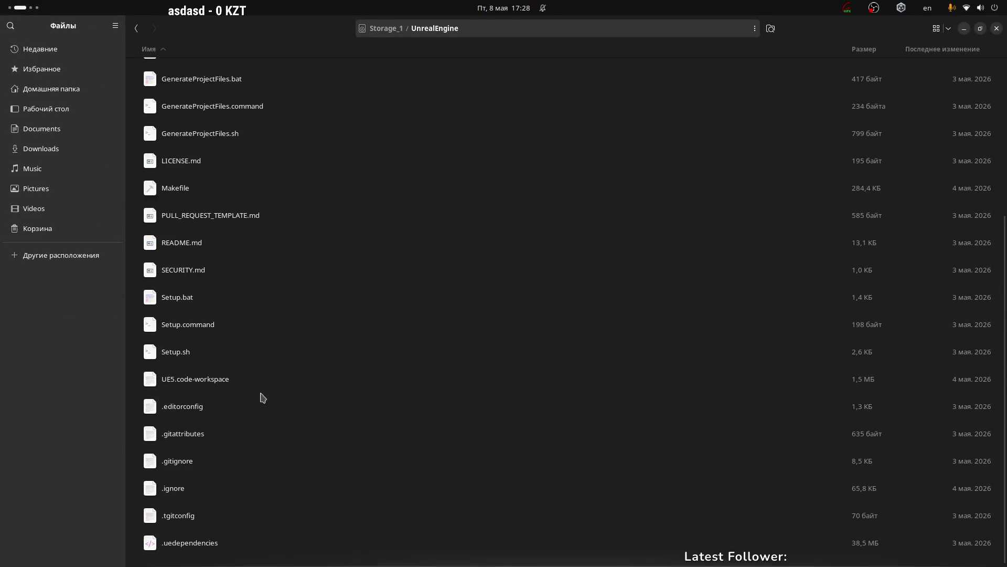
pyautogui.click(997, 28)
pyautogui.scroll(-5, 406, 232)
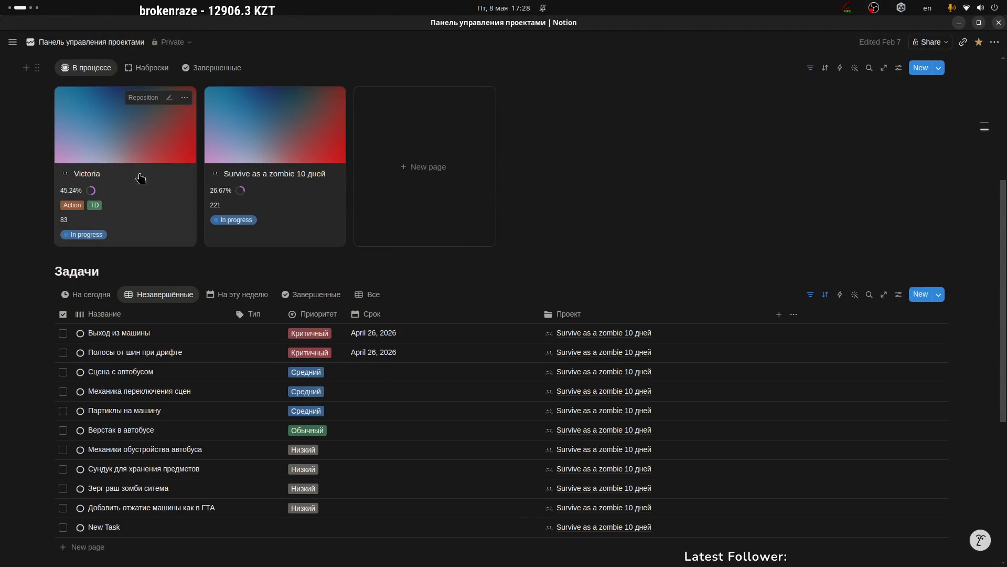
# Open the Victoria project as a full page and scroll through its sections.
pyautogui.click(162, 152)
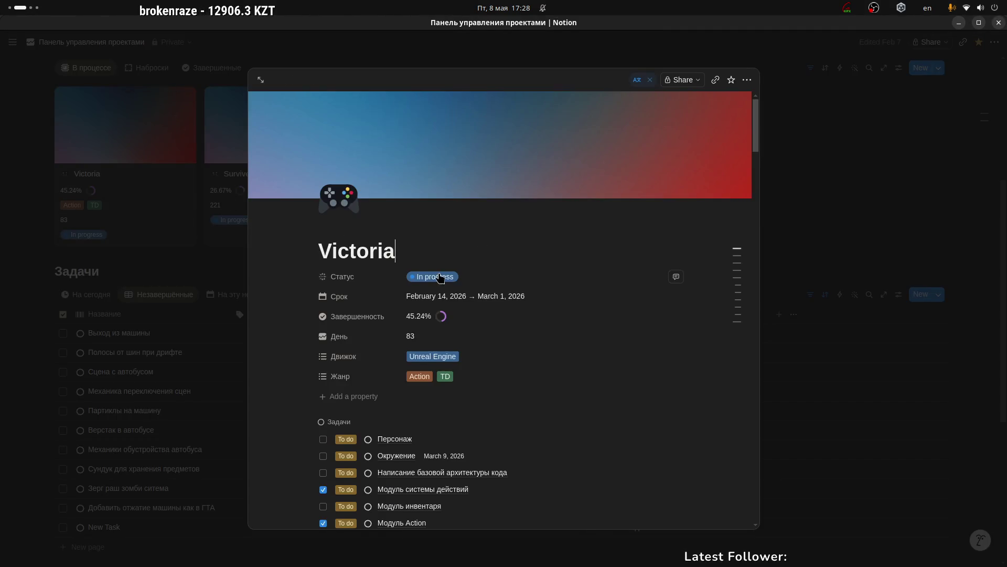
pyautogui.scroll(-7, 461, 227)
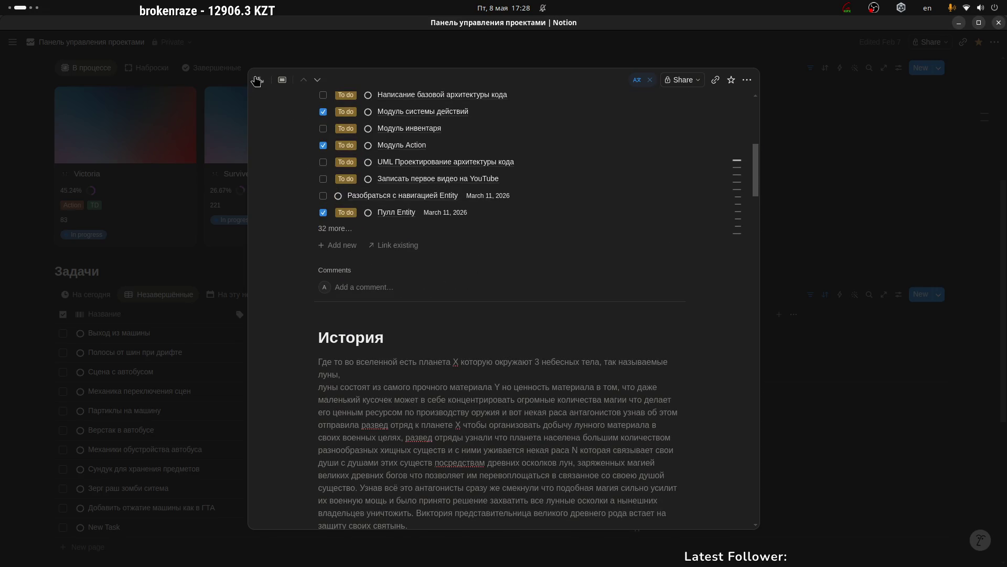
pyautogui.hotkey('ctrl', 'Return')
pyautogui.scroll(-15, 478, 206)
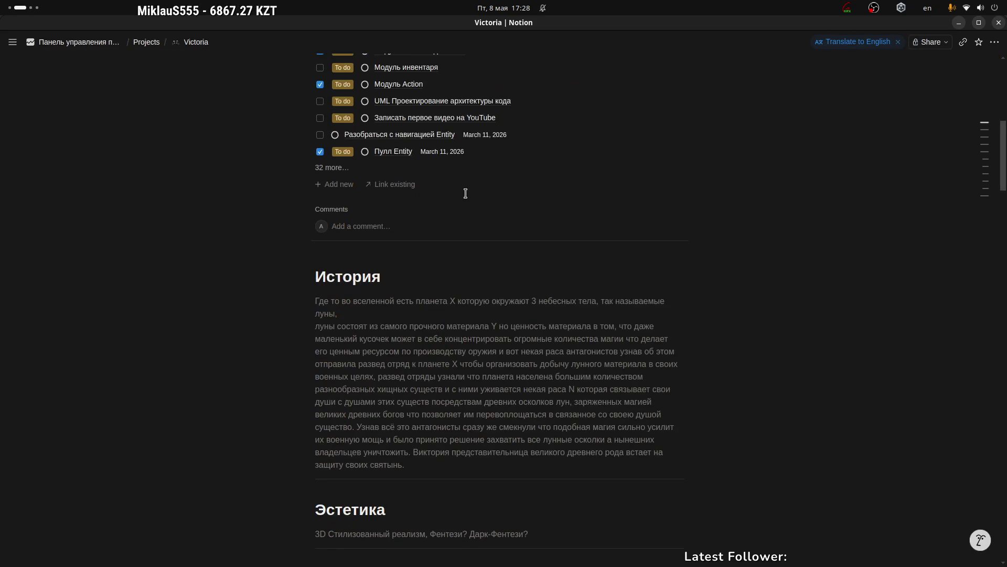
pyautogui.scroll(-3, 452, 192)
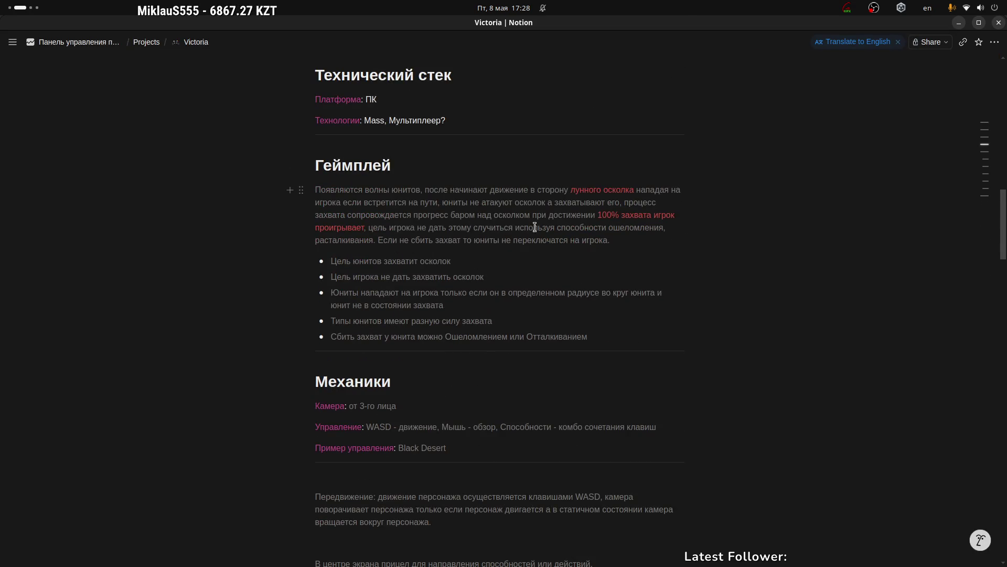
pyautogui.scroll(-11, 519, 227)
pyautogui.scroll(-14, 440, 210)
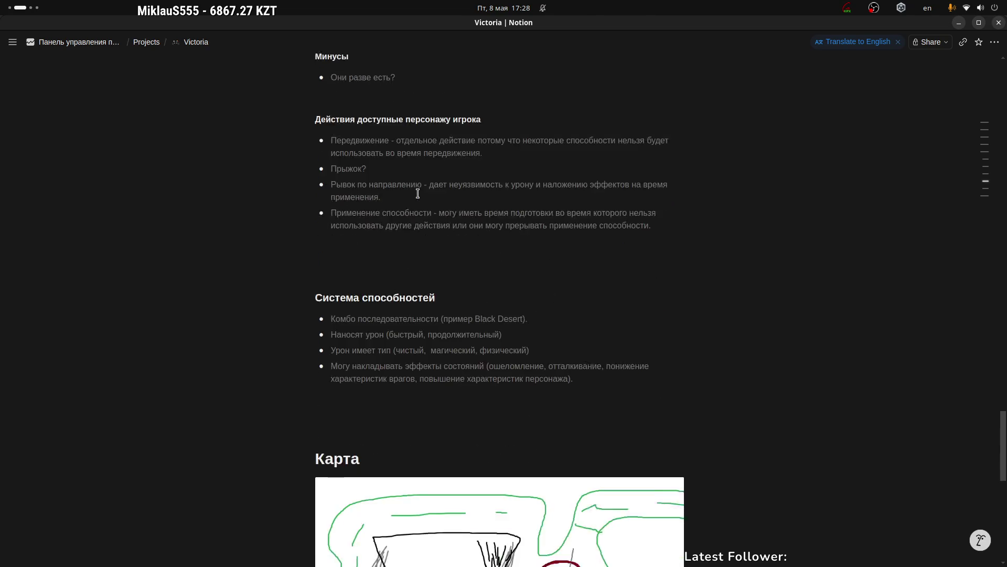
pyautogui.scroll(-7, 418, 193)
pyautogui.scroll(2, 517, 247)
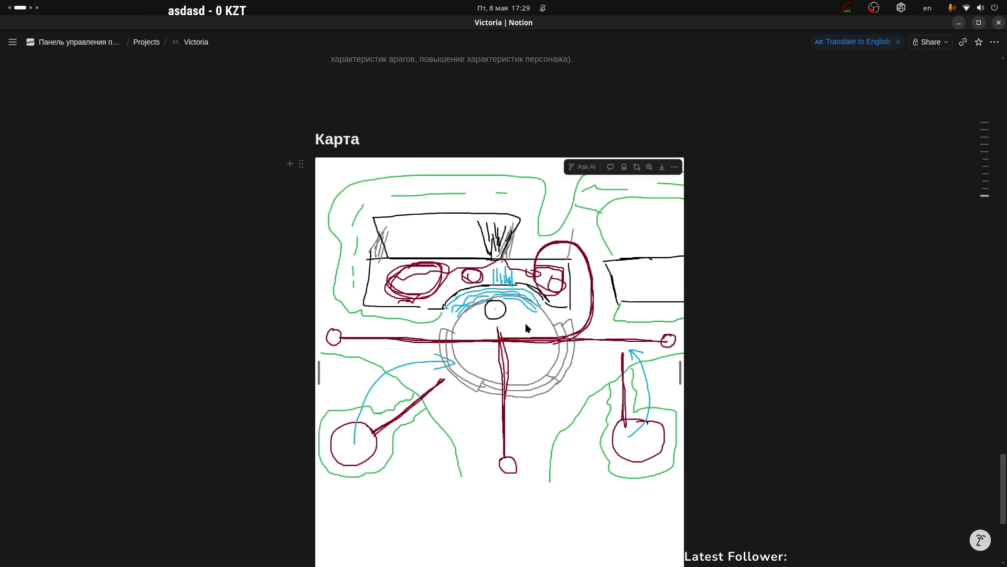
pyautogui.scroll(15, 525, 323)
pyautogui.scroll(15, 442, 310)
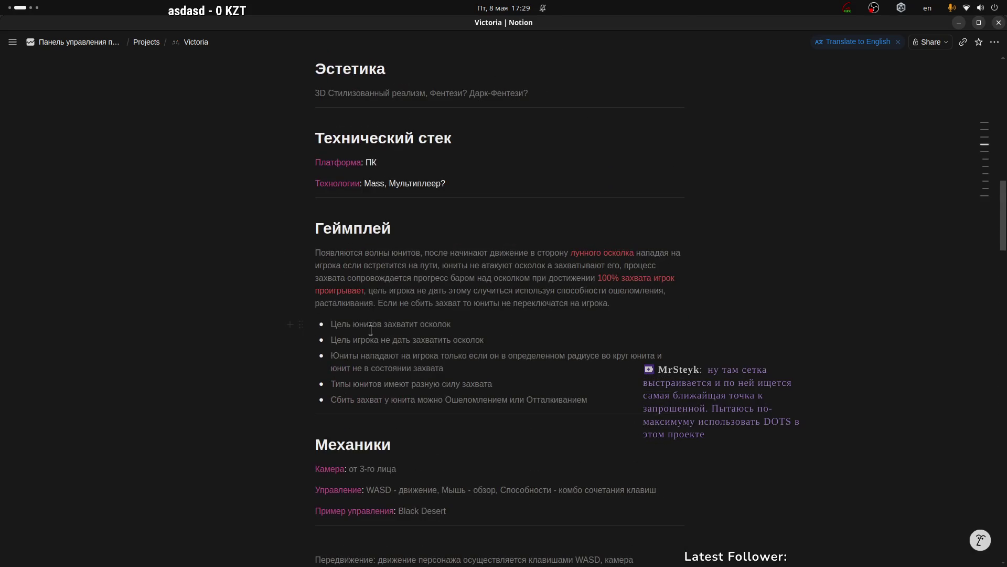
# Select the word Mass in the technologies line, then the word юниты in the gameplay paragraph.
pyautogui.moveTo(367, 185); pyautogui.dragTo(385, 186)
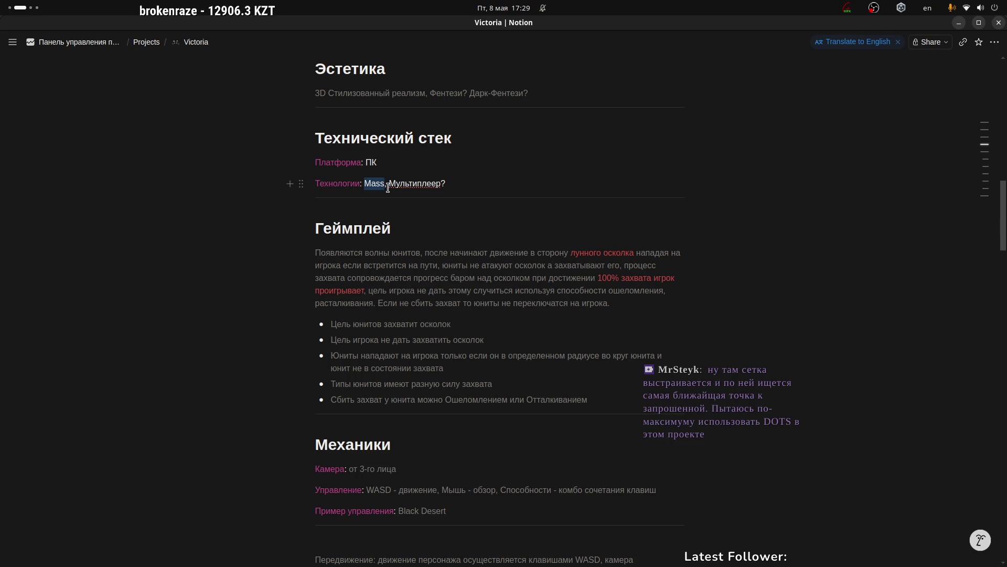
pyautogui.doubleClick(372, 185)
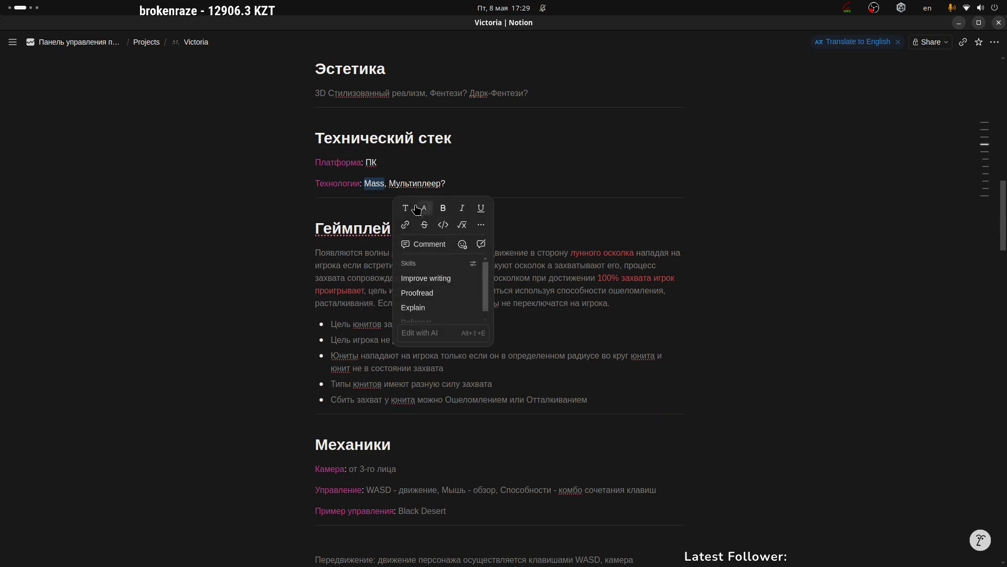
pyautogui.click(458, 179)
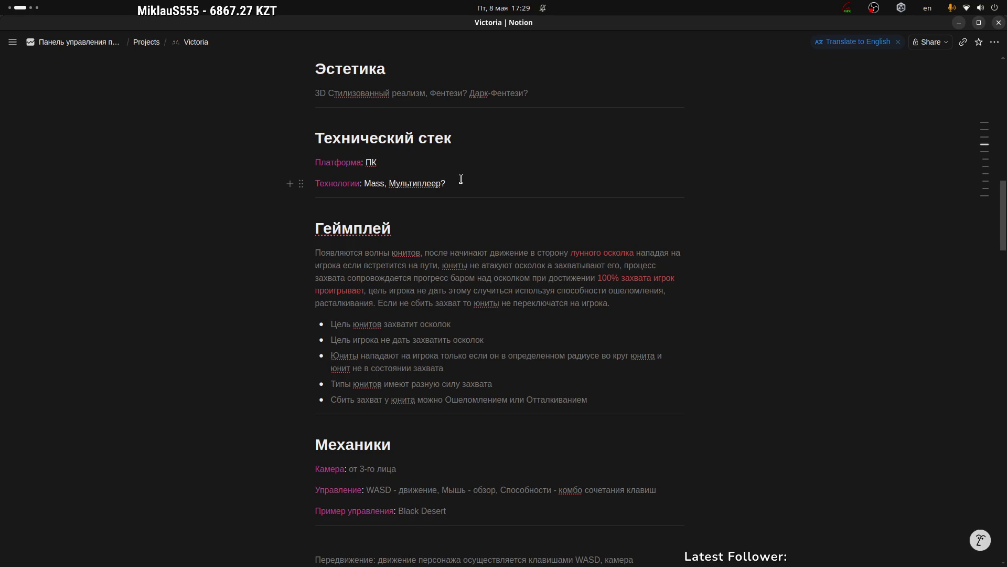
pyautogui.doubleClick(376, 178)
pyautogui.click(453, 184)
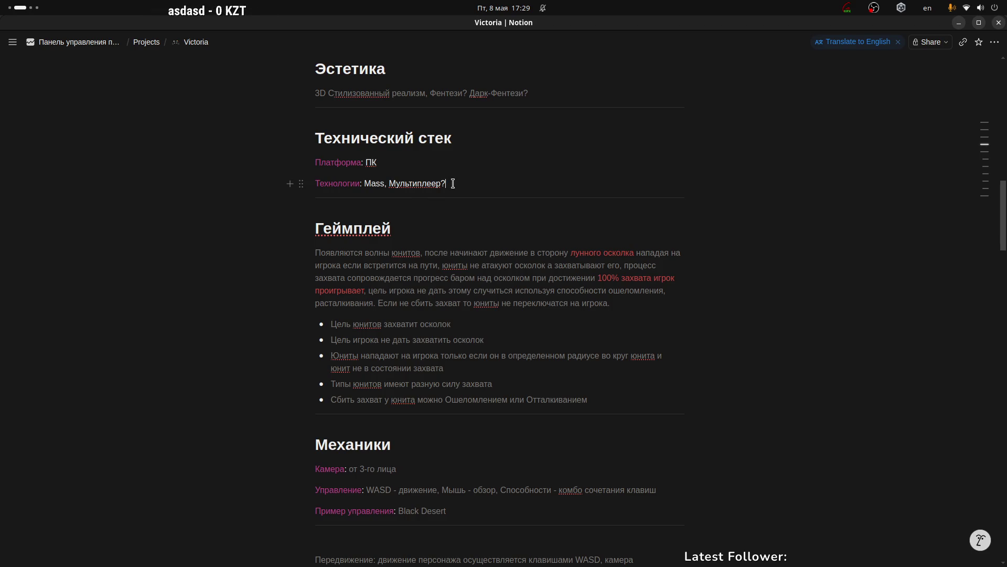
pyautogui.doubleClick(370, 185)
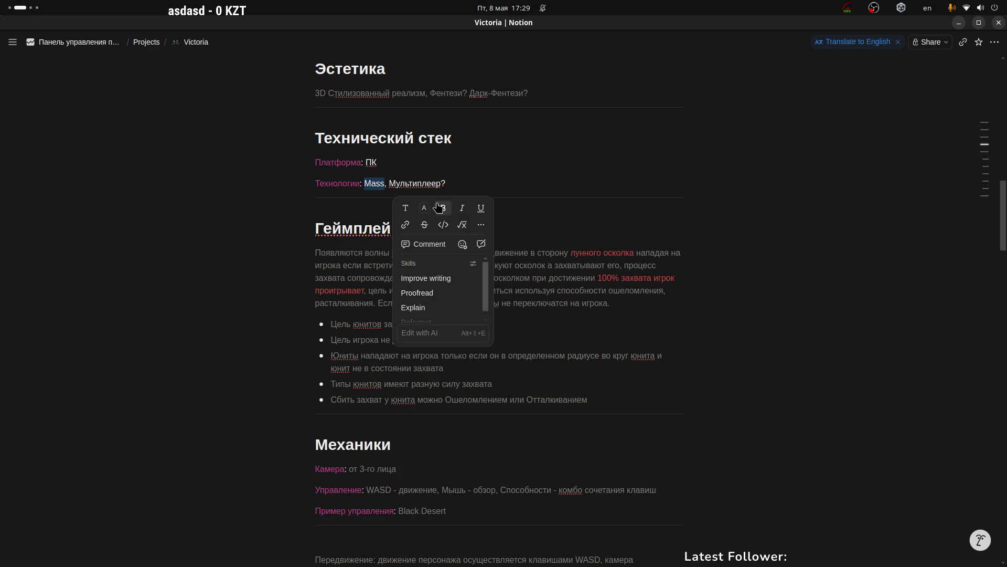
pyautogui.click(460, 180)
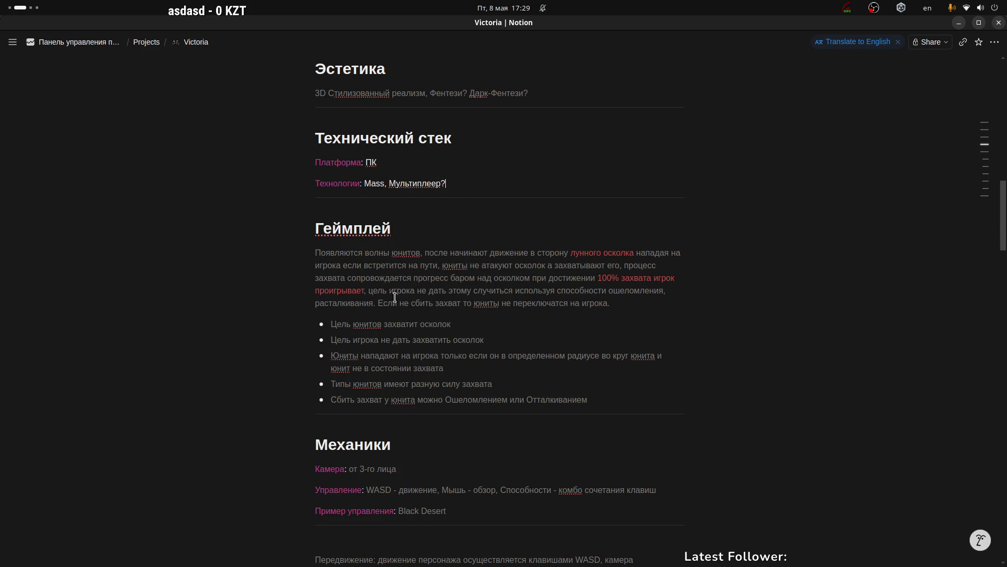
pyautogui.doubleClick(447, 266)
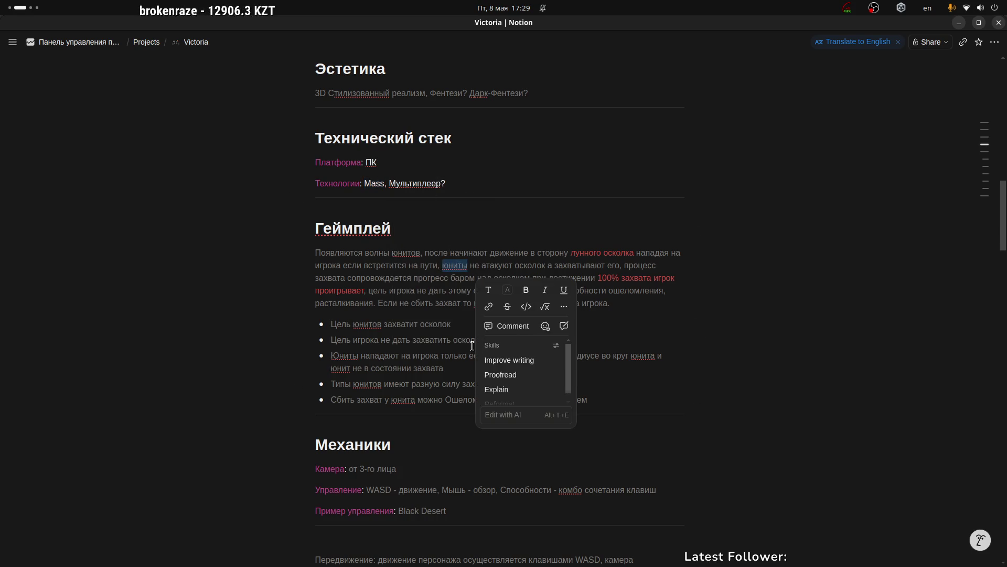
pyautogui.scroll(-10, 424, 287)
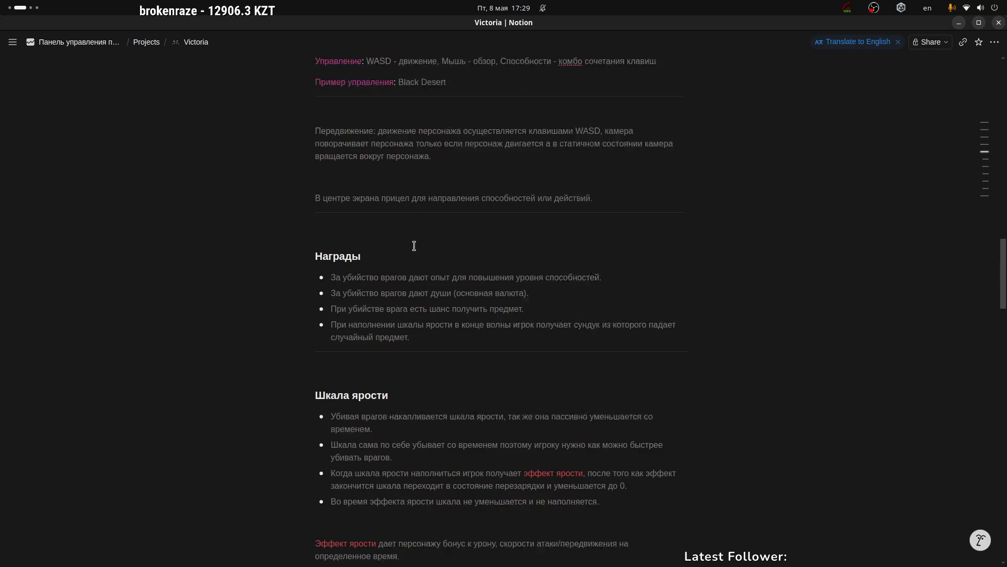
pyautogui.scroll(-1, 420, 246)
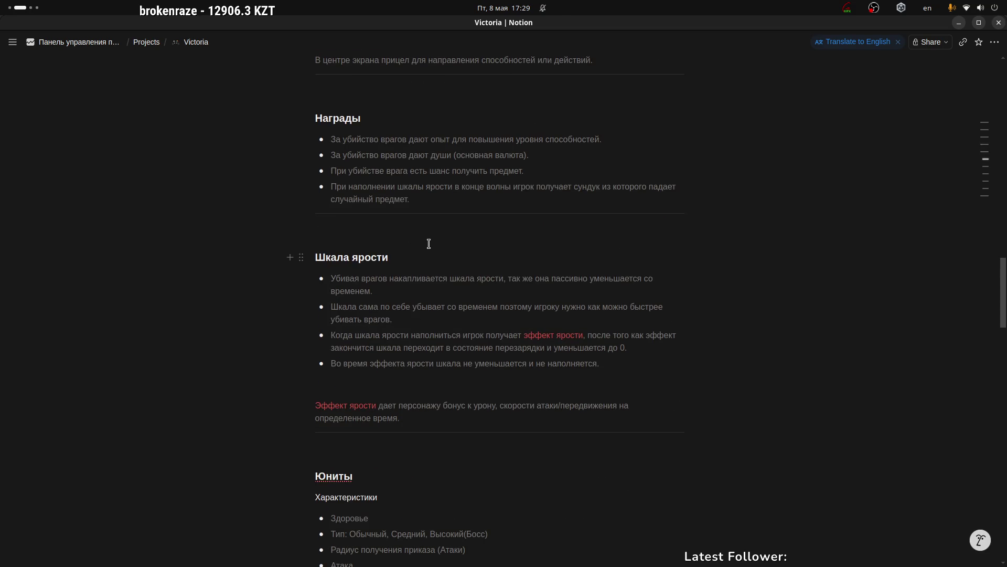
pyautogui.scroll(11, 428, 244)
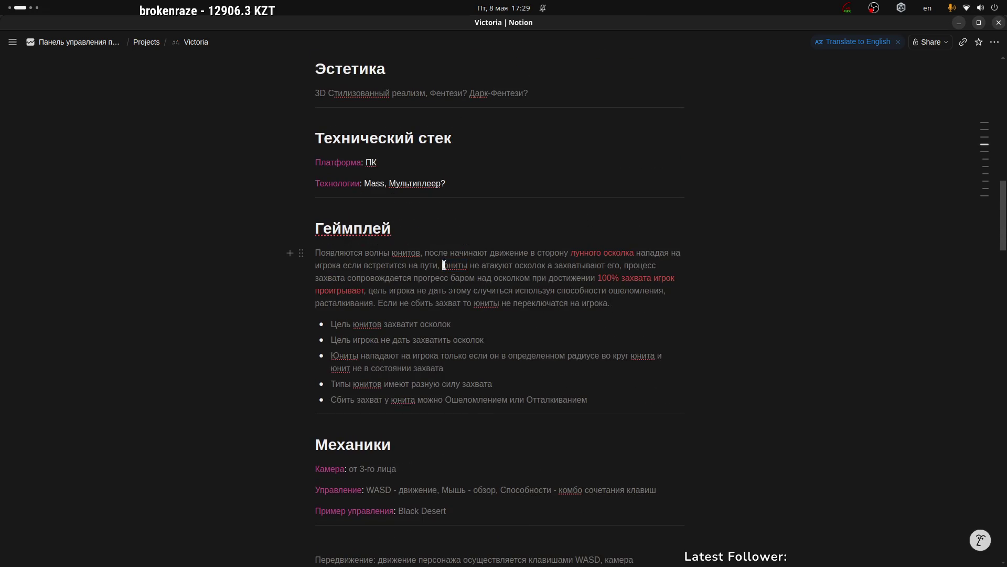
# Check the other workspaces, then close Notion to return to Unity.
pyautogui.press('super+Page_Down')
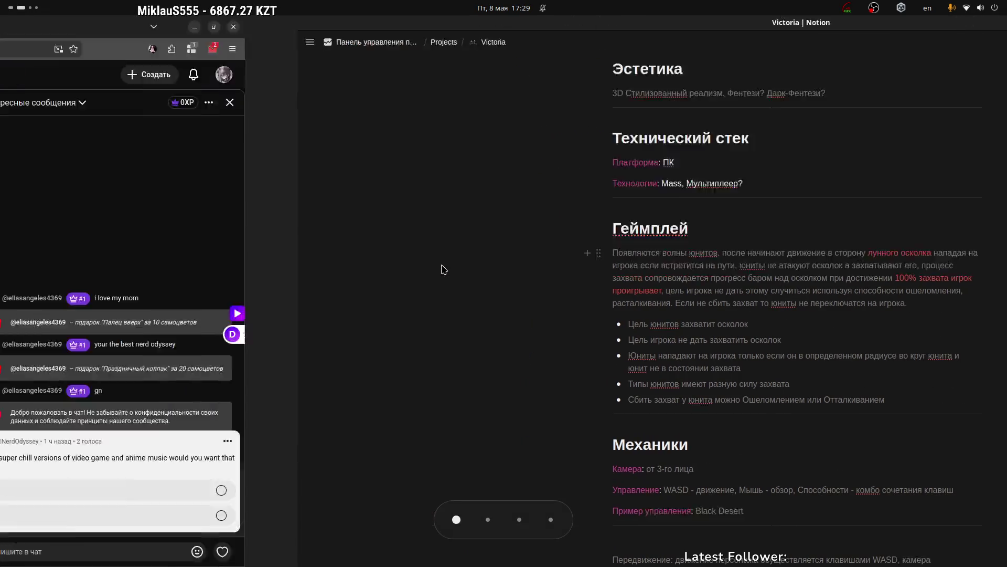
pyautogui.press('super+Page_Down')
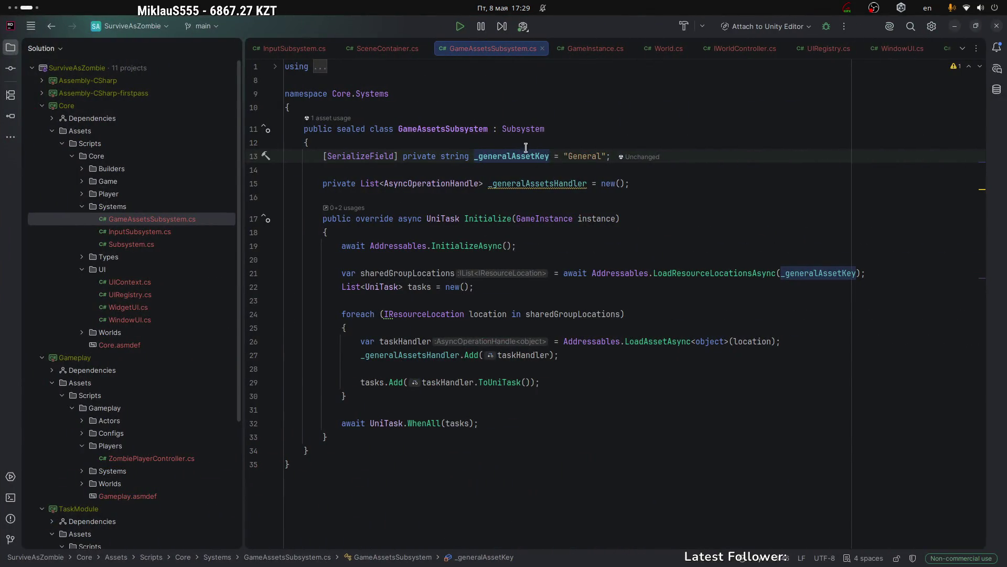
pyautogui.press('super+Page_Up')
pyautogui.press('super+Page_Up')
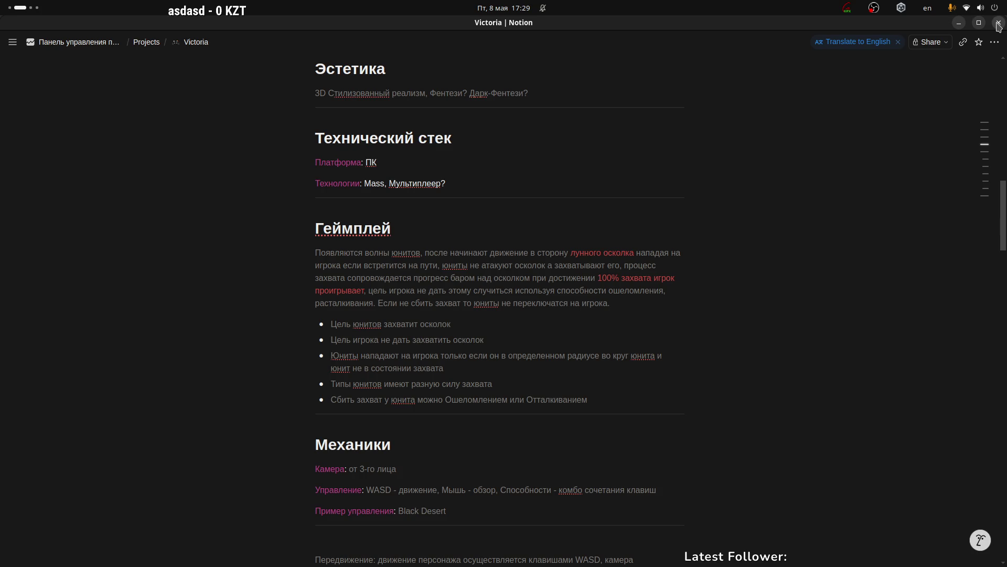
pyautogui.click(999, 24)
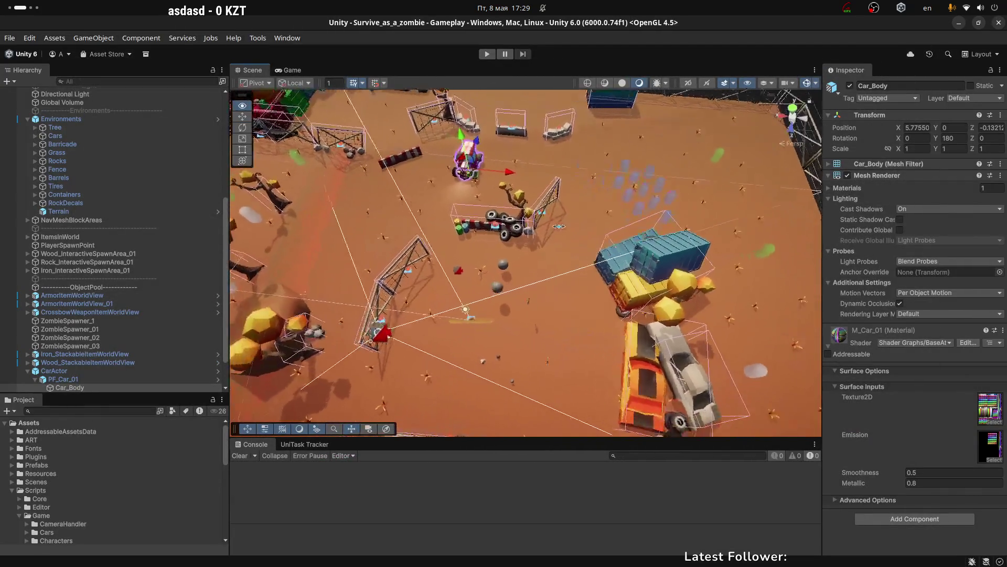
# Adjust the scene camera angle and switch to the Game view.
pyautogui.press('w')
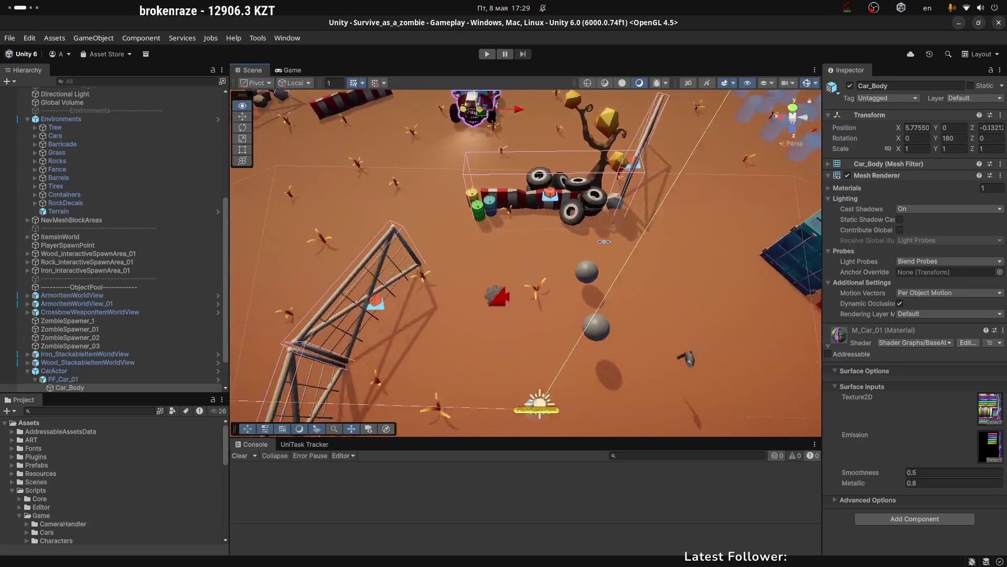
pyautogui.press('w')
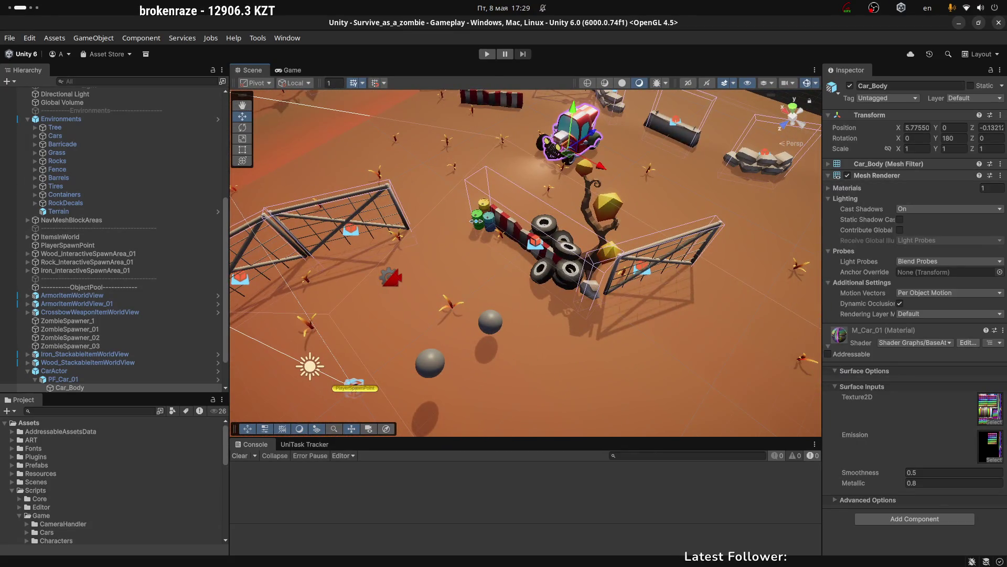
pyautogui.click(283, 70)
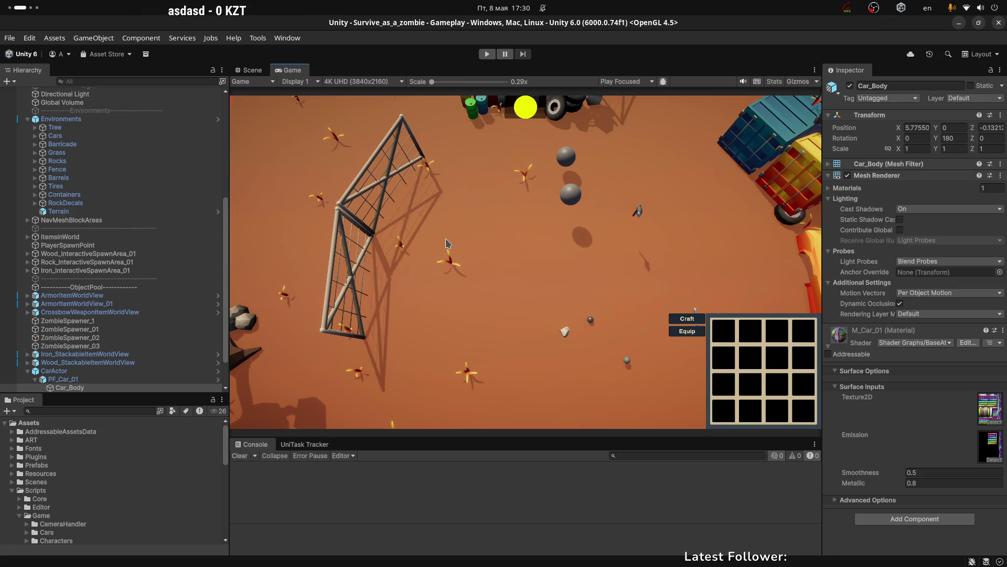
# Collapse CarActor, Environments and LevelContext in the Hierarchy, then switch to the browser.
pyautogui.click(32, 370)
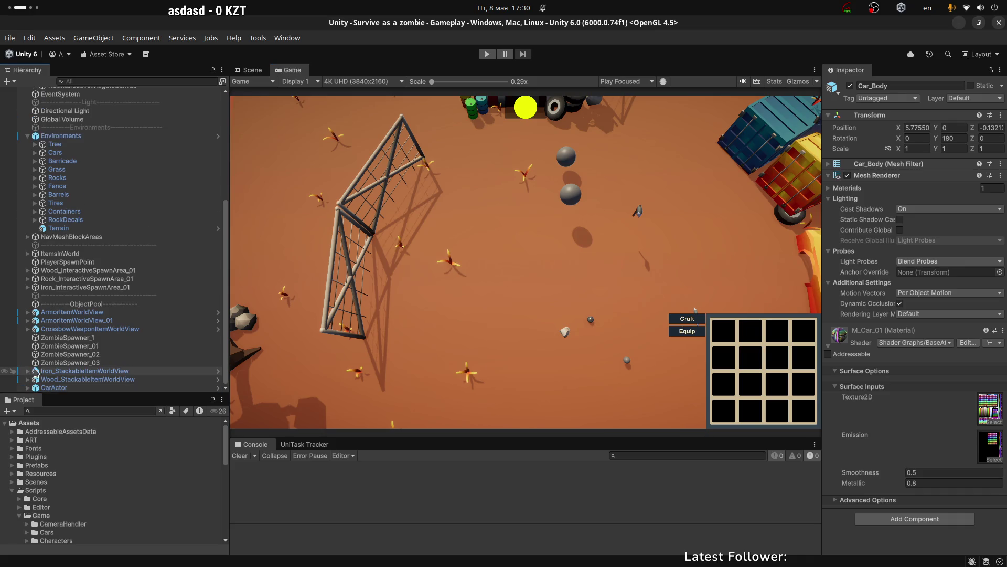
pyautogui.scroll(5, 33, 367)
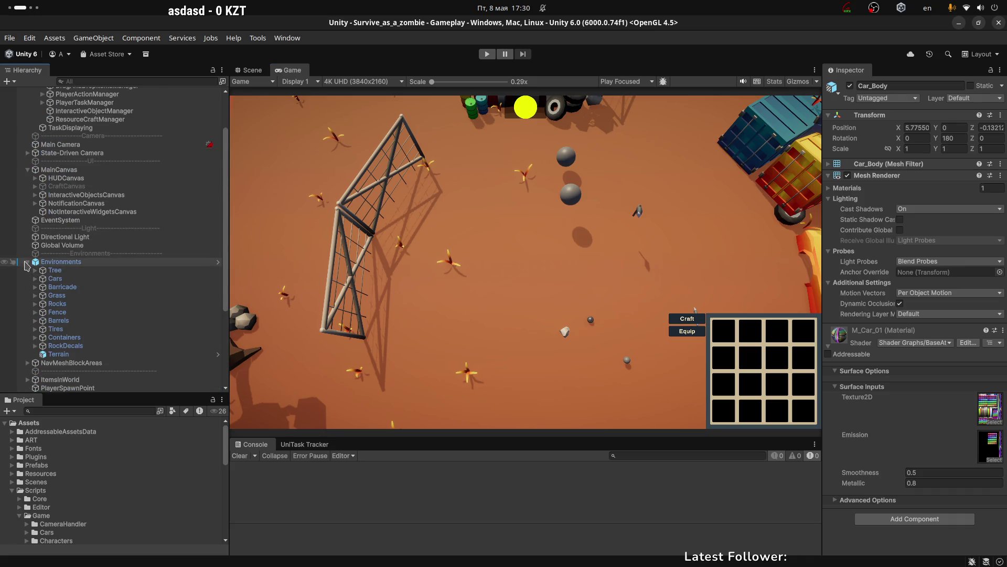
pyautogui.click(27, 262)
pyautogui.click(27, 100)
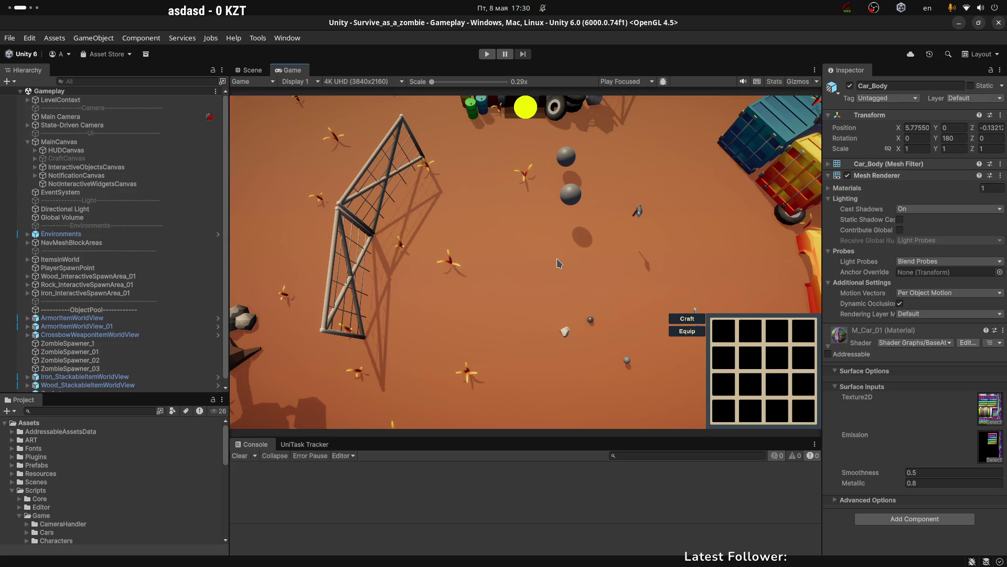
pyautogui.hotkey('alt', 'Tab')
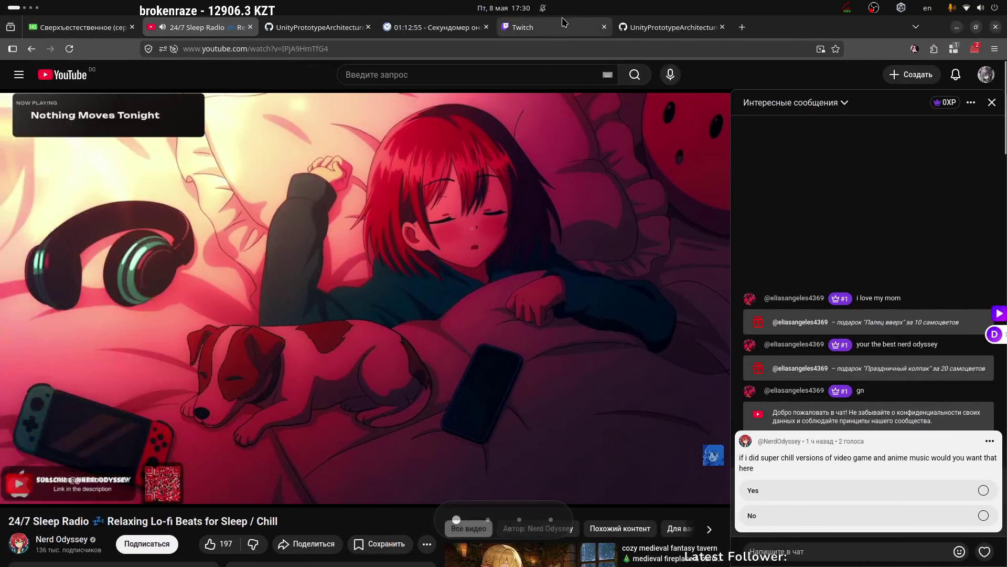
# Open the raider's channel from the Twitch chat viewer card, pause its video, and follow it.
pyautogui.click(567, 21)
pyautogui.click(815, 391)
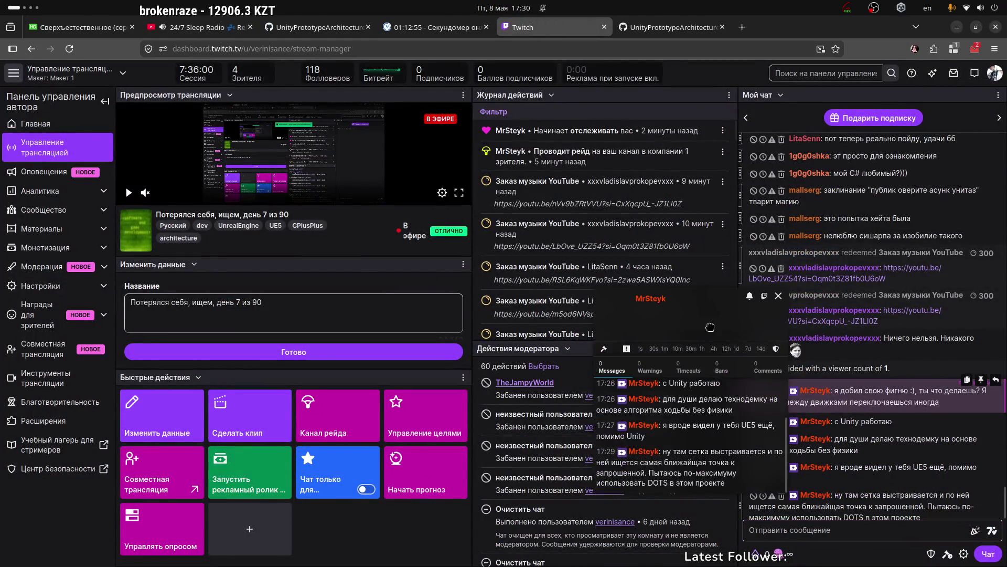
pyautogui.click(652, 299)
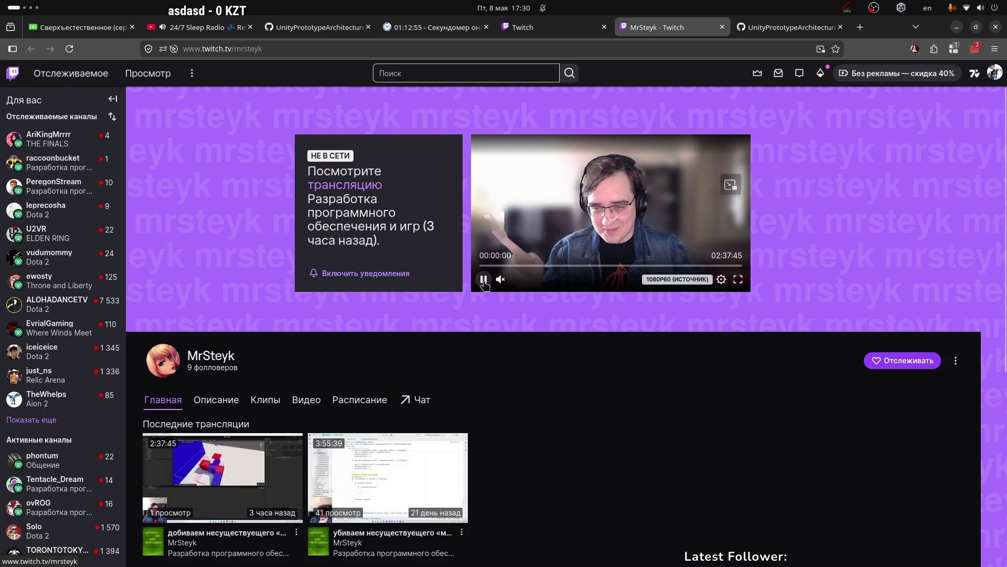
pyautogui.click(484, 280)
pyautogui.scroll(-3, 539, 416)
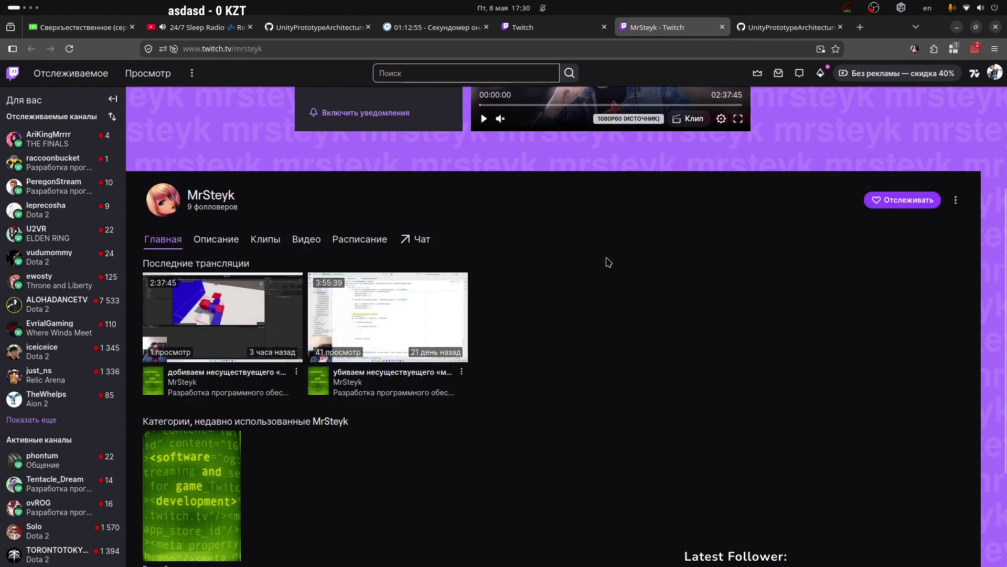
pyautogui.click(894, 199)
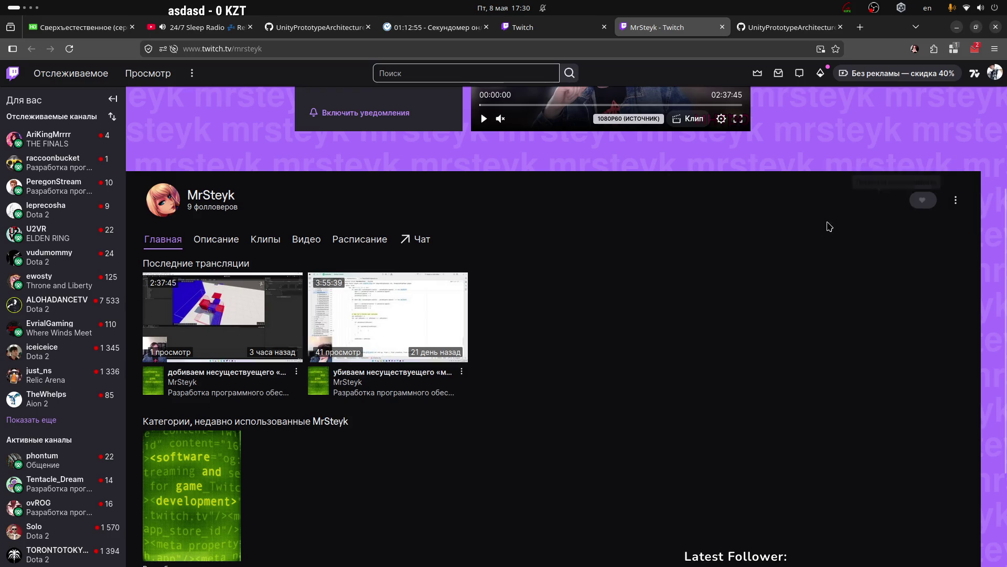
# Return to the stream manager and close the viewer card over the chat.
pyautogui.click(545, 27)
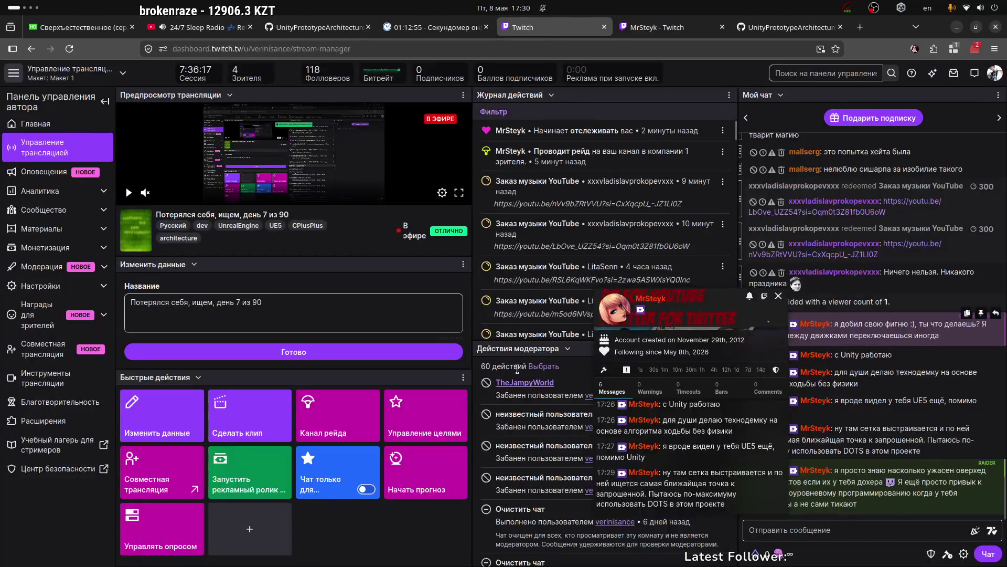
pyautogui.click(814, 536)
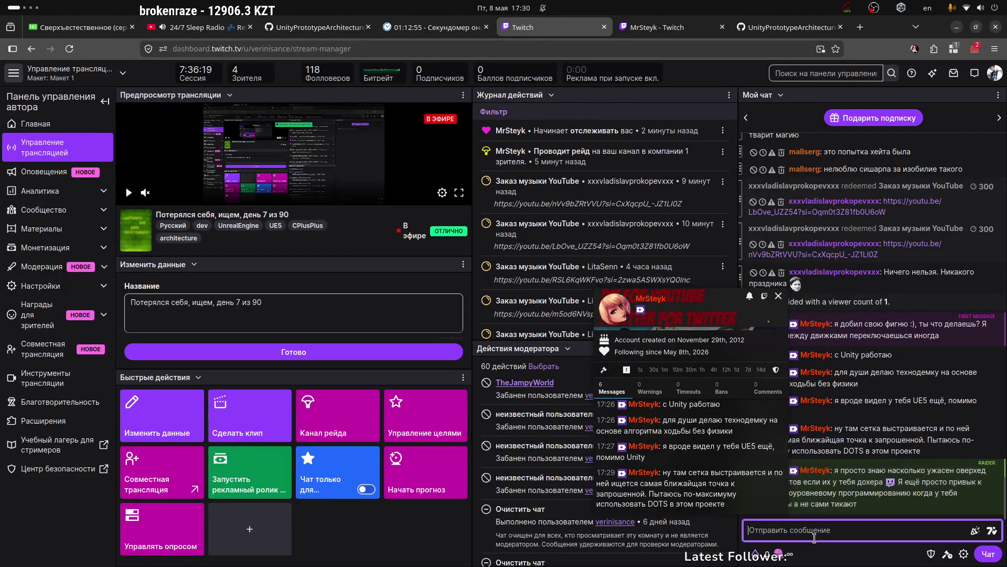
pyautogui.click(779, 295)
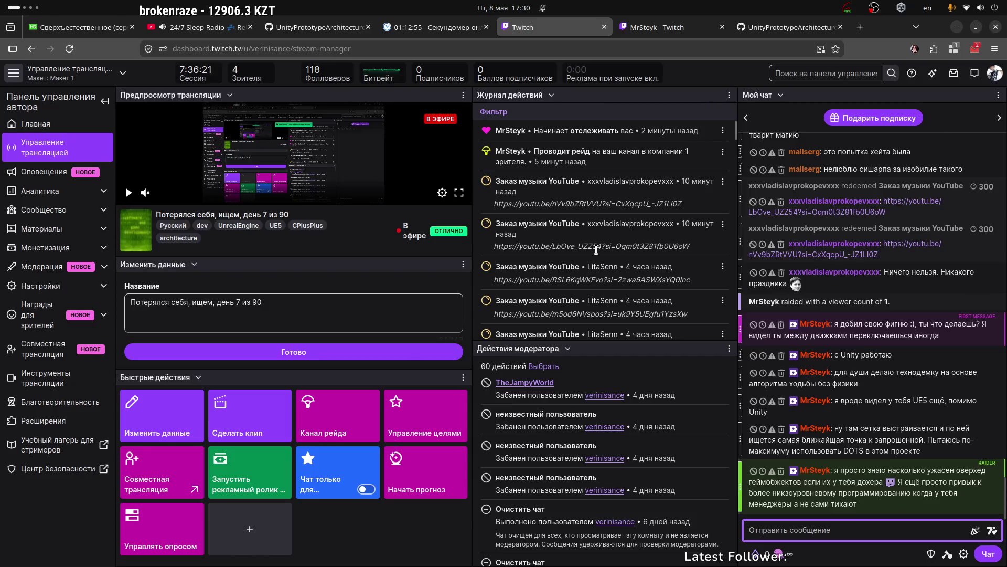
pyautogui.hotkey('ctrl', 'alt', 'Right')
pyautogui.hotkey('ctrl', 'alt', 'Right')
pyautogui.hotkey('ctrl', 'alt', 'Left')
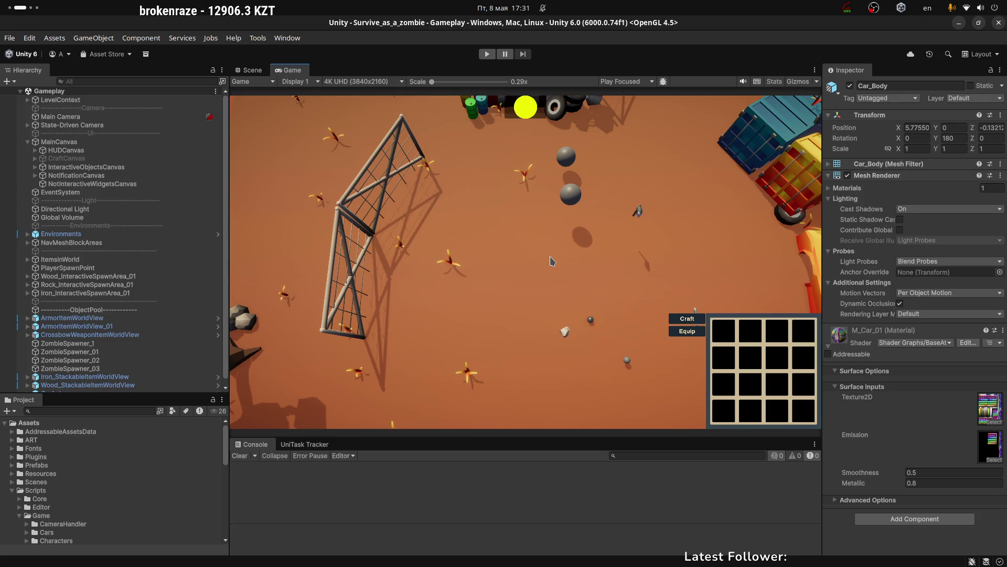
# Revisit the raider's channel page, then return to the Unity Gameplay workspace.
pyautogui.press('super+Page_Up')
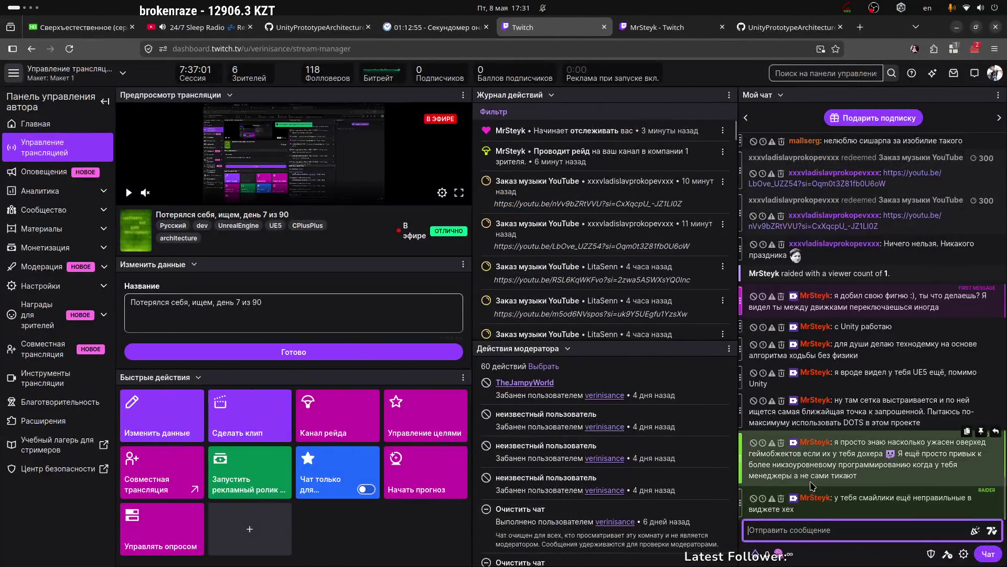
pyautogui.moveTo(891, 455)
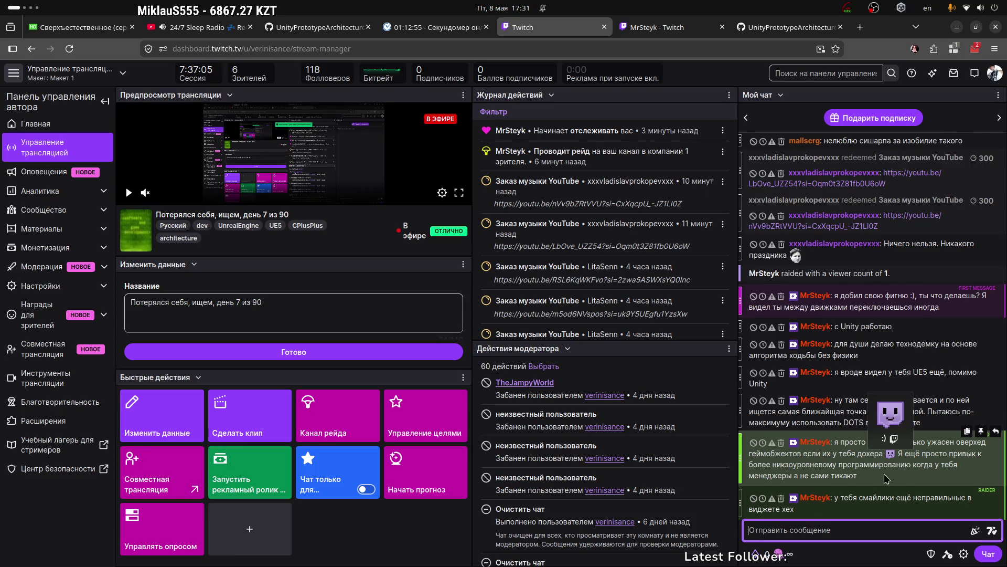
pyautogui.click(672, 27)
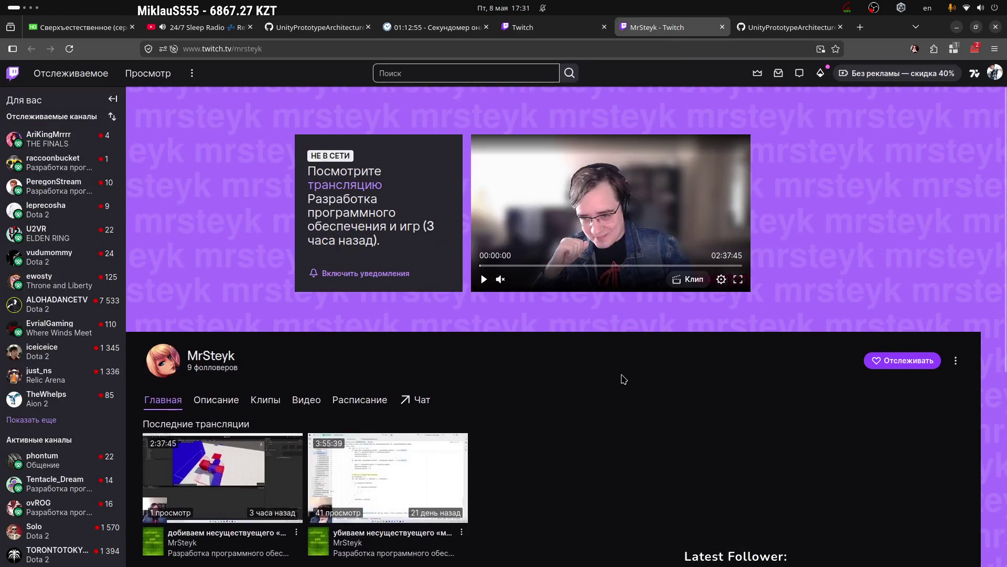
pyautogui.press('super+Page_Up')
pyautogui.press('super+Page_Up')
pyautogui.press('super+Page_Up')
pyautogui.press('super+Page_Down')
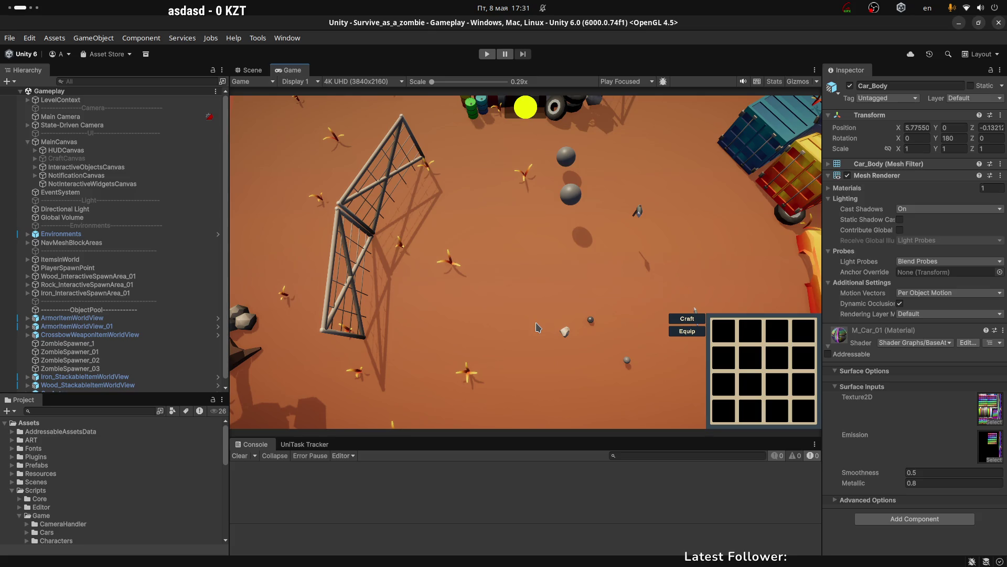
# Uncheck Включить предпросмотр on the OBS canvas preview and switch back to Unity.
pyautogui.press('super+Page_Down')
pyautogui.press('super+Page_Down')
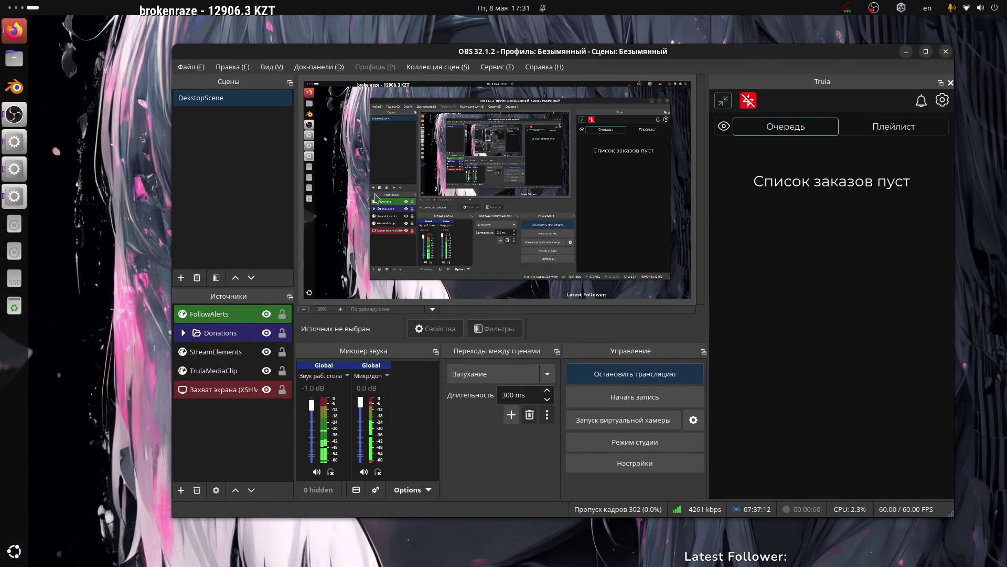
pyautogui.press('alt')
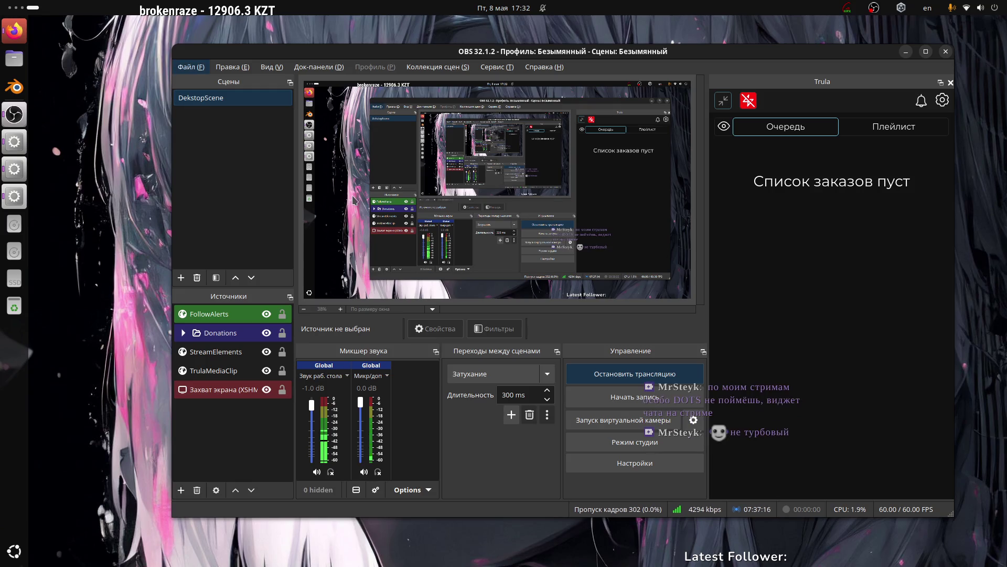
pyautogui.rightClick(435, 196)
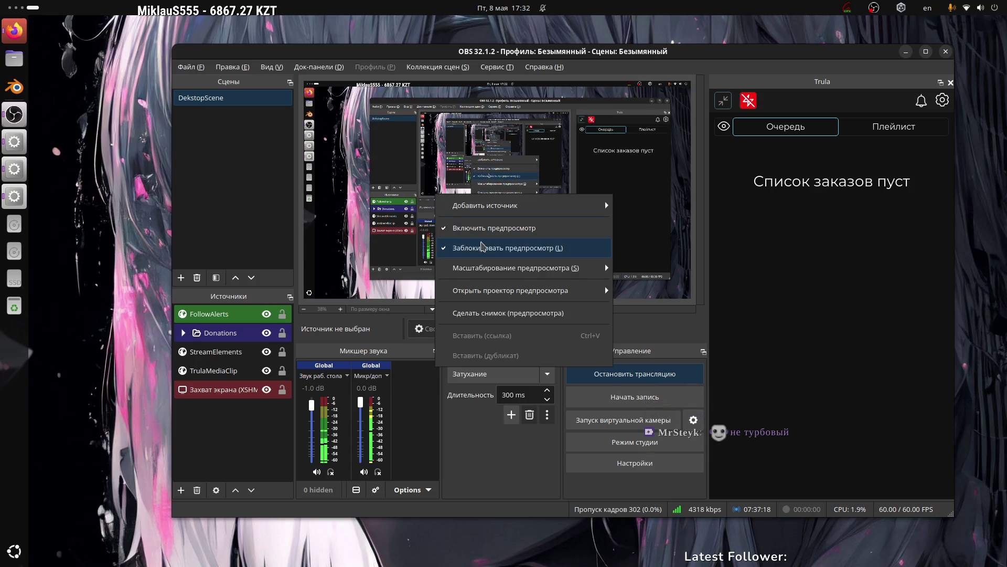
pyautogui.click(484, 233)
pyautogui.press('super+Page_Up')
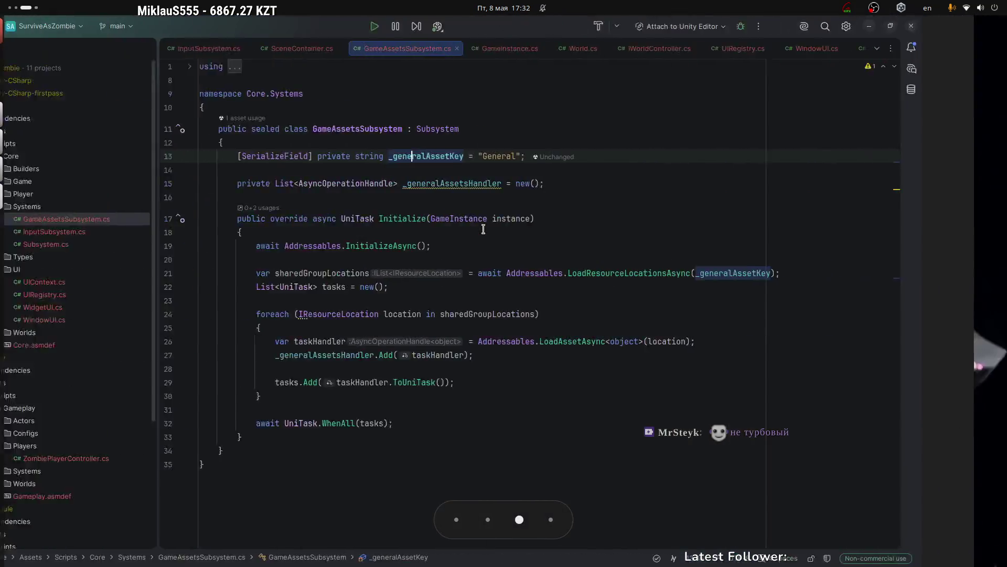
pyautogui.press('super+Page_Up')
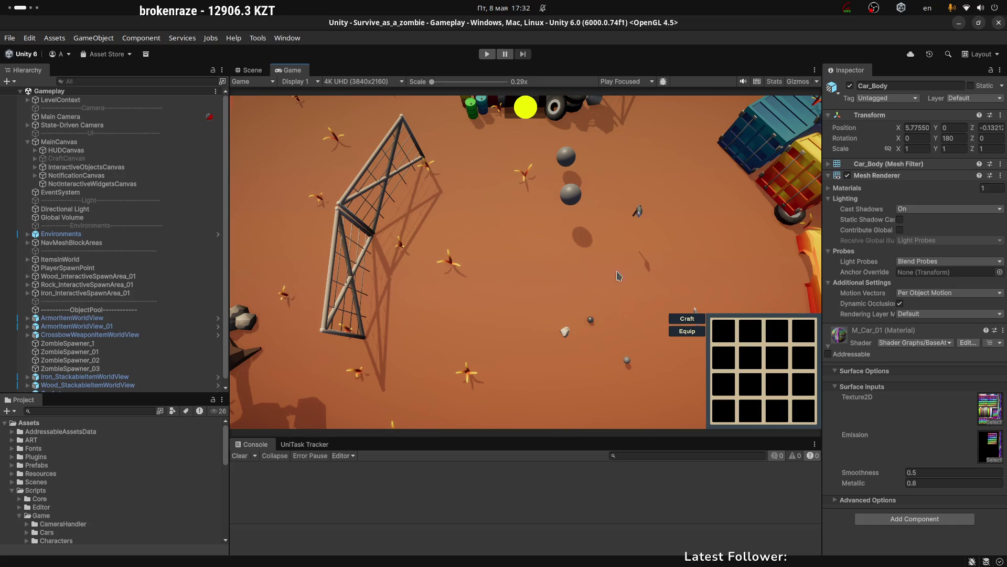
# Toggle the material's Surface Inputs section, then zoom and orbit around the level in the Scene view.
pyautogui.click(835, 386)
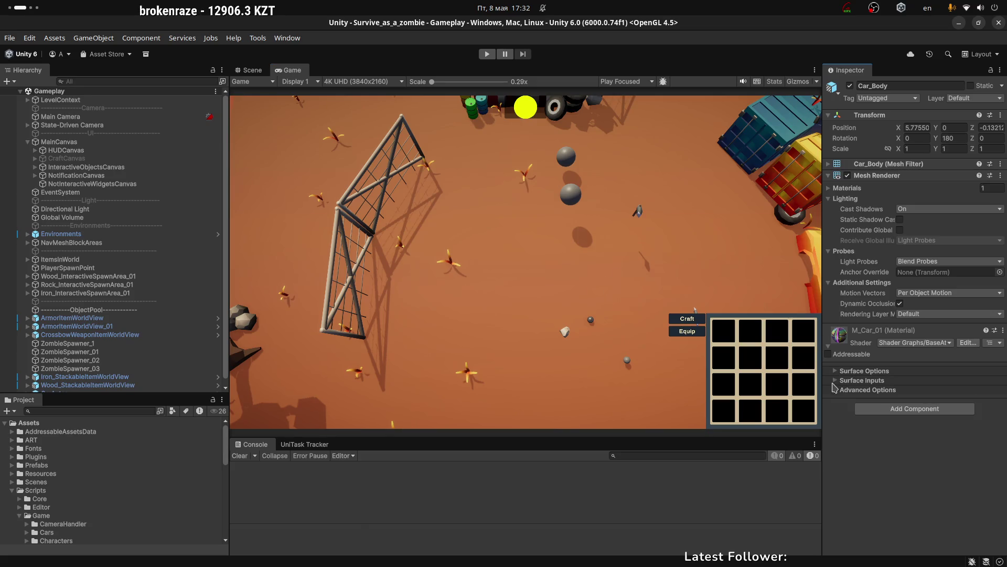
pyautogui.click(835, 380)
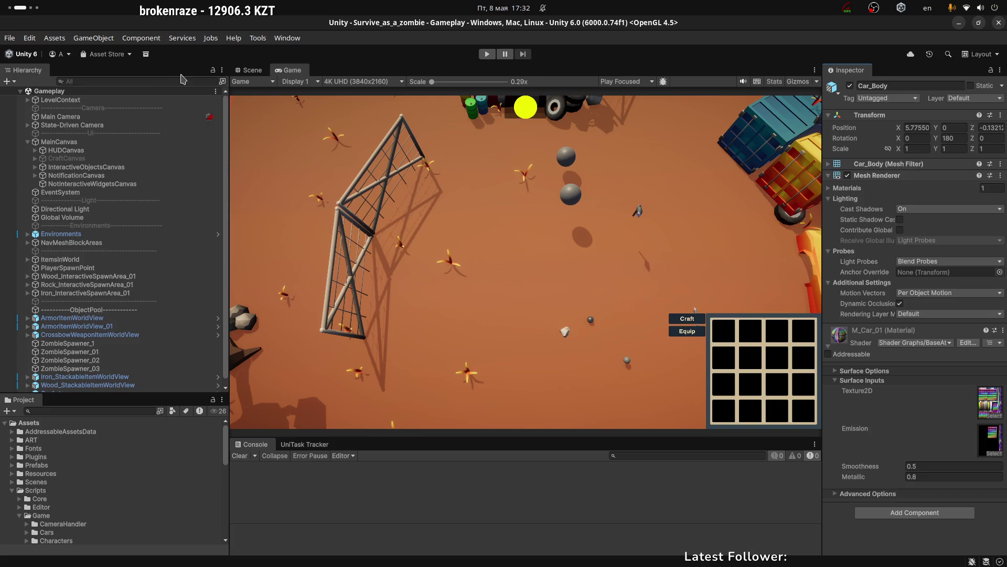
pyautogui.click(253, 69)
pyautogui.scroll(-3, 586, 234)
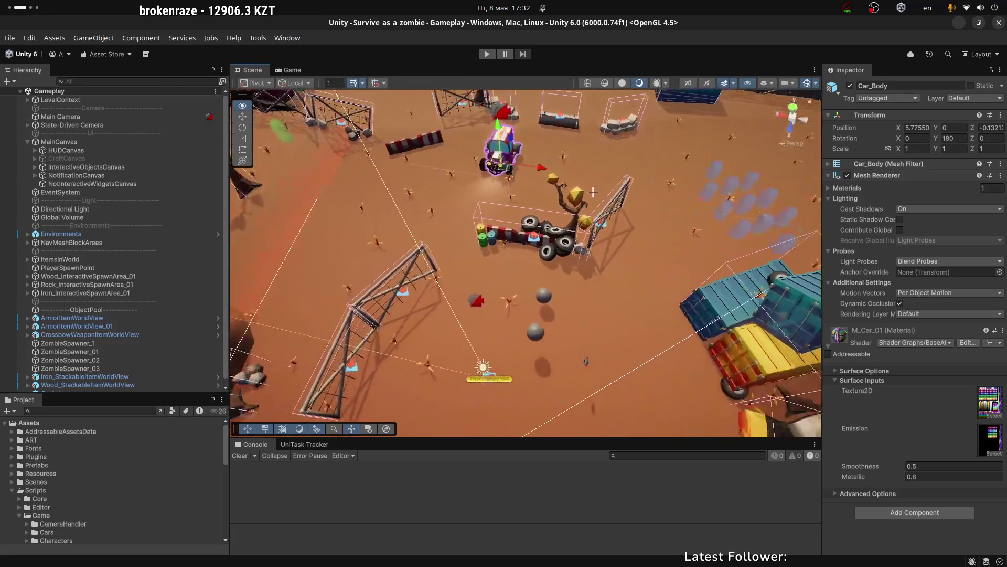
pyautogui.scroll(6, 593, 192)
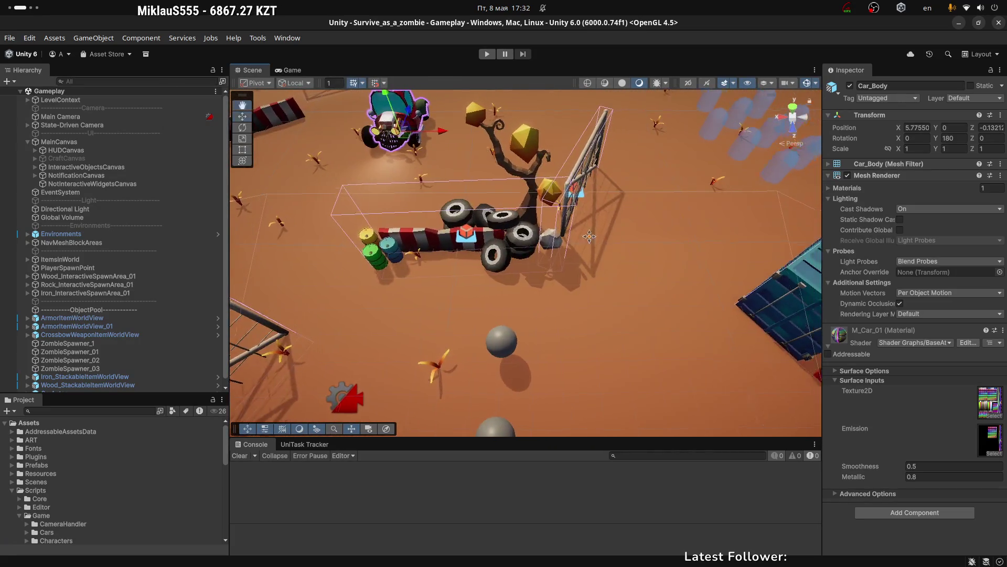
pyautogui.moveTo(589, 236)
pyautogui.mouseDown()
pyautogui.moveTo(501, 254)
pyautogui.moveTo(649, 236)
pyautogui.mouseUp()
# Switch from the Gameplay window to the SurviveAsZombie project's Boostrap scene.
pyautogui.press('super+a')
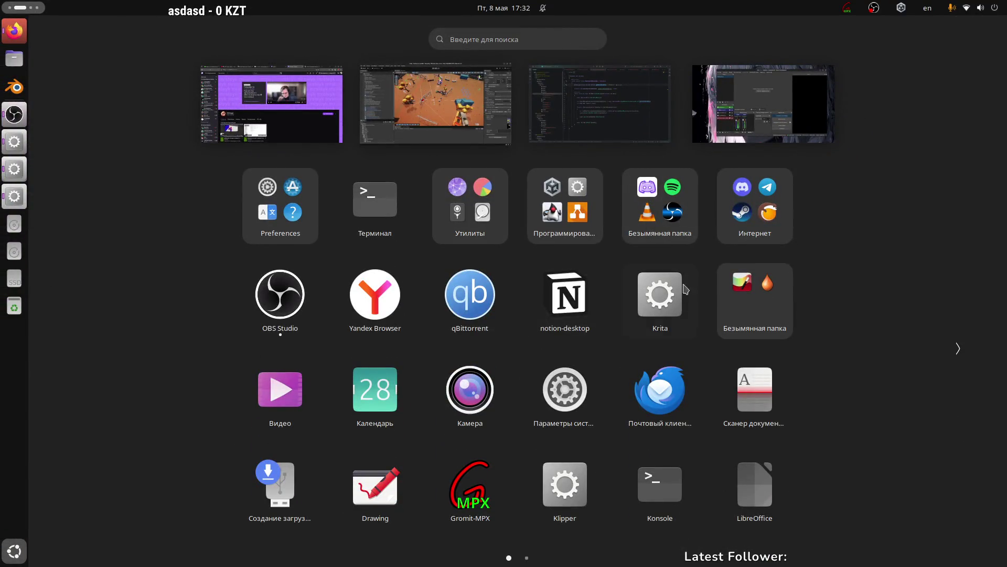
pyautogui.press('Escape')
pyautogui.click(588, 305)
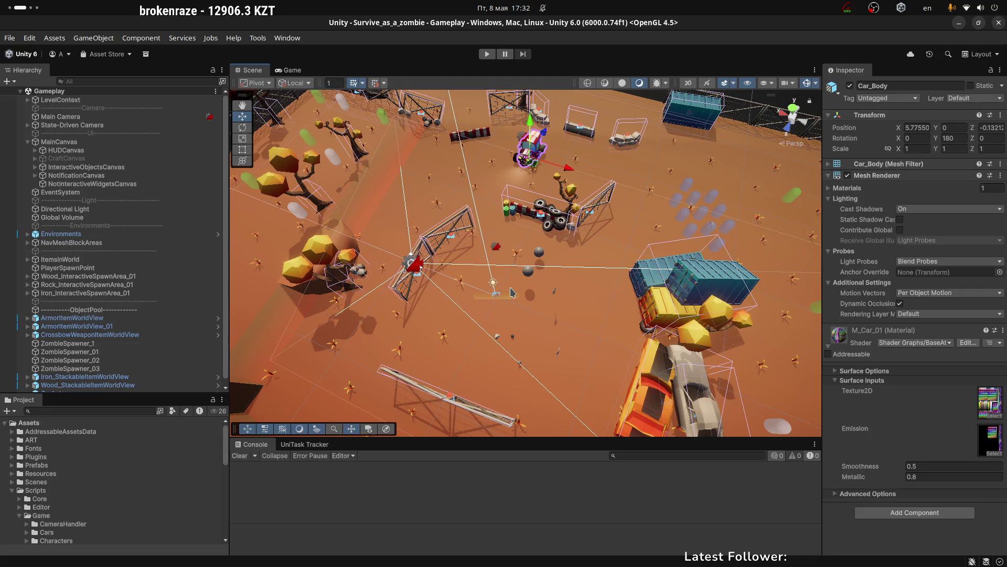
pyautogui.hotkey('alt', 'Tab')
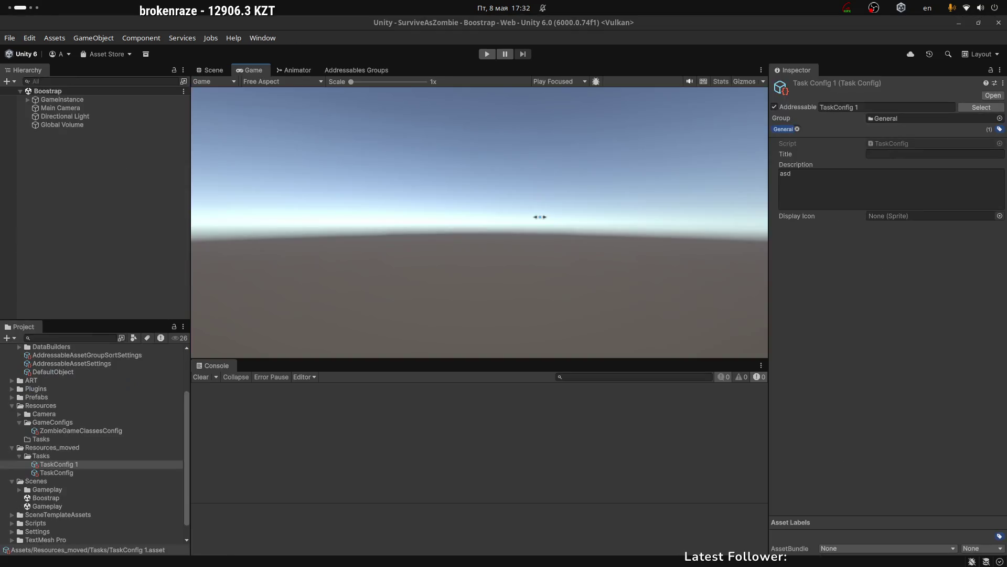
# Cycle through the Scene, Animator and Addressables Groups views back to Game, then bring up GameAssetsSubsystem.cs in Rider.
pyautogui.click(213, 70)
pyautogui.click(294, 70)
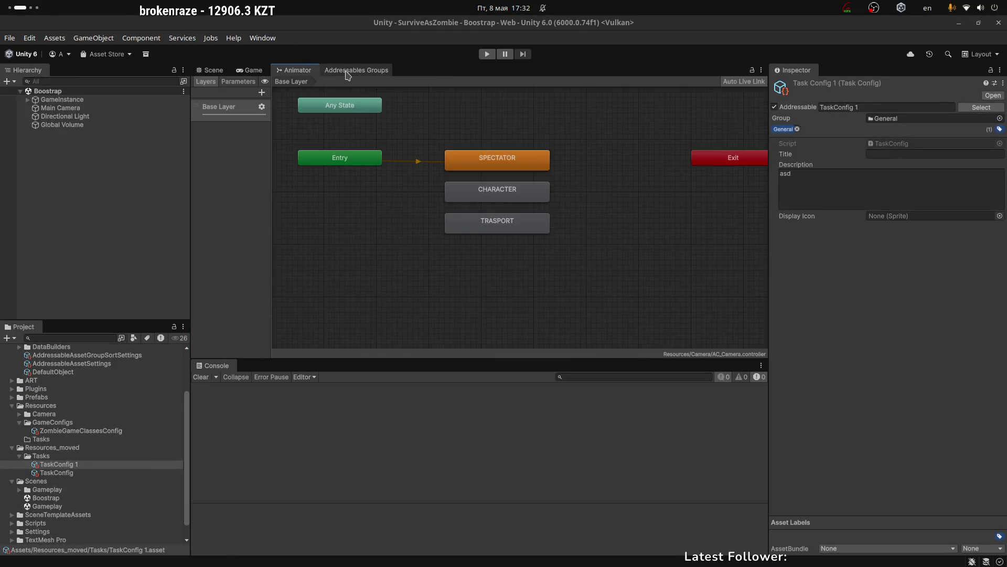
pyautogui.click(346, 71)
pyautogui.click(250, 69)
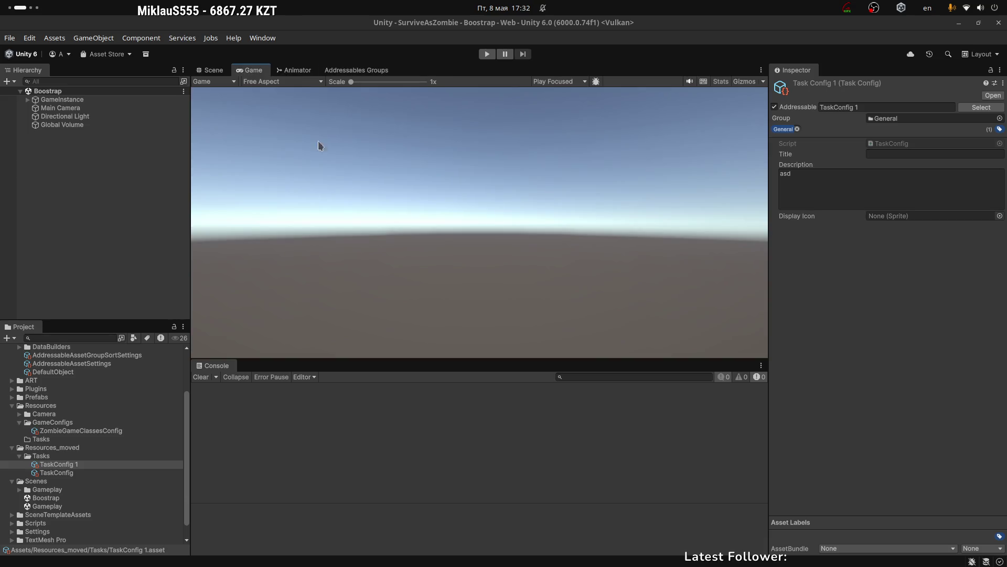
pyautogui.hotkey('alt', 'Tab')
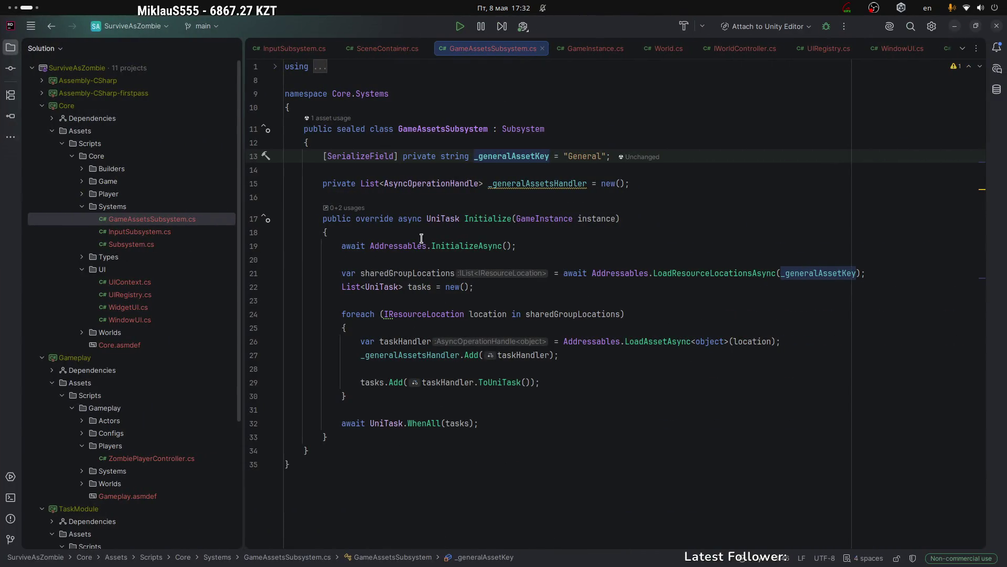
pyautogui.press('Up')
pyautogui.press('Up')
# Examine the InitializeAsync call and resource-location loading lines, highlighting the location variable's usages.
pyautogui.click(505, 156)
pyautogui.click(483, 217)
pyautogui.click(465, 245)
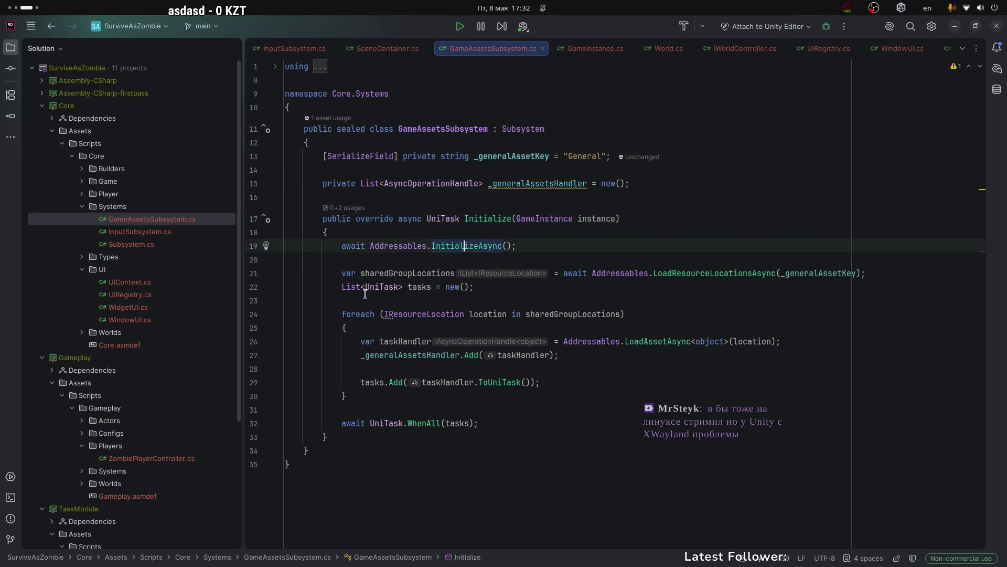
pyautogui.moveTo(337, 274); pyautogui.dragTo(474, 287)
pyautogui.click(504, 314)
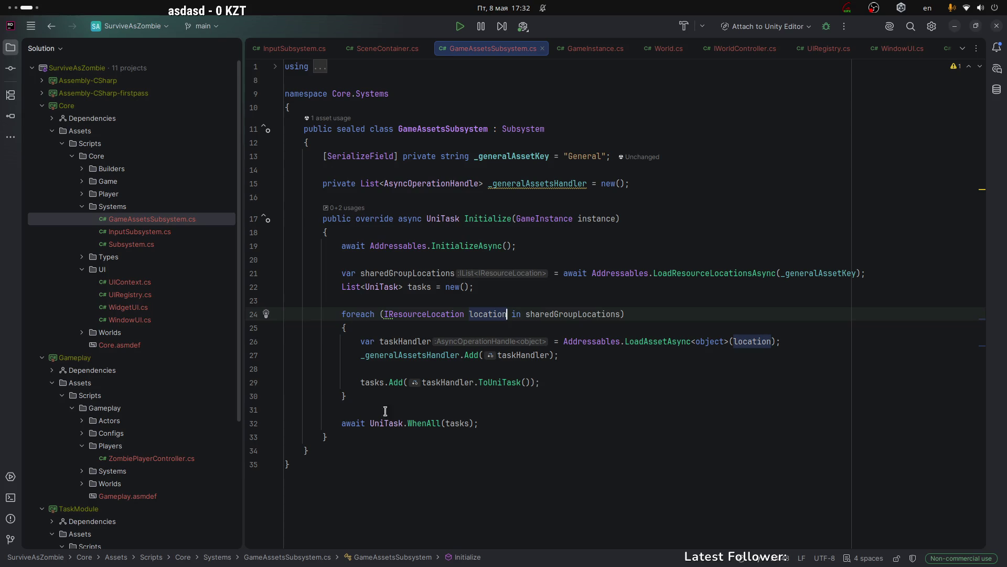
# Select the whole Initialize method, then rest the caret on the tasks.Add line before returning to Unity.
pyautogui.moveTo(321, 218)
pyautogui.mouseDown()
pyautogui.moveTo(364, 274)
pyautogui.moveTo(387, 436)
pyautogui.mouseUp()
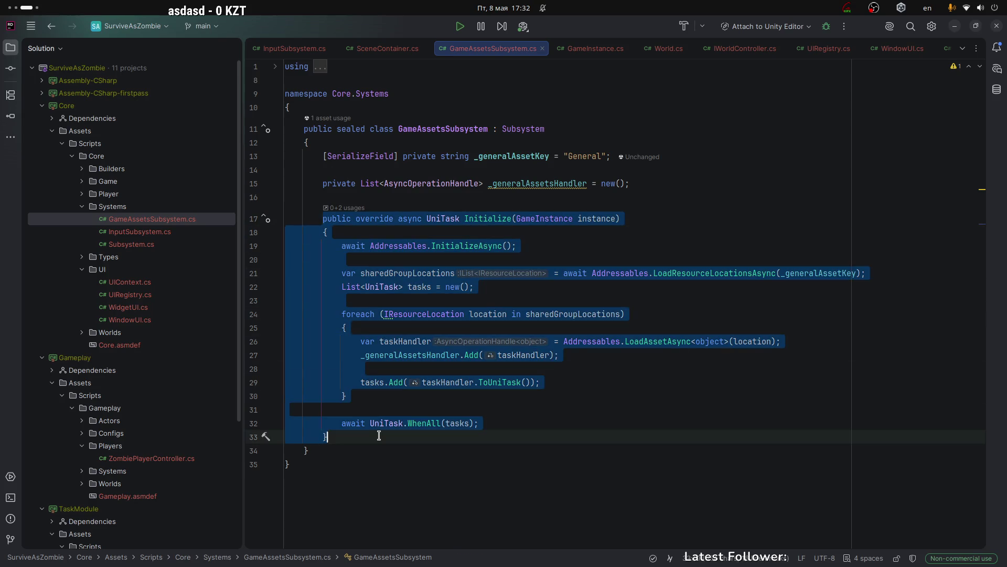
pyautogui.click(597, 366)
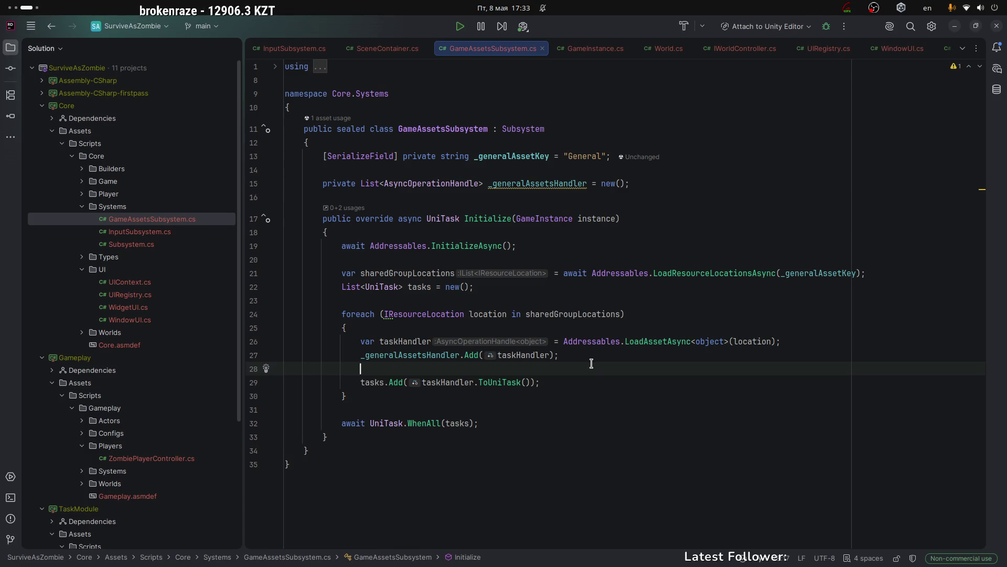
pyautogui.click(580, 361)
pyautogui.click(581, 369)
pyautogui.click(585, 379)
pyautogui.hotkey('alt', 'Tab')
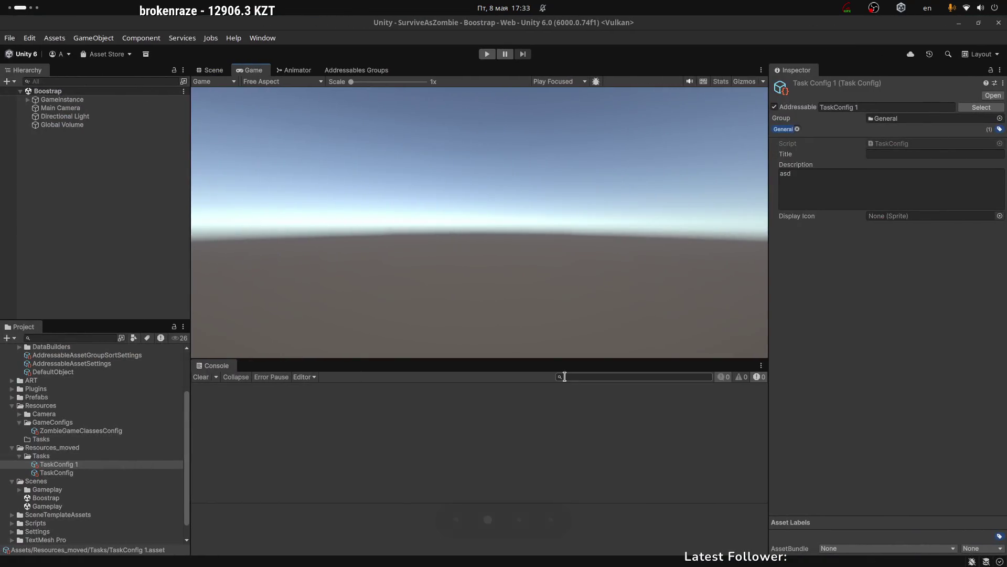
# Browse the Scene and Game views, TaskConfig 1's Title, the Directional Light and the Resources Camera folder.
pyautogui.click(210, 70)
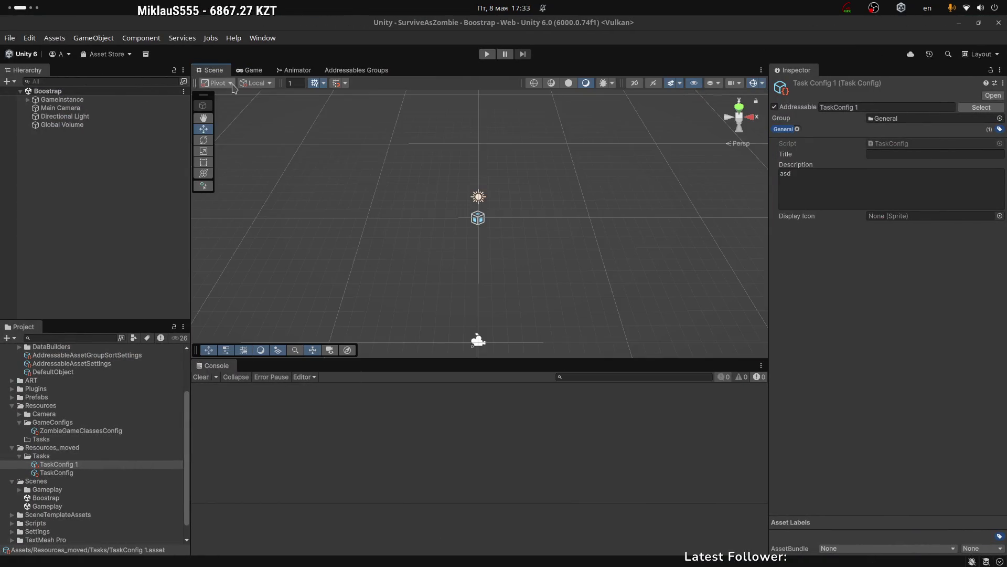
pyautogui.click(253, 70)
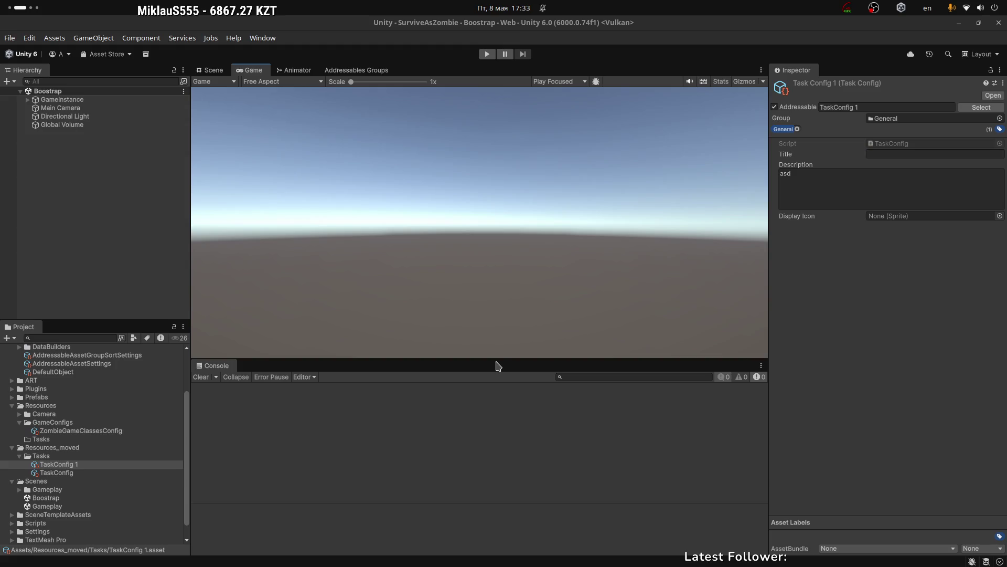
pyautogui.click(890, 153)
pyautogui.click(79, 117)
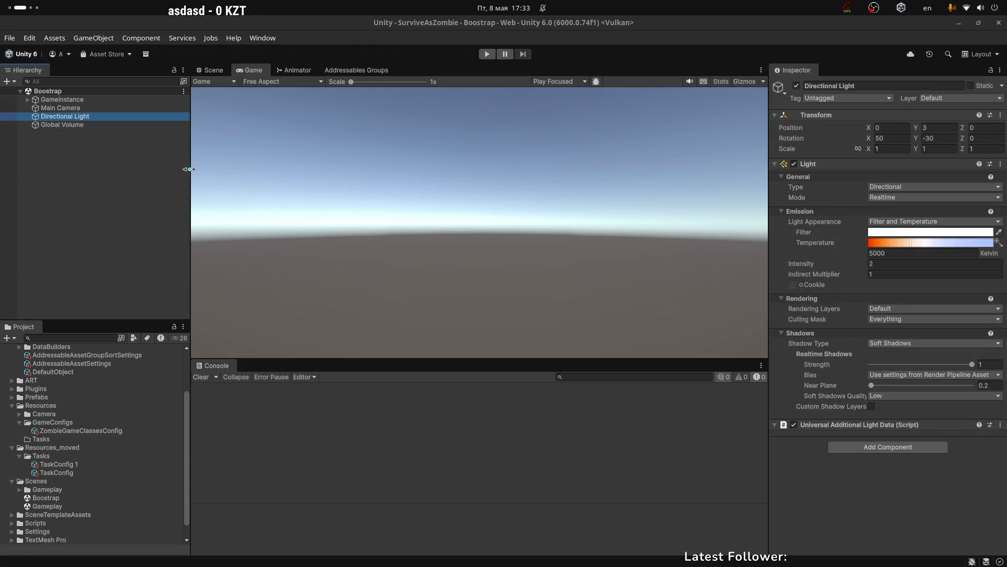
pyautogui.click(210, 69)
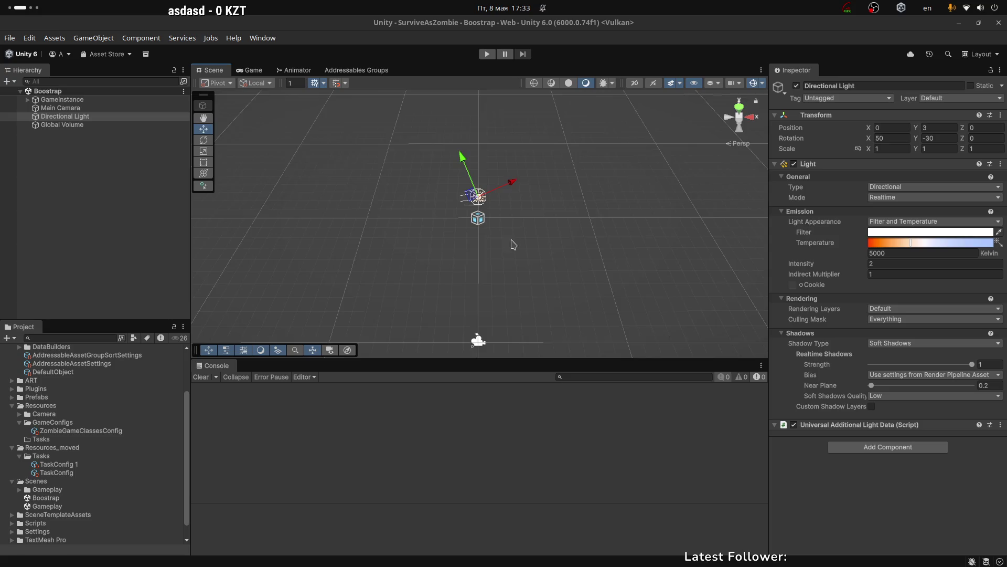
pyautogui.click(37, 413)
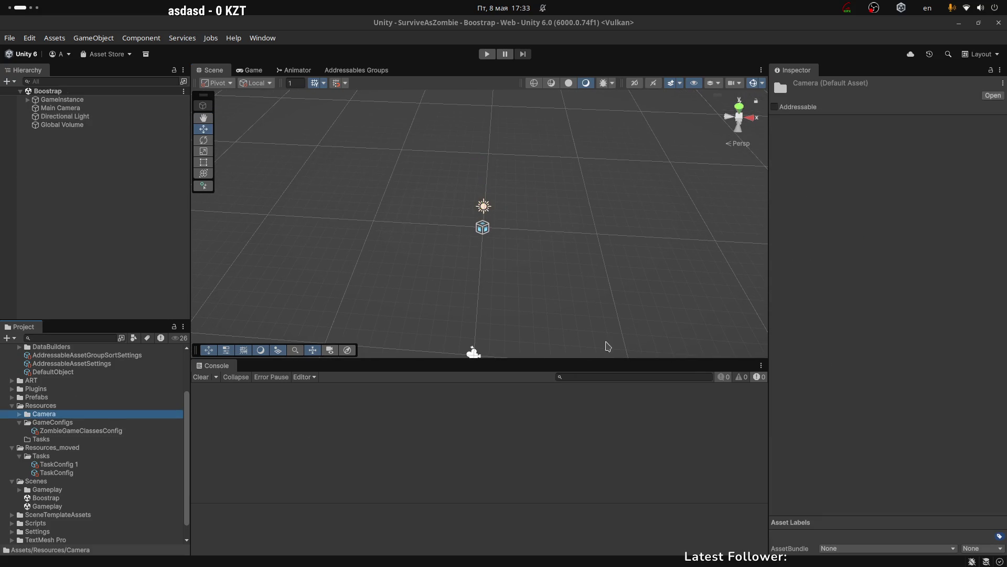
pyautogui.click(249, 69)
pyautogui.click(297, 69)
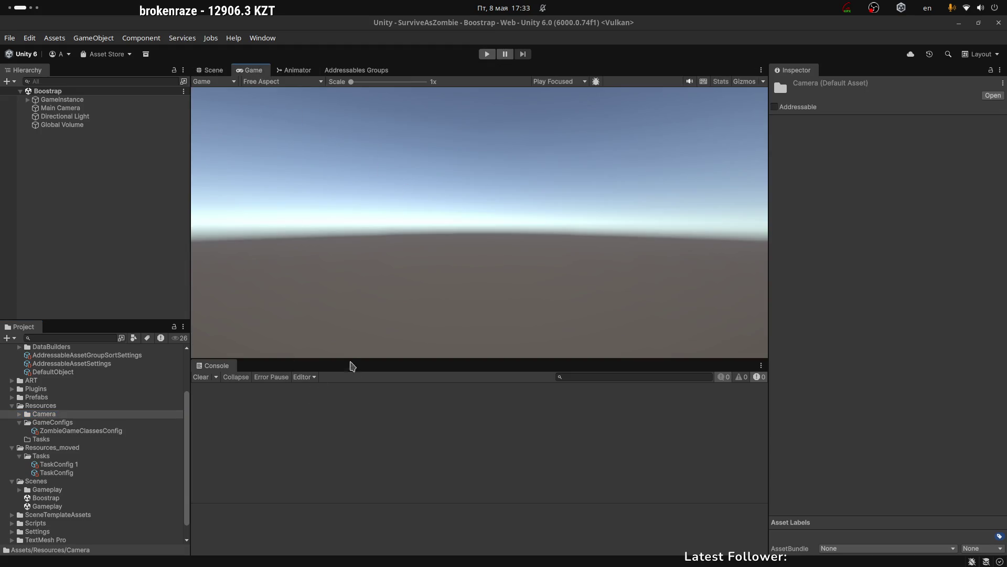
# Shrink the Console, select Global Volume in the orbited Scene view, and keep Tonemapping at None.
pyautogui.moveTo(353, 360)
pyautogui.mouseDown()
pyautogui.moveTo(403, 403)
pyautogui.moveTo(427, 333)
pyautogui.moveTo(427, 382)
pyautogui.moveTo(435, 349)
pyautogui.moveTo(462, 441)
pyautogui.mouseUp()
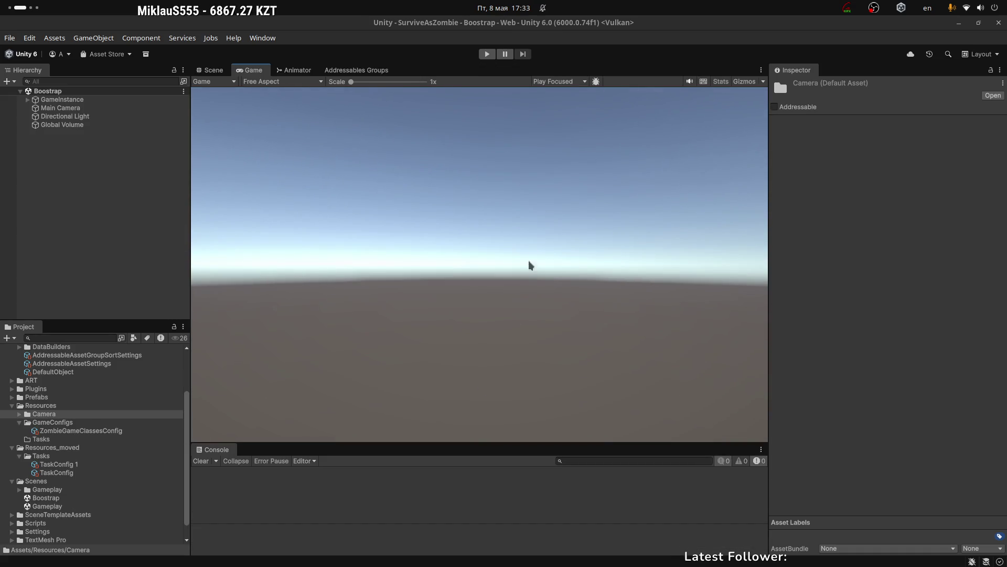
pyautogui.click(211, 70)
pyautogui.moveTo(505, 224); pyautogui.dragTo(611, 218)
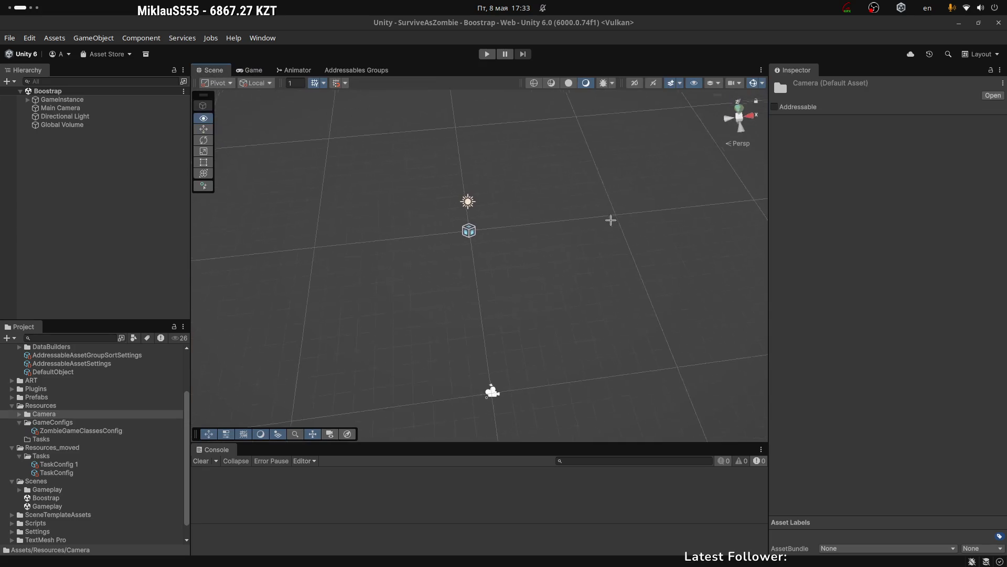
pyautogui.click(62, 124)
pyautogui.moveTo(517, 256)
pyautogui.mouseDown()
pyautogui.moveTo(435, 183)
pyautogui.moveTo(524, 144)
pyautogui.moveTo(463, 218)
pyautogui.moveTo(498, 195)
pyautogui.mouseUp()
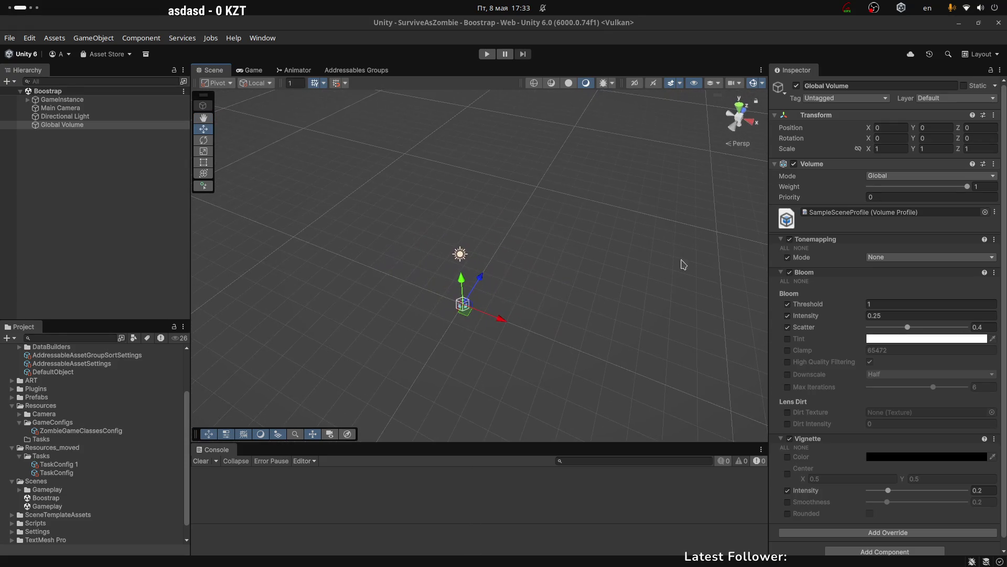
pyautogui.click(881, 258)
pyautogui.click(487, 181)
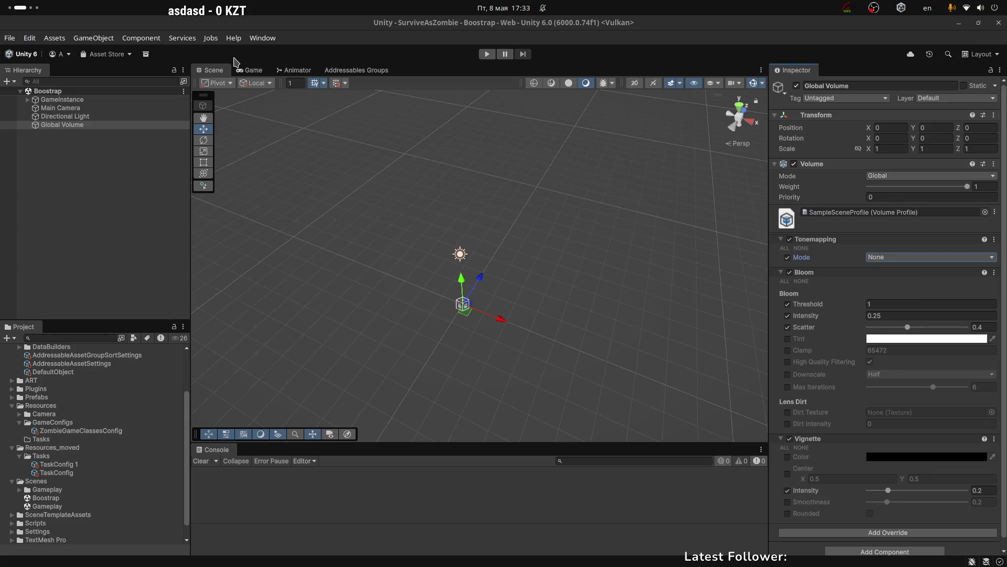
# View the Input System Package settings in Project Settings, close them, and return to the Game view.
pyautogui.click(56, 39)
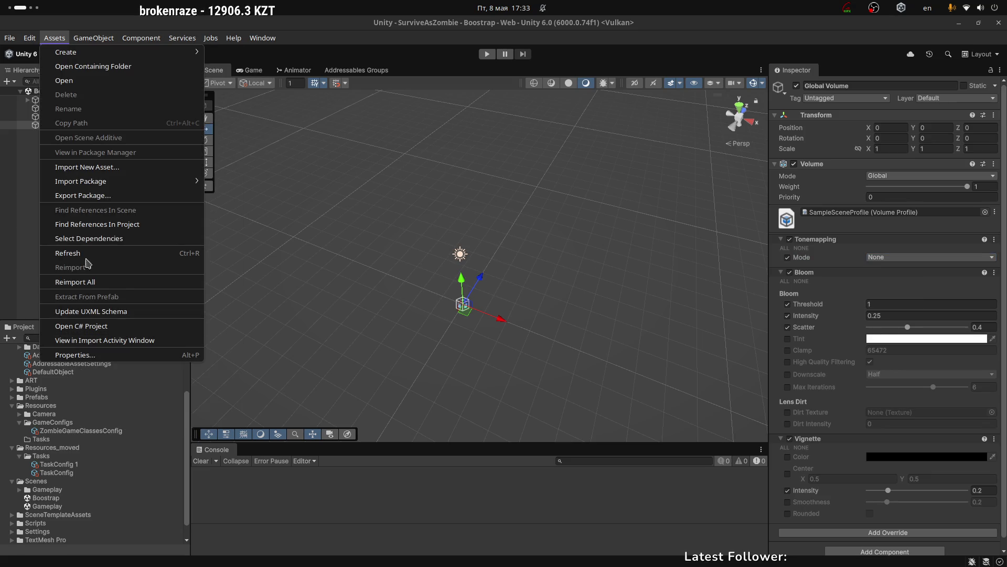
pyautogui.click(29, 38)
pyautogui.click(75, 387)
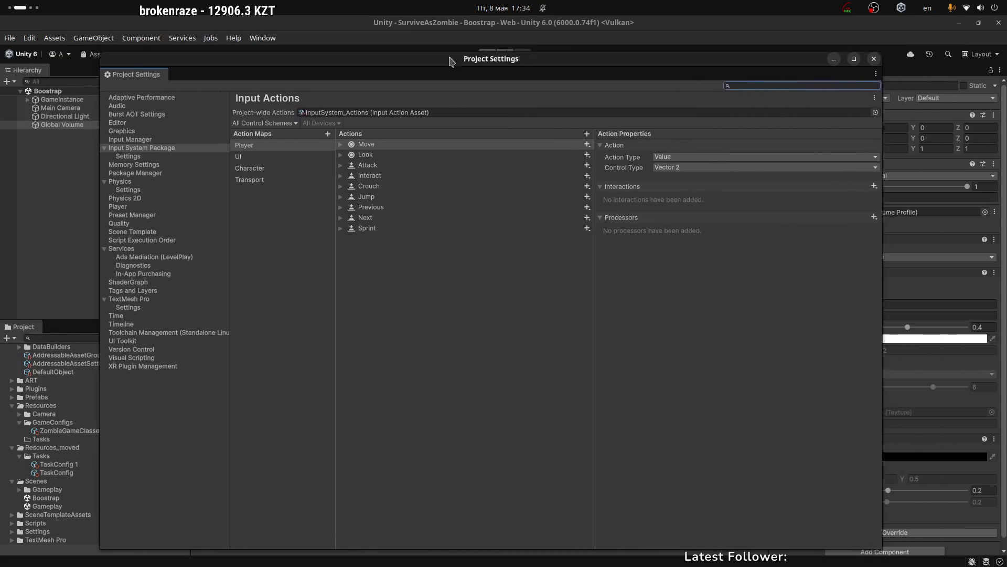
pyautogui.click(909, 49)
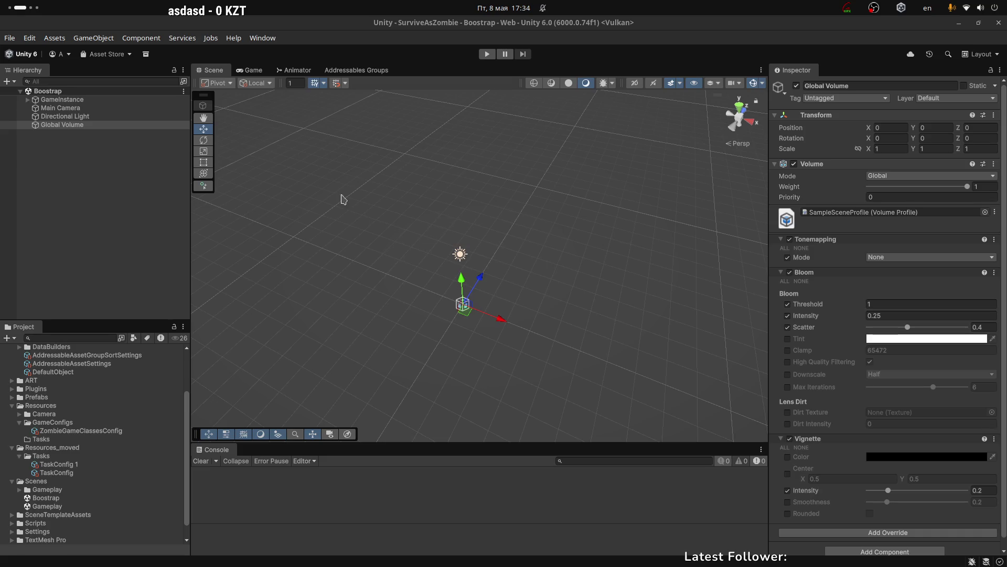
pyautogui.click(251, 70)
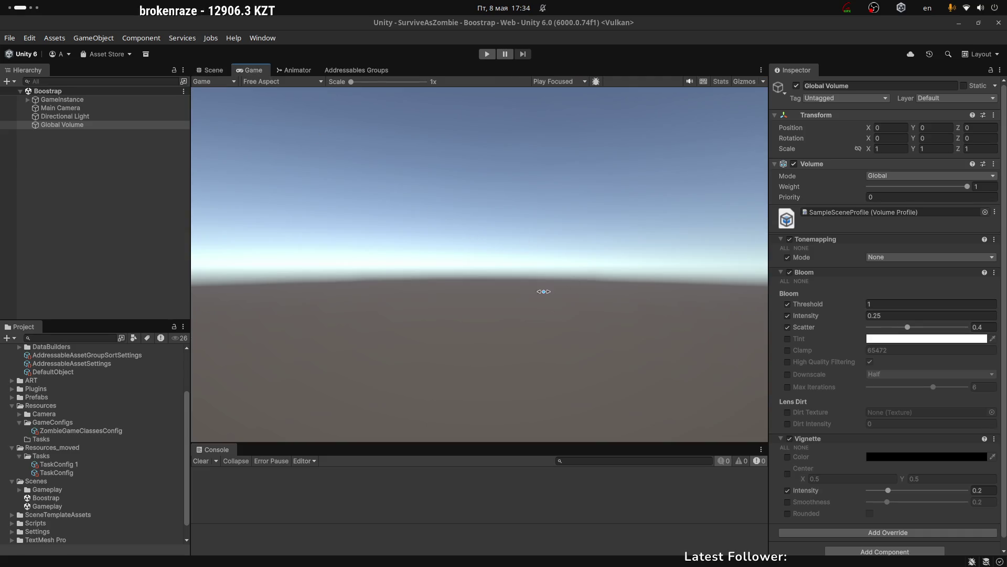
pyautogui.hotkey('alt', 'Tab')
# Inspect the GameAssetsSubsystem class declaration and _generalAssetKey, selecting the word General in its key string.
pyautogui.click(426, 128)
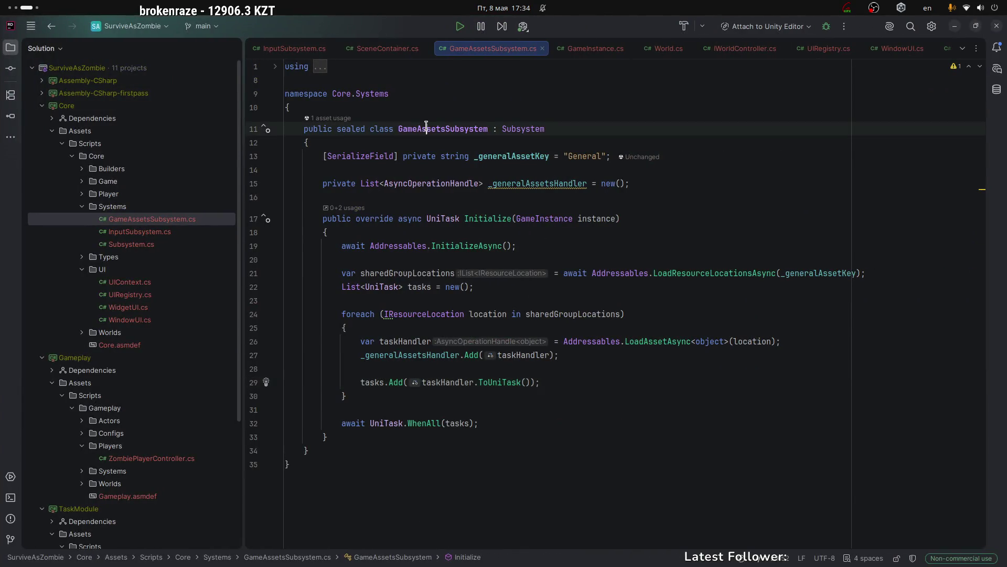
pyautogui.click(491, 155)
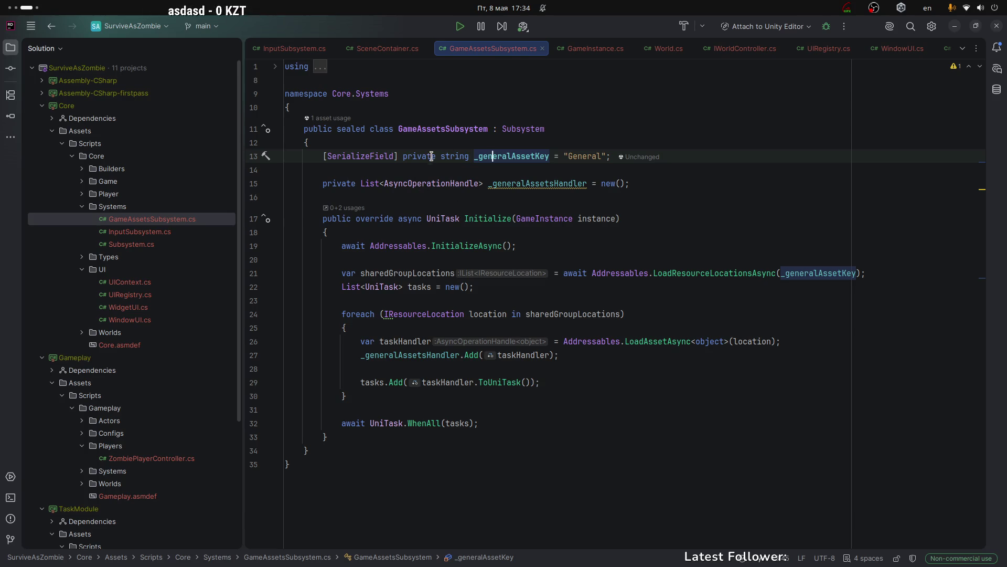
pyautogui.moveTo(304, 129); pyautogui.dragTo(555, 131)
pyautogui.click(597, 158)
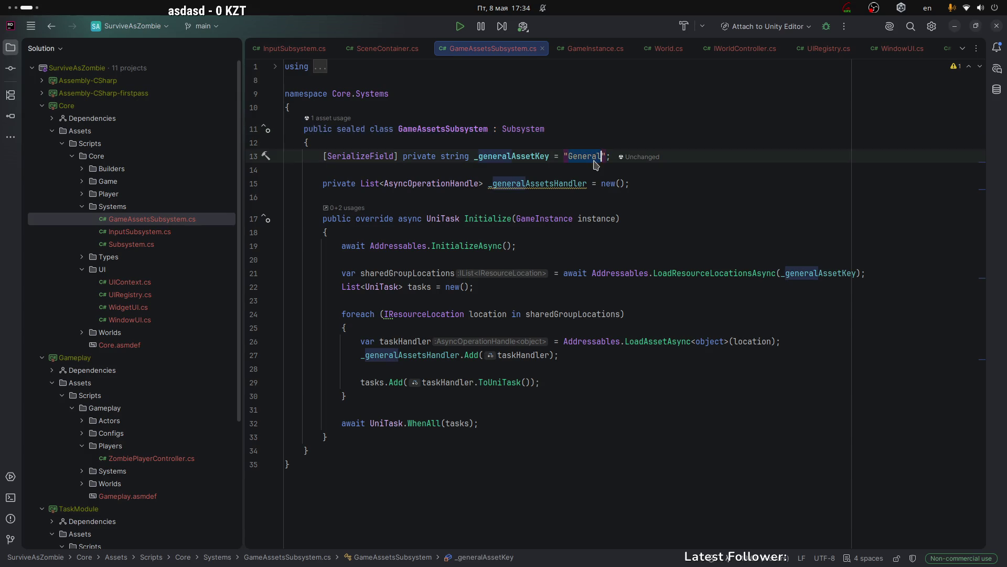
pyautogui.click(638, 185)
pyautogui.click(582, 155)
pyautogui.doubleClick(583, 156)
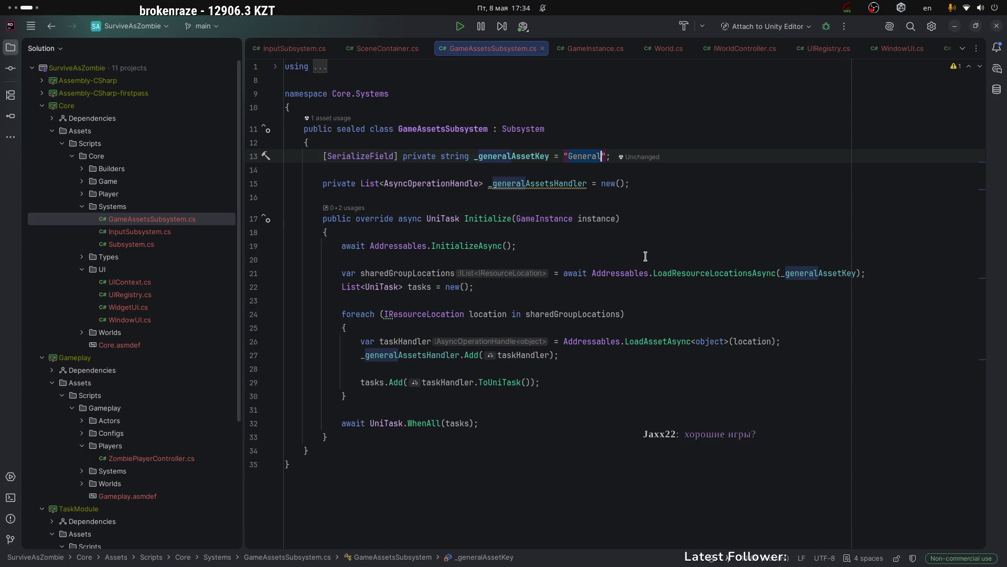
# Highlight _generalAssetsHandler's usages and its warning, then look at the Initialize method's InitializeAsync call.
pyautogui.click(521, 183)
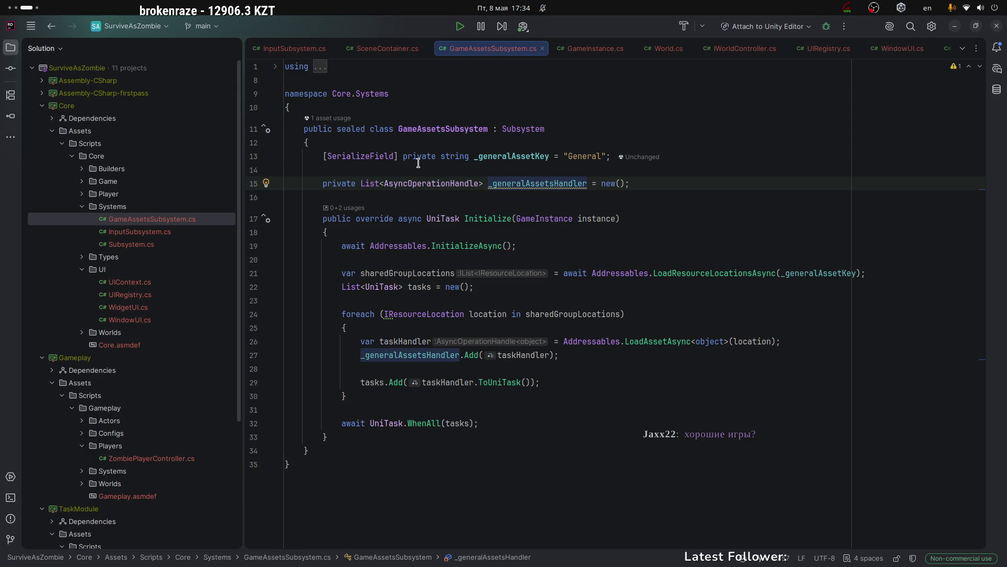
pyautogui.click(501, 156)
pyautogui.click(431, 129)
pyautogui.click(498, 155)
pyautogui.click(520, 183)
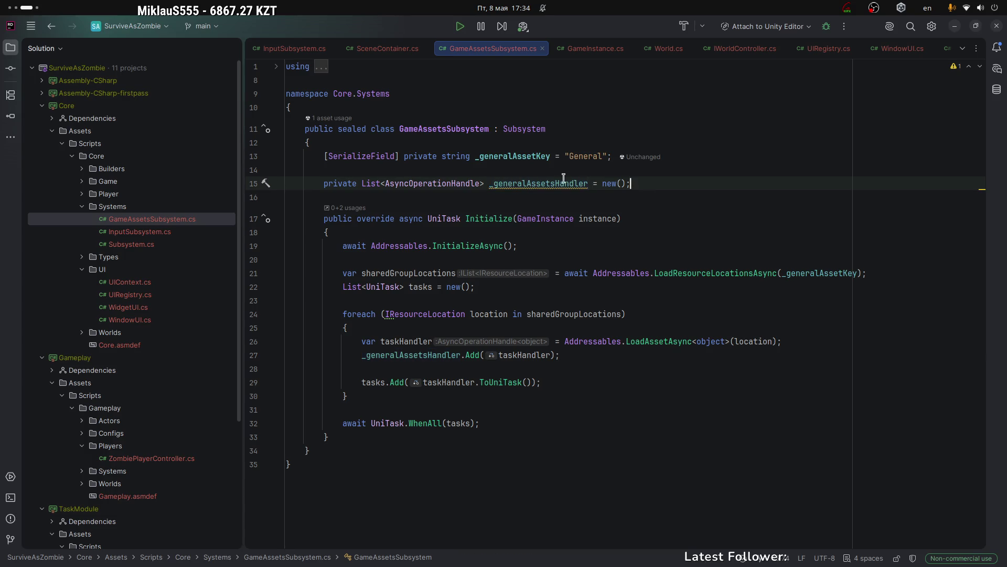
pyautogui.moveTo(561, 182)
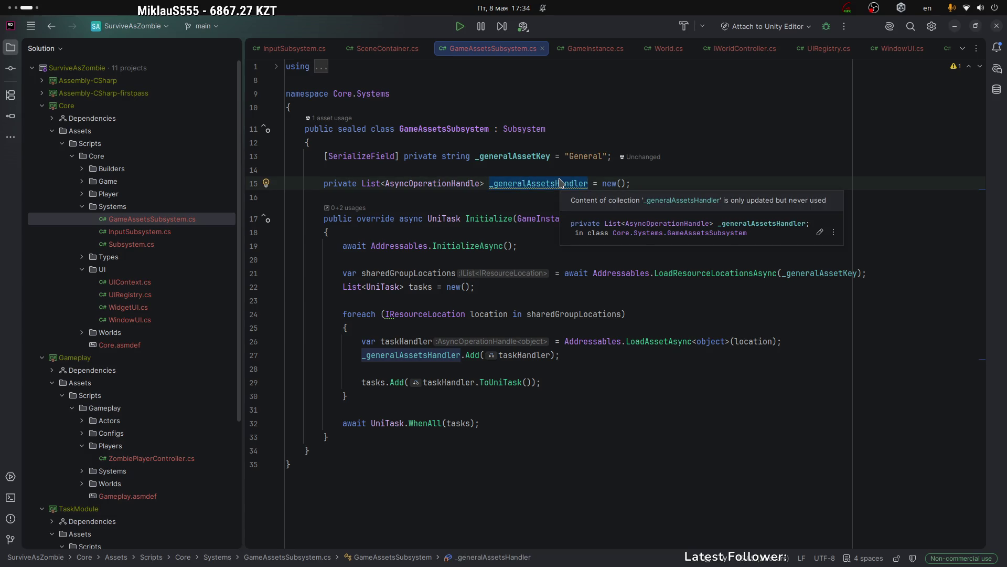
pyautogui.click(494, 218)
pyautogui.click(529, 244)
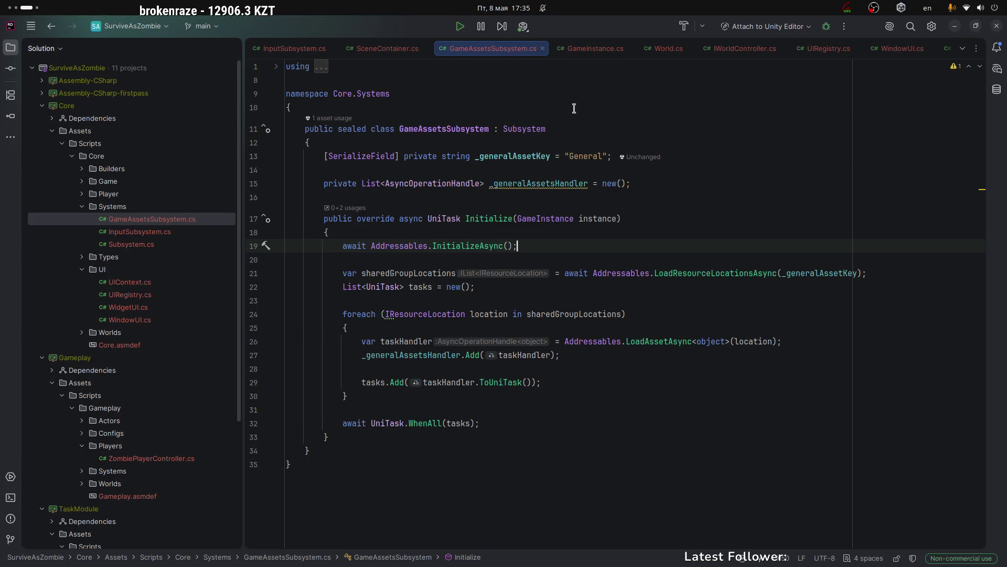
# Compare with InitializeSceneAsync in SceneContainer.cs, then select the Initialize(GameInstance instance) signature before switching to the browser.
pyautogui.click(390, 48)
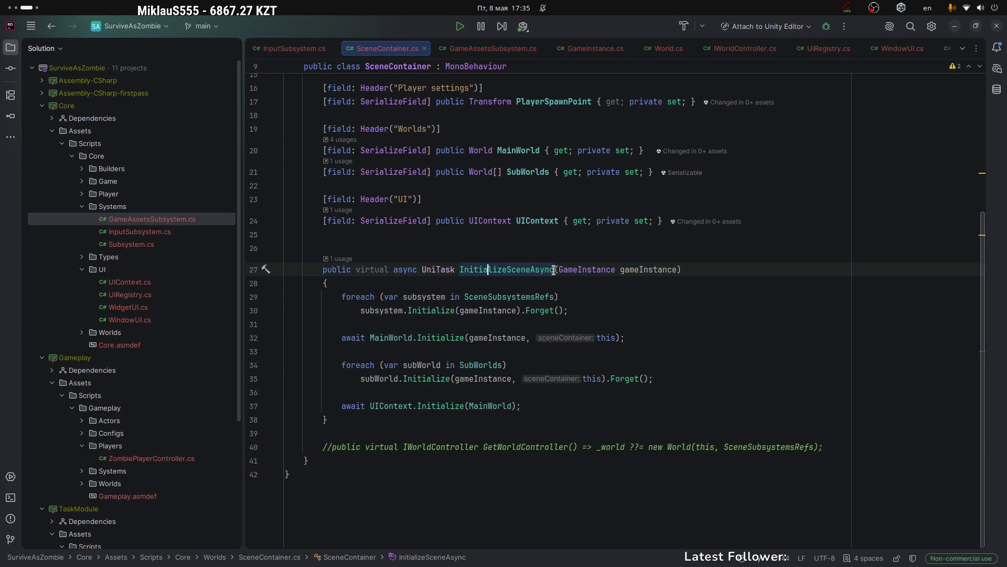
pyautogui.click(493, 48)
pyautogui.click(427, 129)
pyautogui.moveTo(465, 219); pyautogui.dragTo(634, 221)
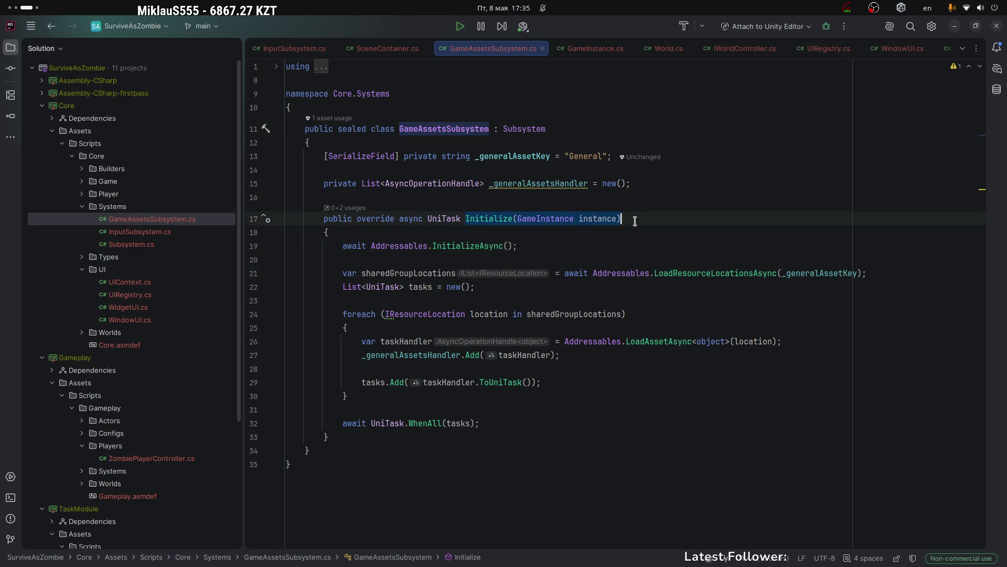
pyautogui.hotkey('alt', 'Tab')
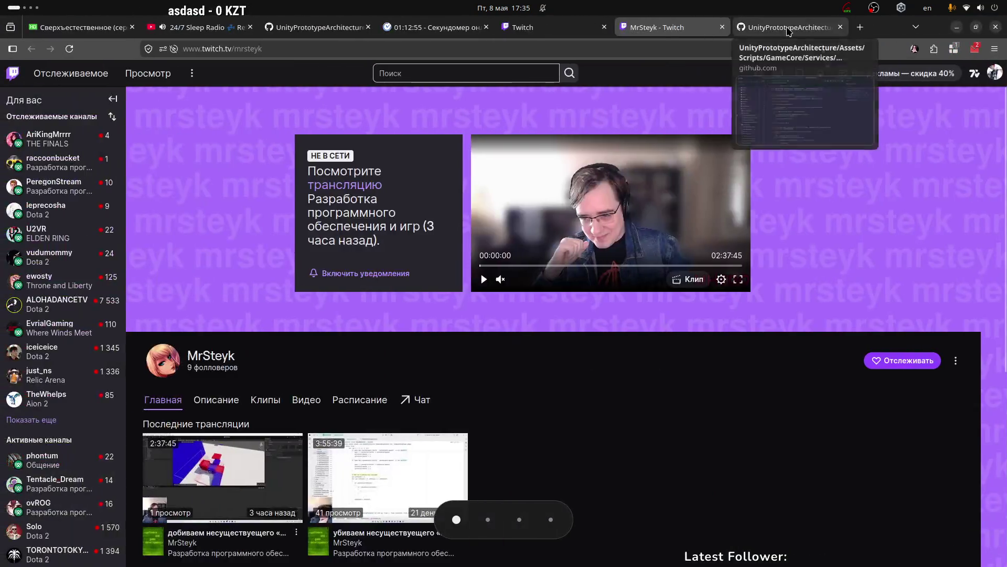
pyautogui.click(788, 31)
pyautogui.scroll(-5, 398, 226)
pyautogui.click(393, 228)
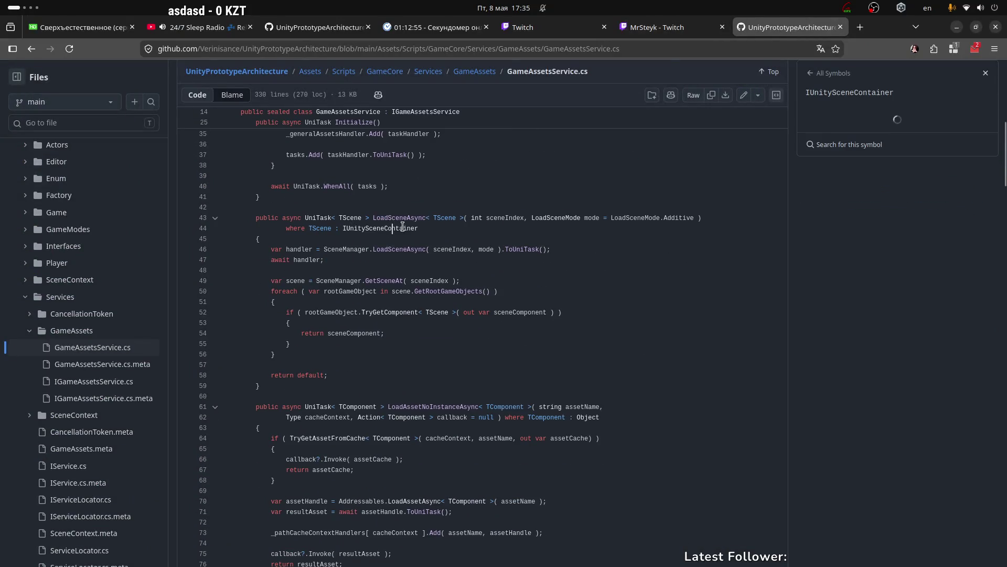
pyautogui.moveTo(373, 218)
pyautogui.mouseDown()
pyautogui.moveTo(260, 239)
pyautogui.moveTo(263, 270)
pyautogui.moveTo(320, 386)
pyautogui.mouseUp()
pyautogui.click(421, 333)
pyautogui.scroll(-6, 451, 283)
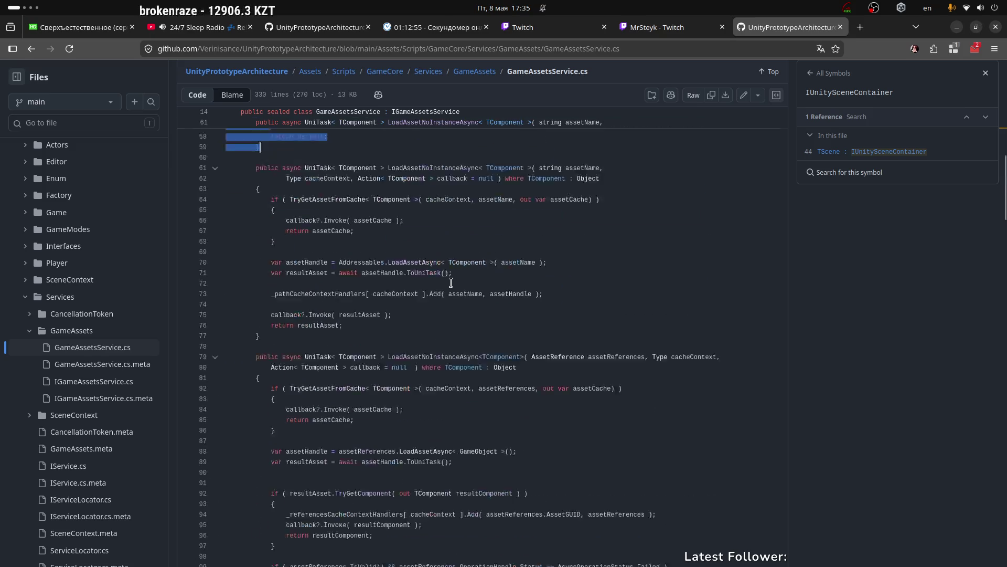
pyautogui.scroll(15, 451, 284)
pyautogui.scroll(-4, 459, 338)
pyautogui.click(604, 152)
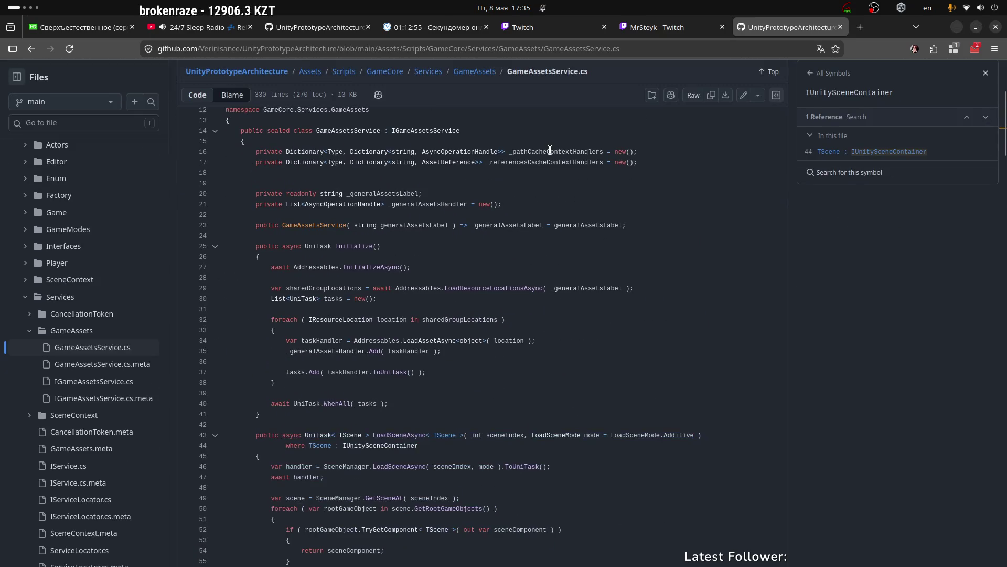
pyautogui.doubleClick(516, 162)
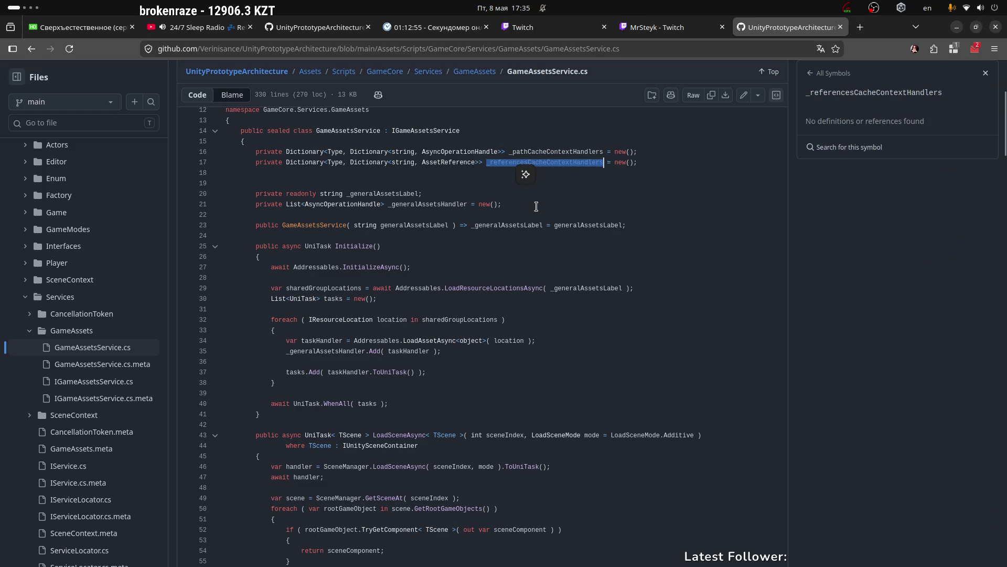
pyautogui.click(532, 152)
pyautogui.click(551, 151)
pyautogui.click(452, 163)
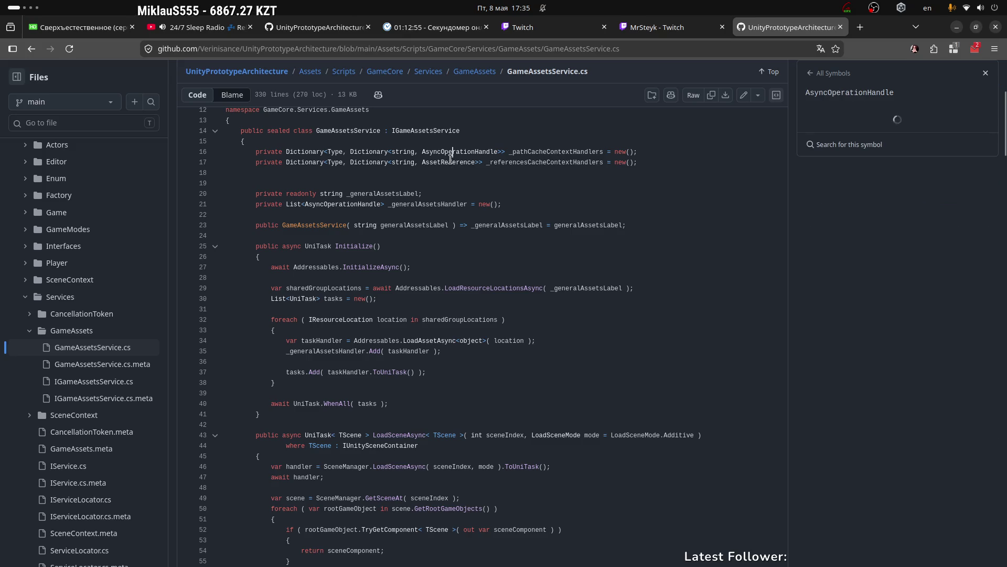
pyautogui.doubleClick(474, 152)
pyautogui.doubleClick(462, 163)
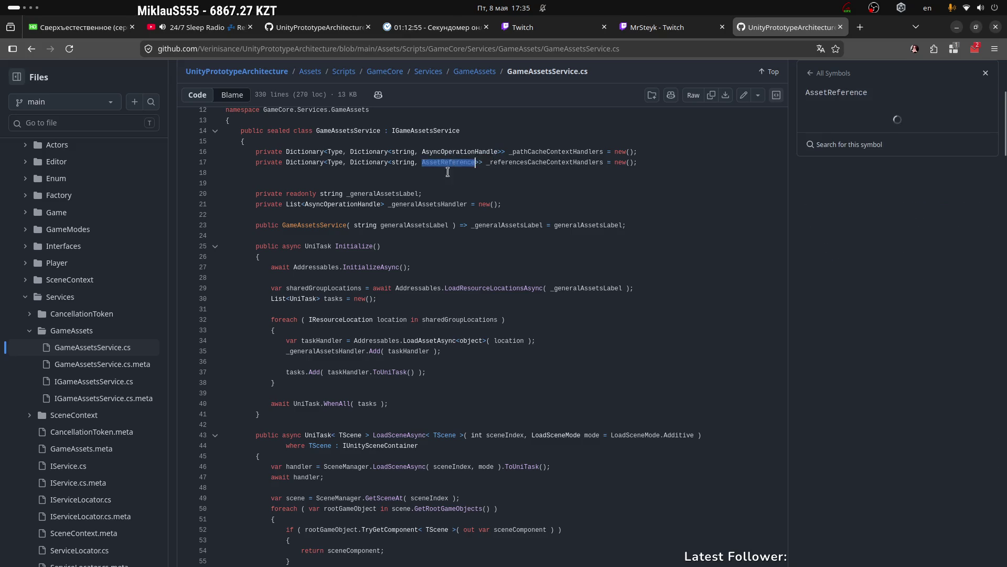
pyautogui.doubleClick(531, 151)
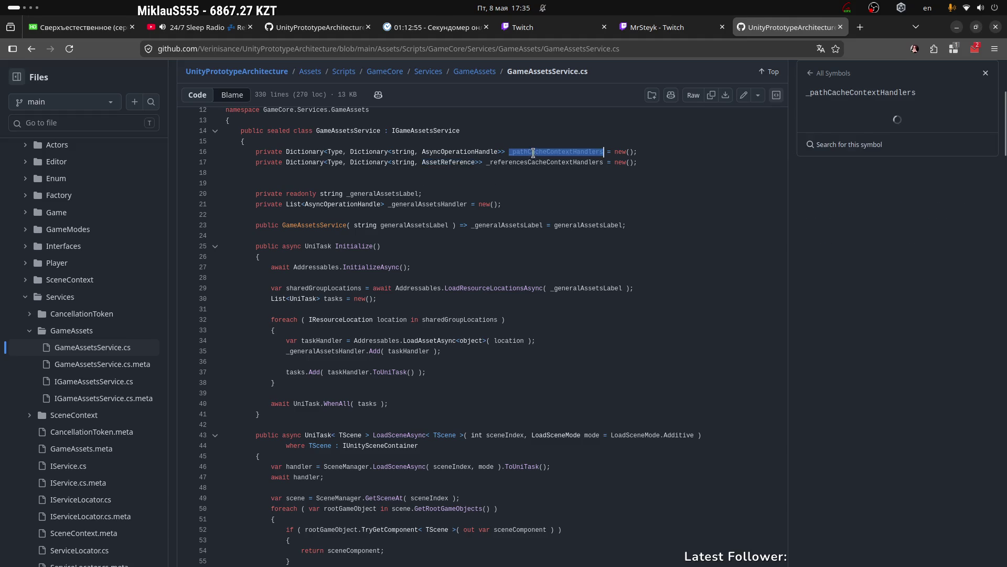
pyautogui.scroll(-8, 442, 258)
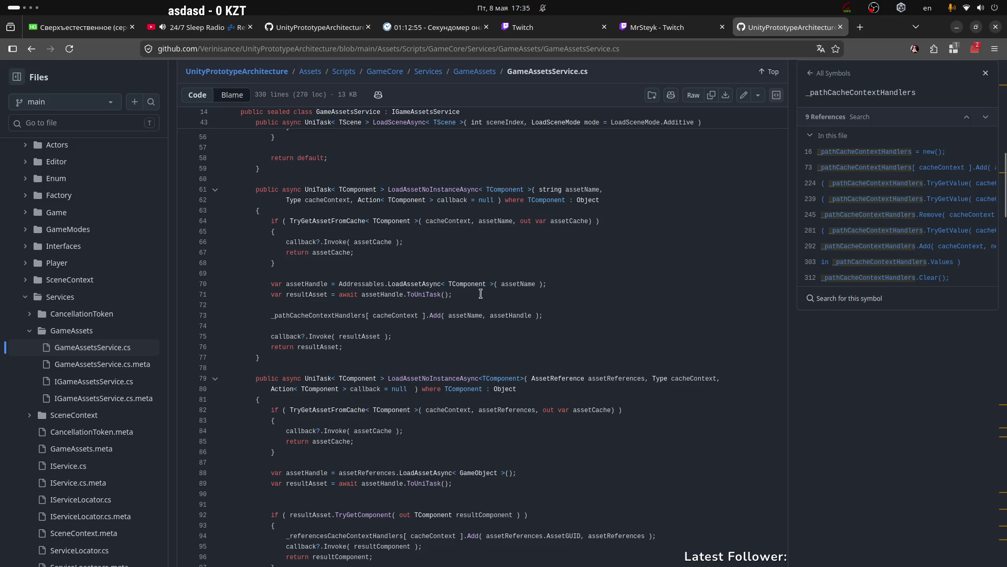
pyautogui.scroll(-3, 481, 295)
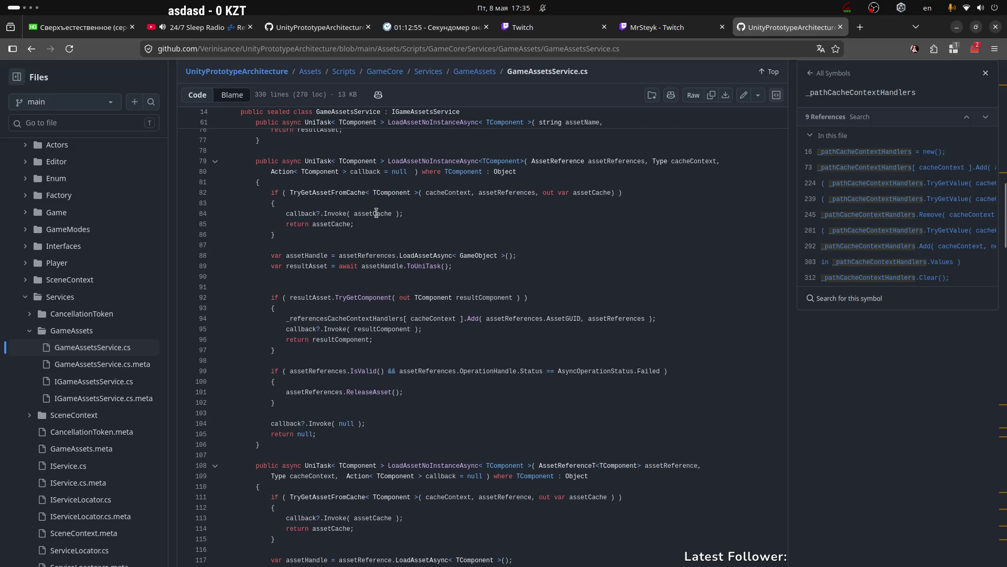
pyautogui.scroll(-1, 367, 237)
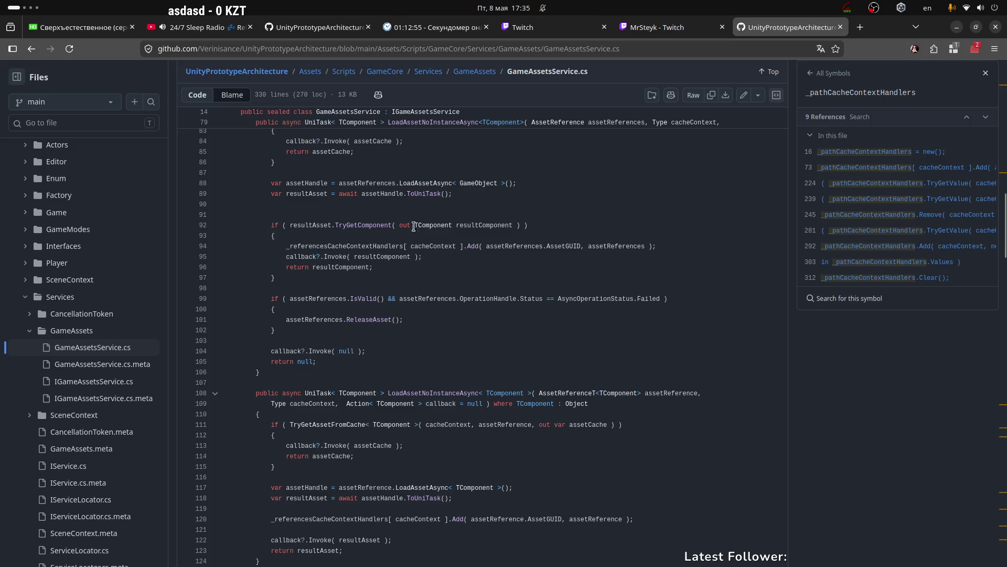
pyautogui.click(299, 247)
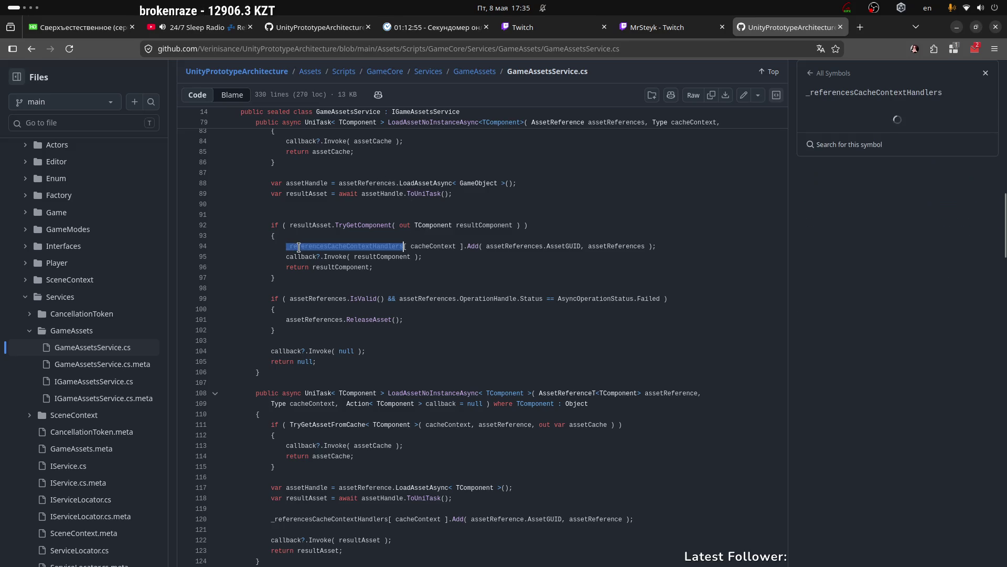
pyautogui.scroll(1, 429, 267)
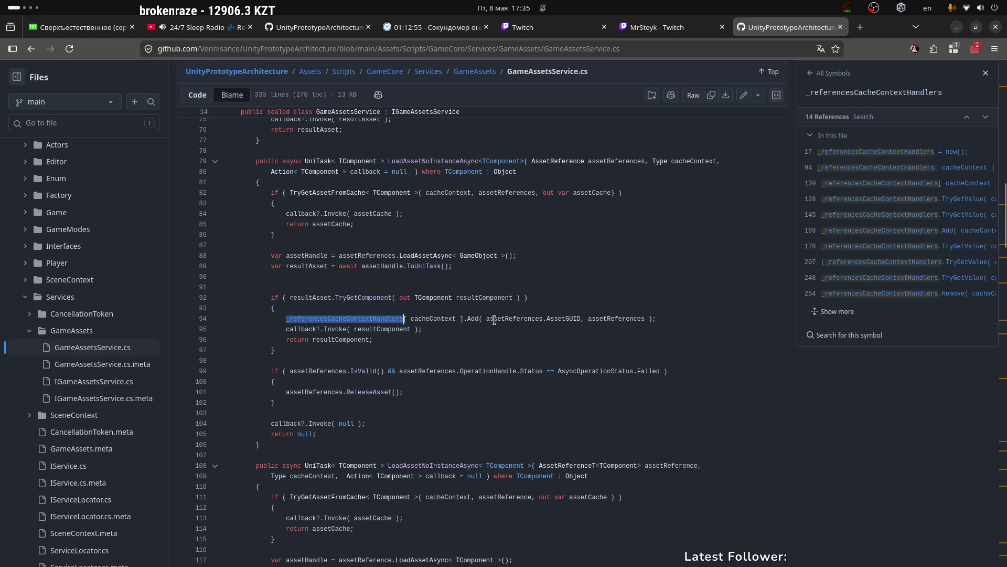
pyautogui.moveTo(577, 319)
pyautogui.mouseDown()
pyautogui.moveTo(491, 319)
pyautogui.moveTo(654, 327)
pyautogui.mouseUp()
pyautogui.click(410, 326)
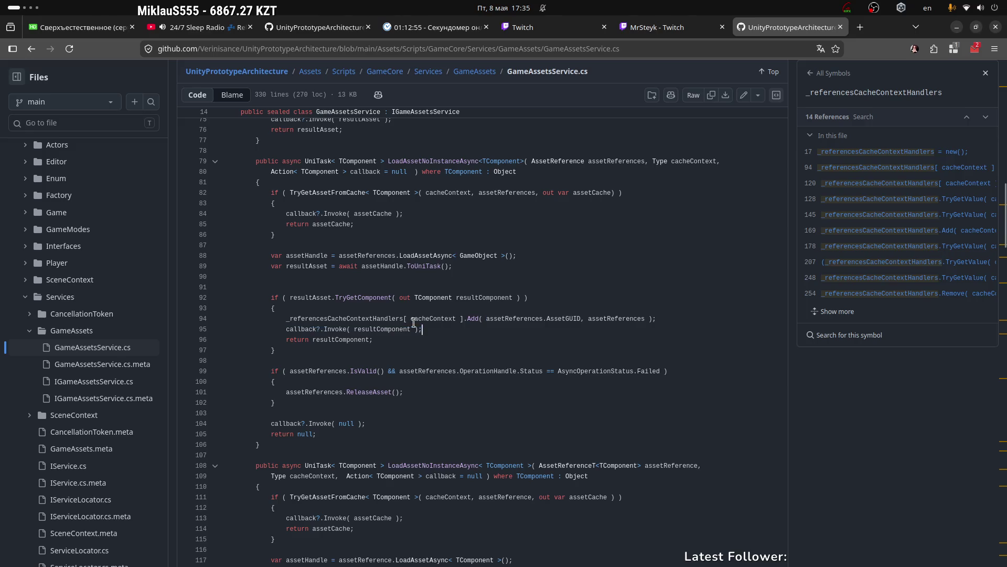
pyautogui.click(333, 329)
pyautogui.click(342, 340)
pyautogui.click(362, 298)
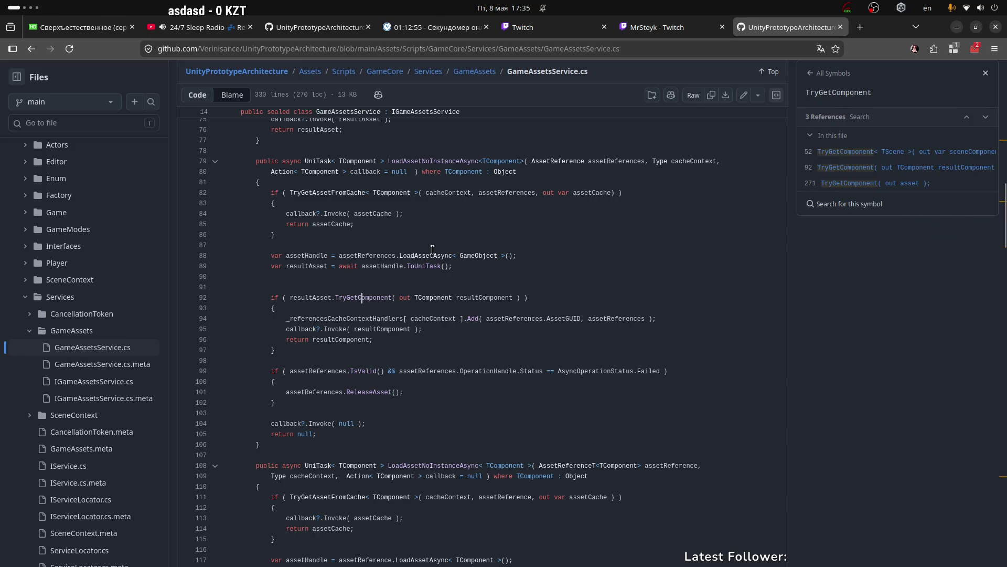
pyautogui.scroll(-2, 432, 250)
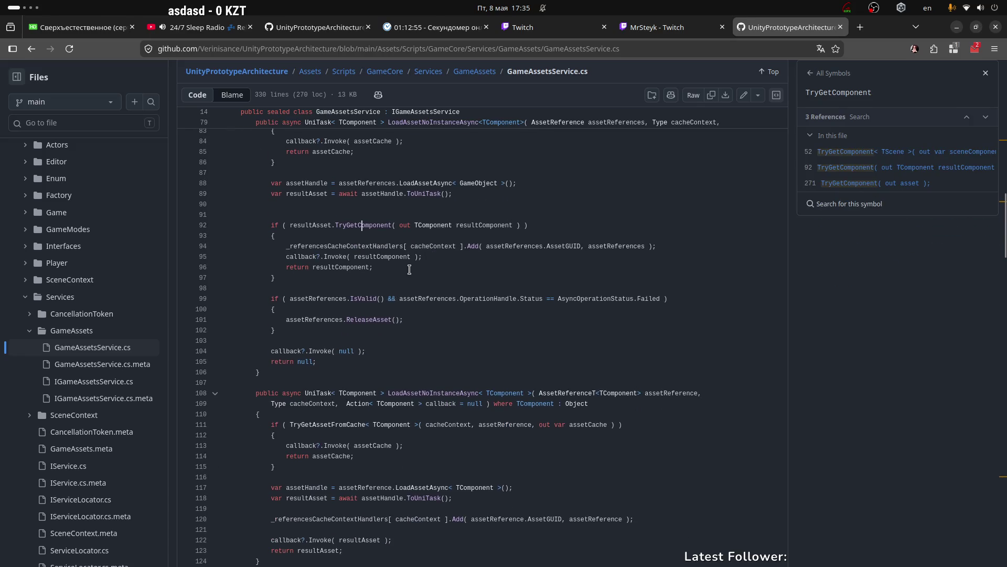
pyautogui.click(415, 302)
pyautogui.scroll(-4, 417, 283)
pyautogui.click(421, 249)
pyautogui.scroll(-2, 379, 266)
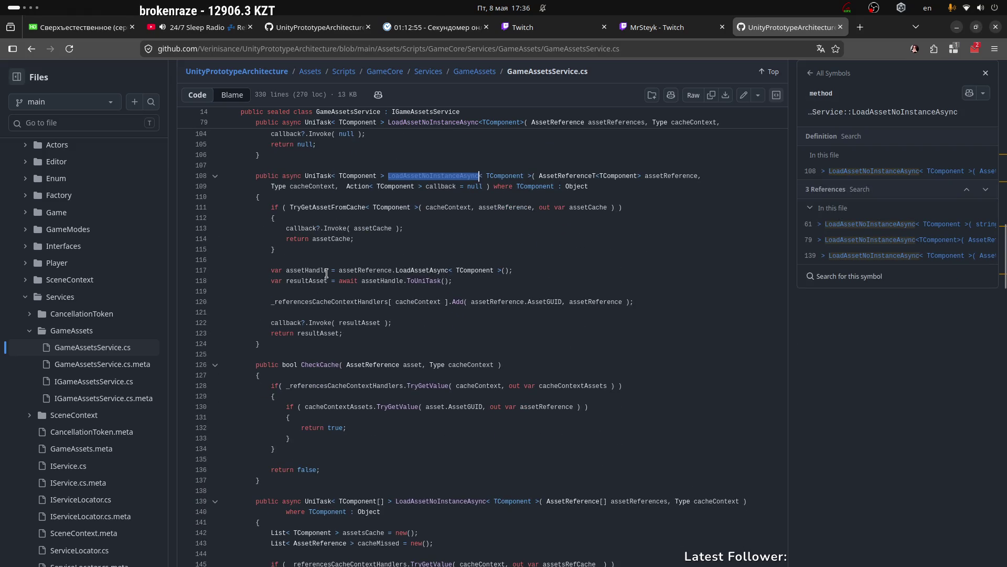
pyautogui.moveTo(272, 303); pyautogui.dragTo(388, 303)
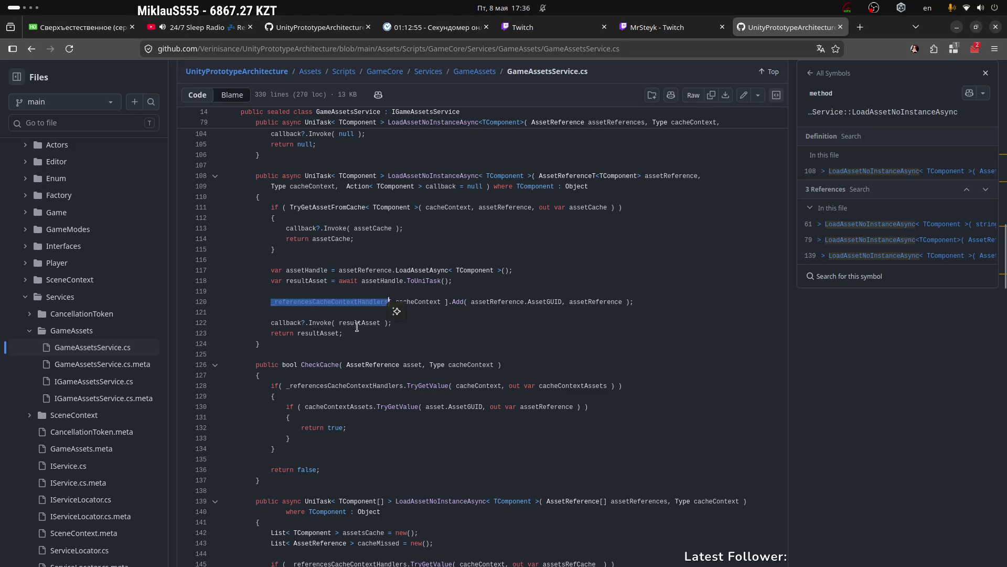
pyautogui.scroll(-4, 357, 327)
pyautogui.moveTo(283, 242)
pyautogui.mouseDown()
pyautogui.moveTo(321, 242)
pyautogui.moveTo(276, 251)
pyautogui.moveTo(404, 242)
pyautogui.mouseUp()
pyautogui.scroll(-4, 368, 272)
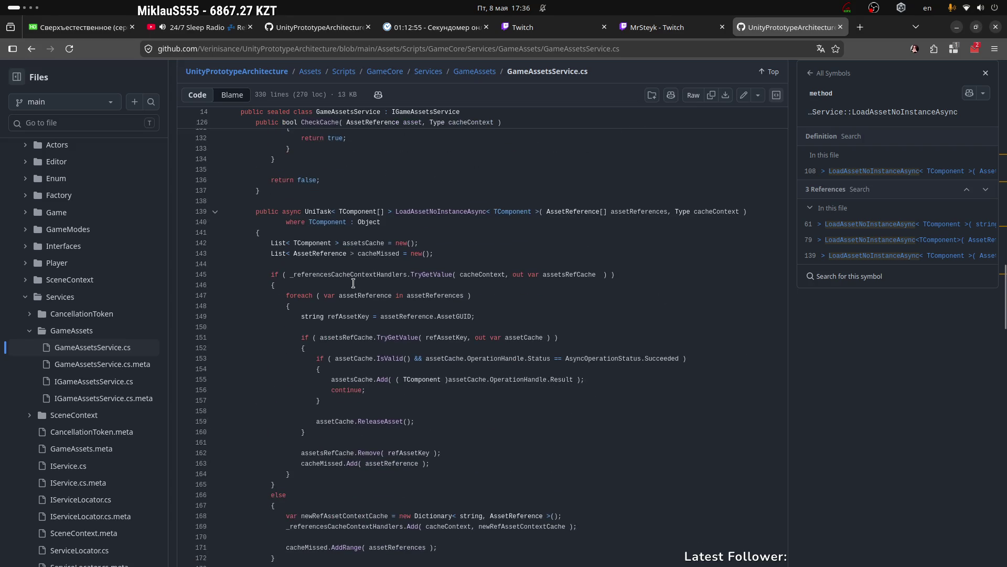
pyautogui.doubleClick(410, 212)
pyautogui.scroll(-2, 456, 217)
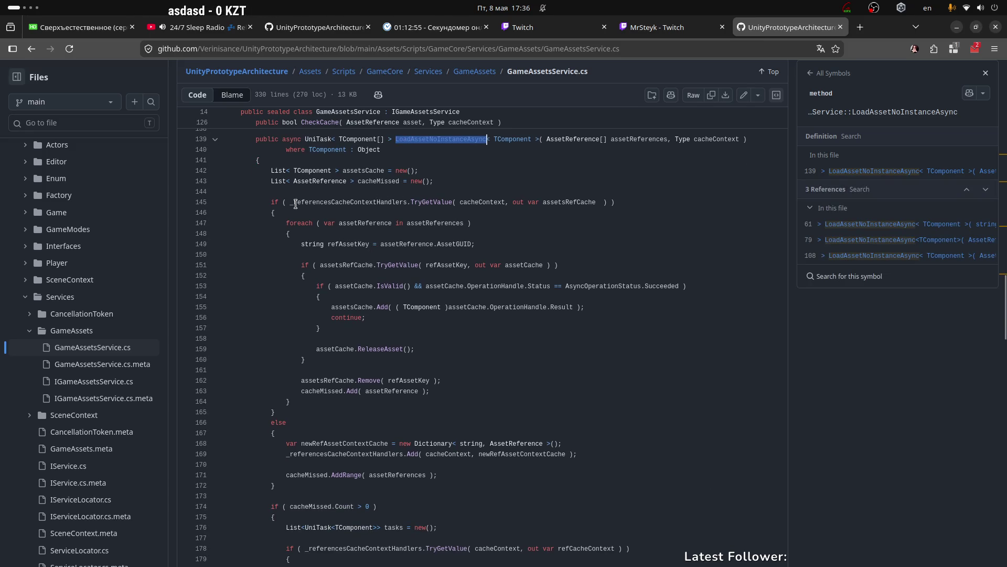
pyautogui.doubleClick(355, 204)
pyautogui.scroll(-2, 367, 218)
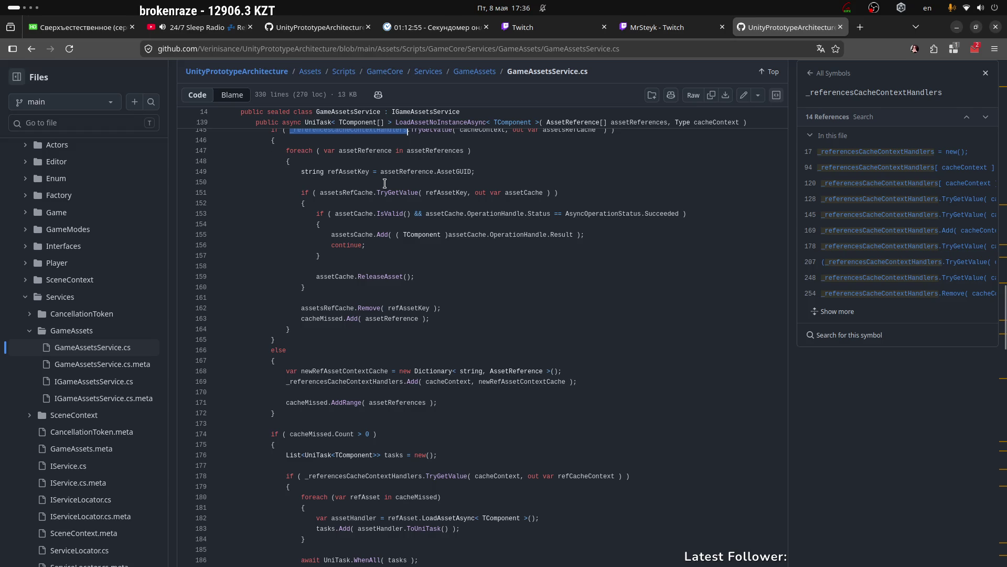
pyautogui.click(445, 151)
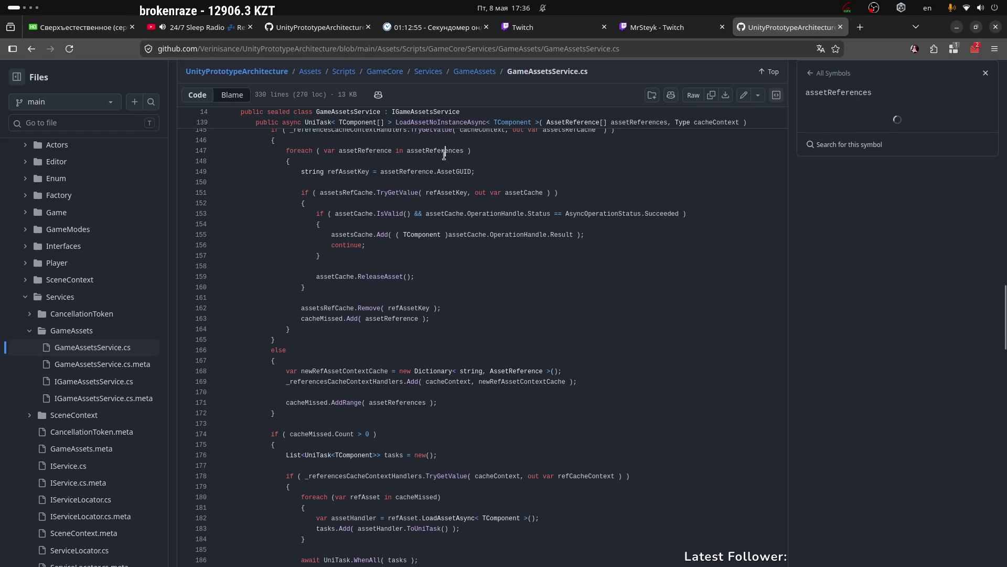
pyautogui.click(346, 194)
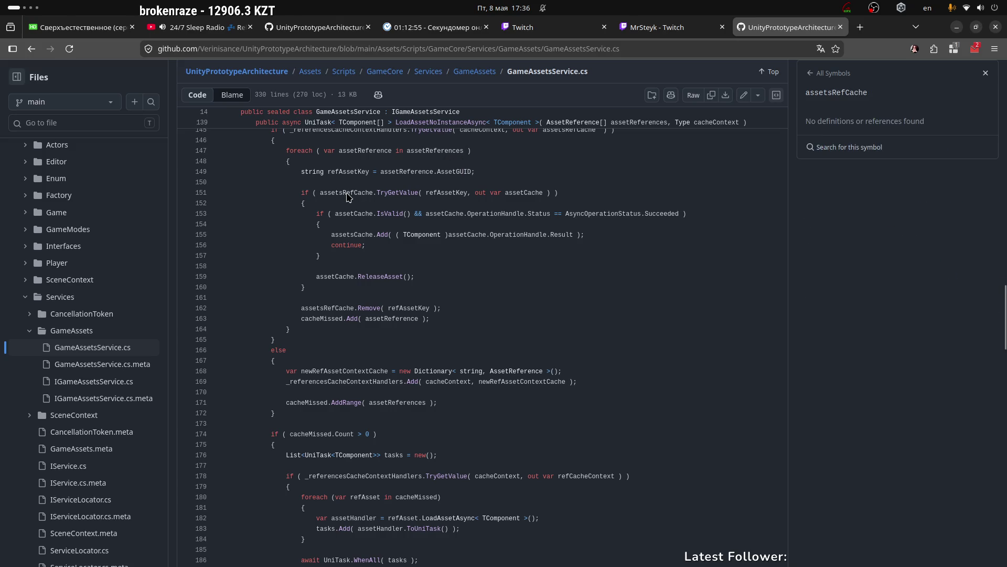
pyautogui.doubleClick(347, 192)
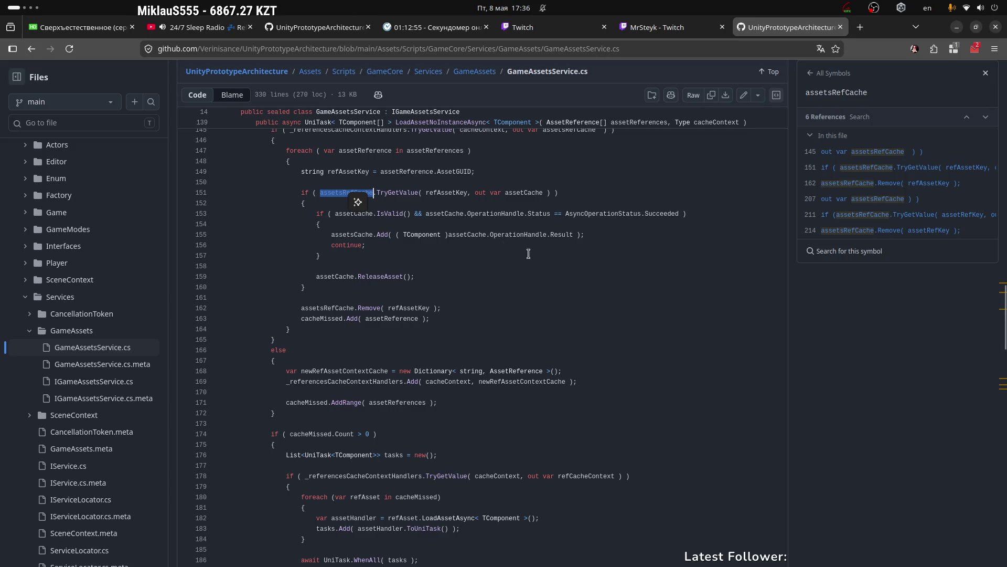
pyautogui.scroll(20, 528, 253)
pyautogui.scroll(-2, 500, 245)
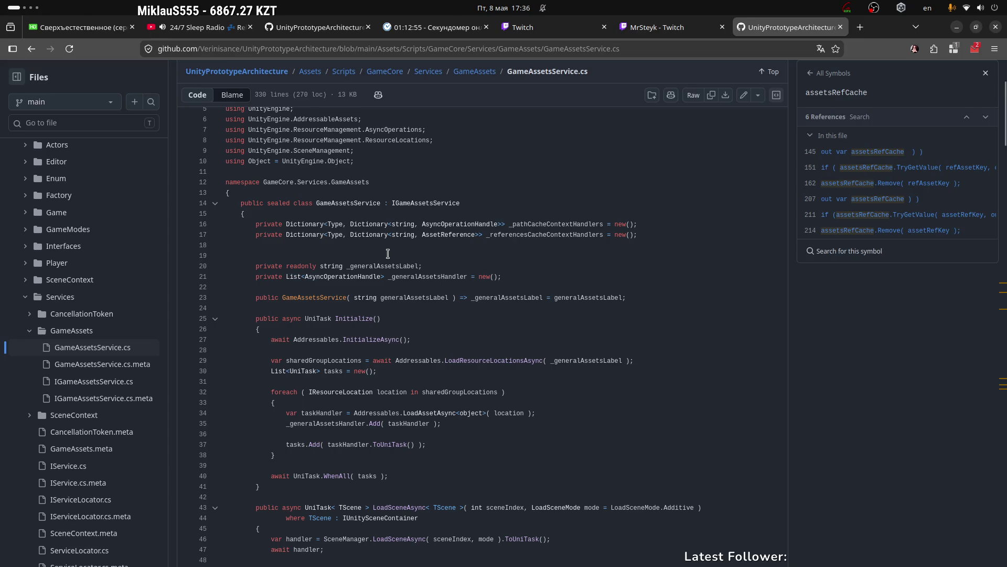
pyautogui.scroll(-20, 492, 292)
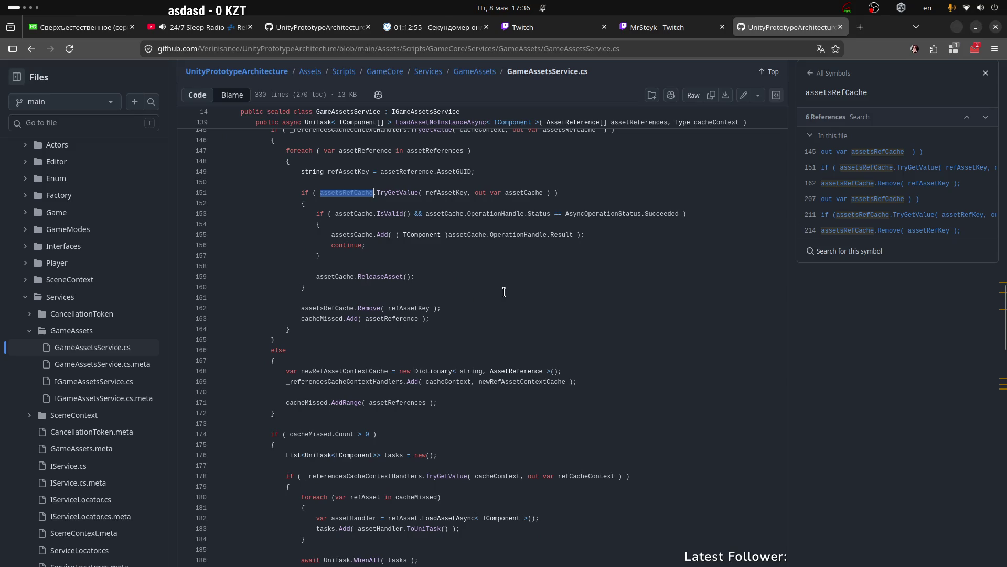
pyautogui.scroll(3, 339, 325)
pyautogui.scroll(-2, 437, 316)
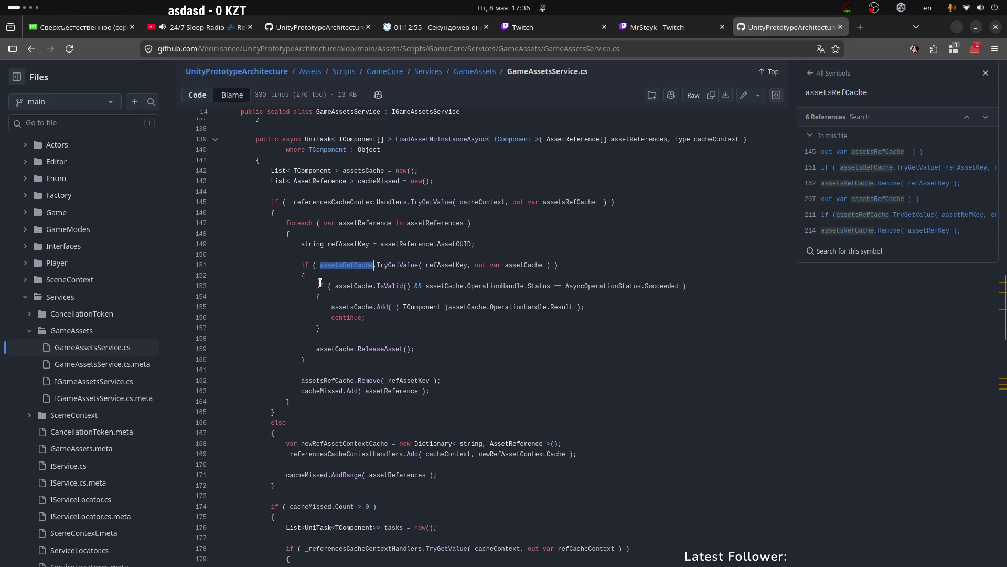
pyautogui.doubleClick(346, 264)
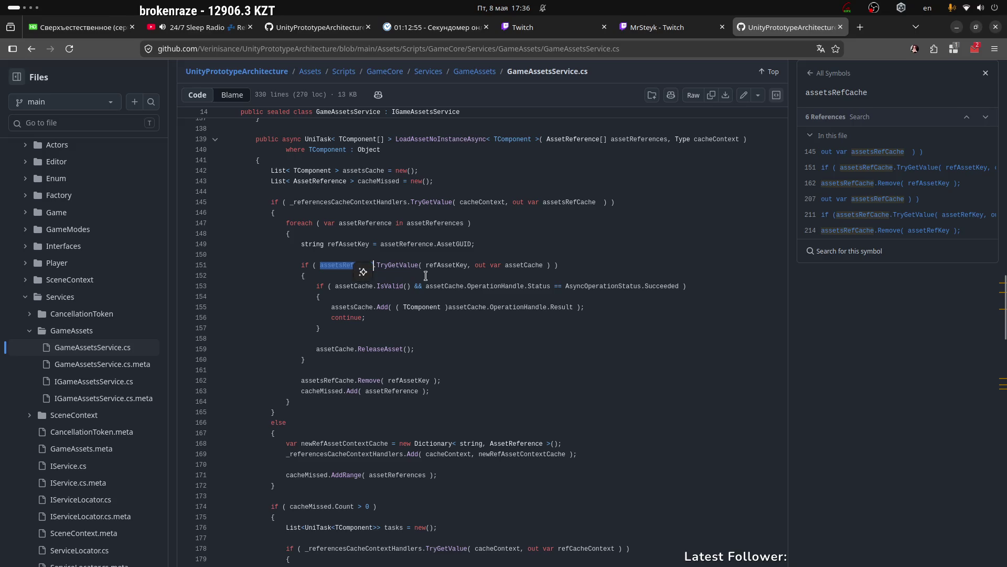
pyautogui.scroll(-2, 421, 271)
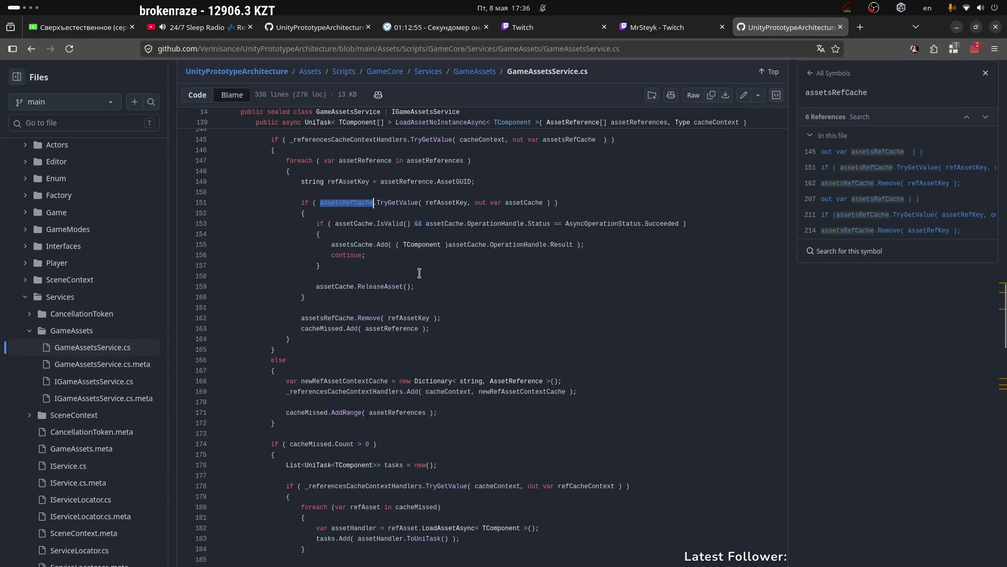
pyautogui.scroll(-2, 429, 259)
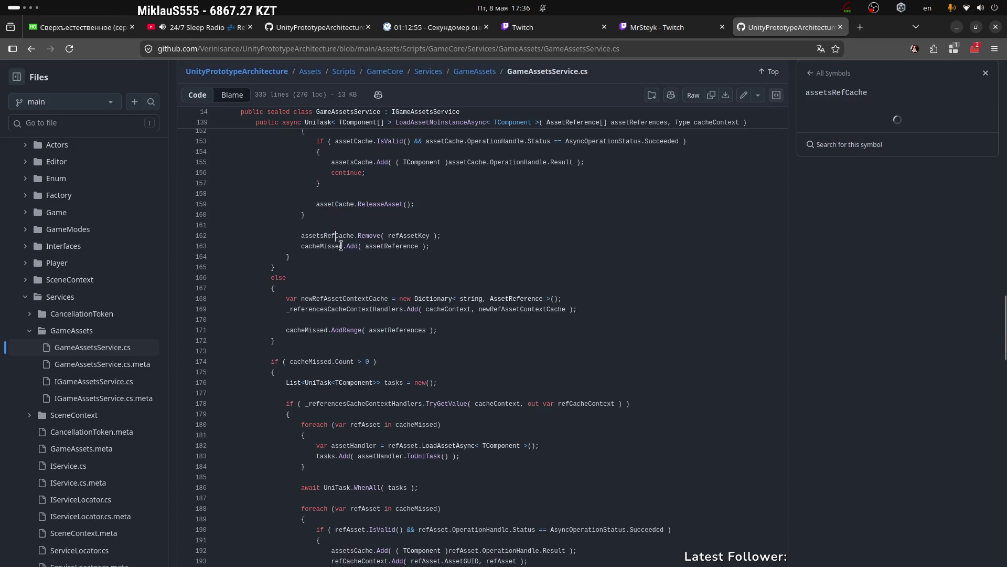
pyautogui.scroll(-4, 315, 184)
pyautogui.click(310, 163)
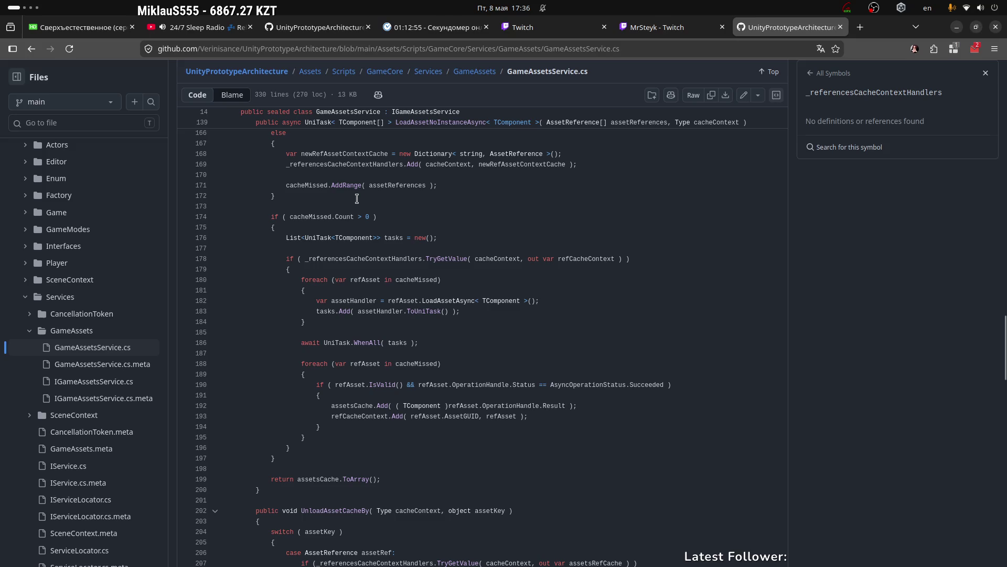
pyautogui.scroll(-2, 351, 233)
pyautogui.doubleClick(347, 185)
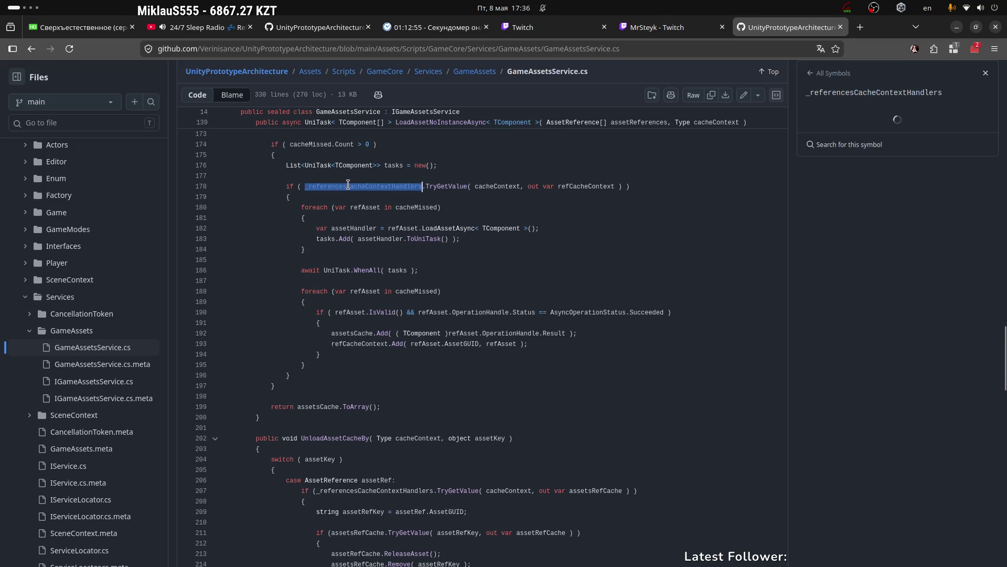
pyautogui.scroll(2, 407, 260)
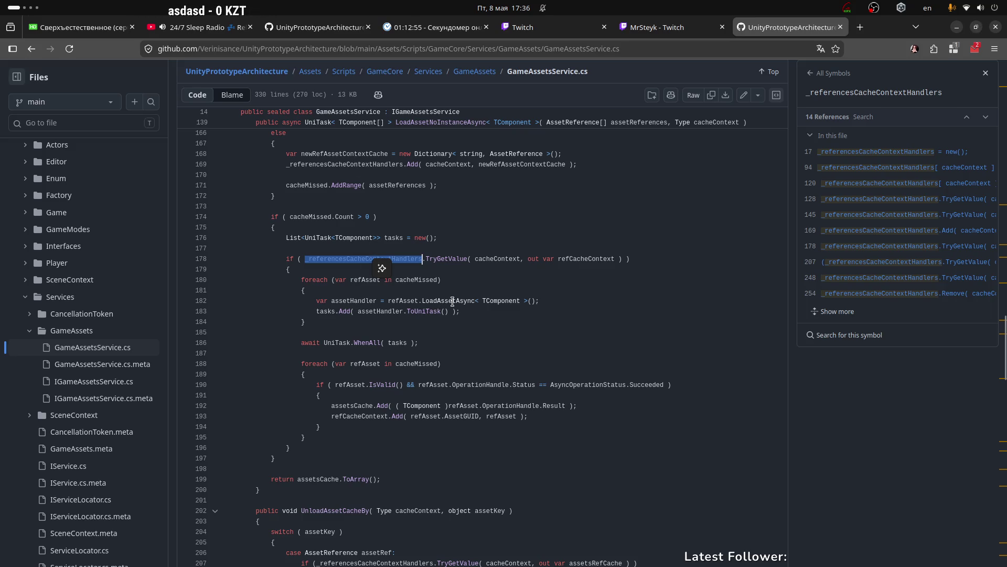
pyautogui.click(494, 259)
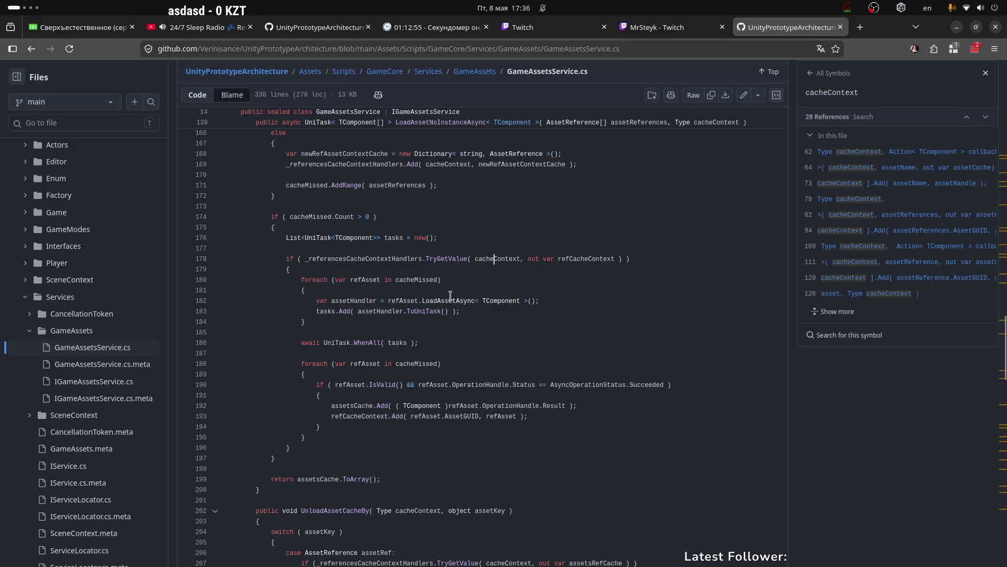
pyautogui.scroll(-3, 400, 296)
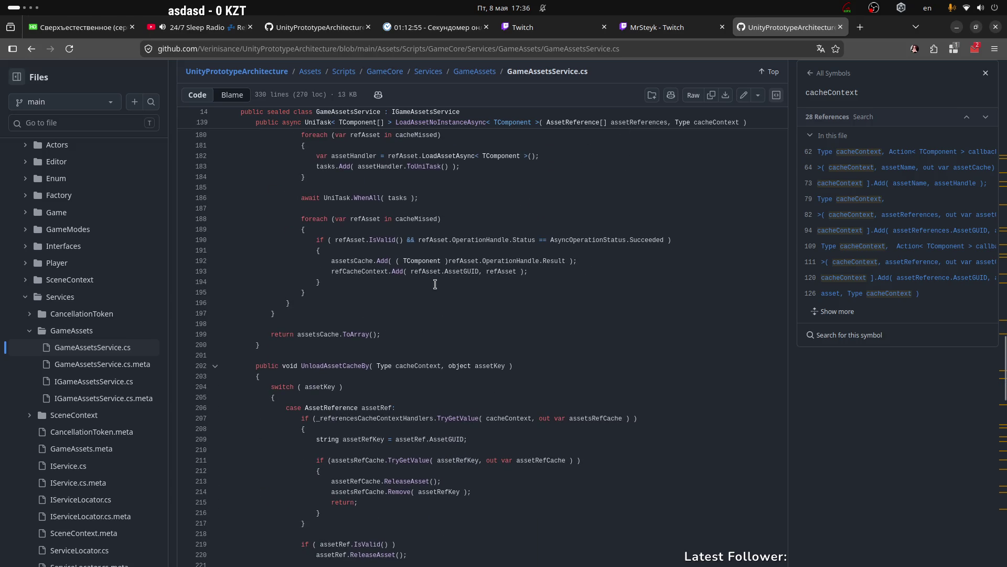
pyautogui.scroll(-2, 433, 285)
pyautogui.scroll(-3, 468, 257)
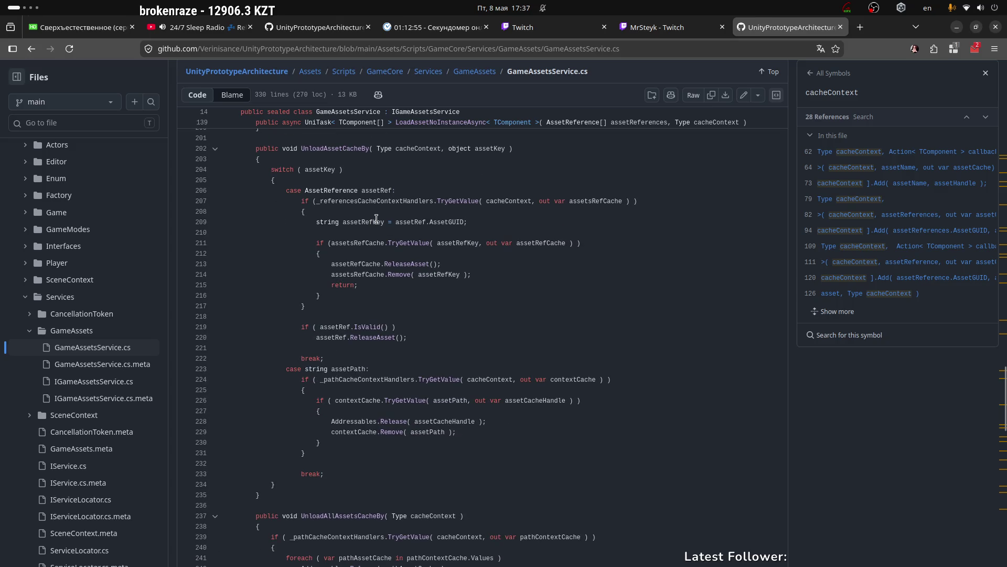
# Look up references to _referencesCacheContextHandlers on line 207, and _pathCacheContextHandlers and cacheContext on line 239.
pyautogui.doubleClick(399, 200)
pyautogui.click(358, 215)
pyautogui.scroll(-3, 382, 234)
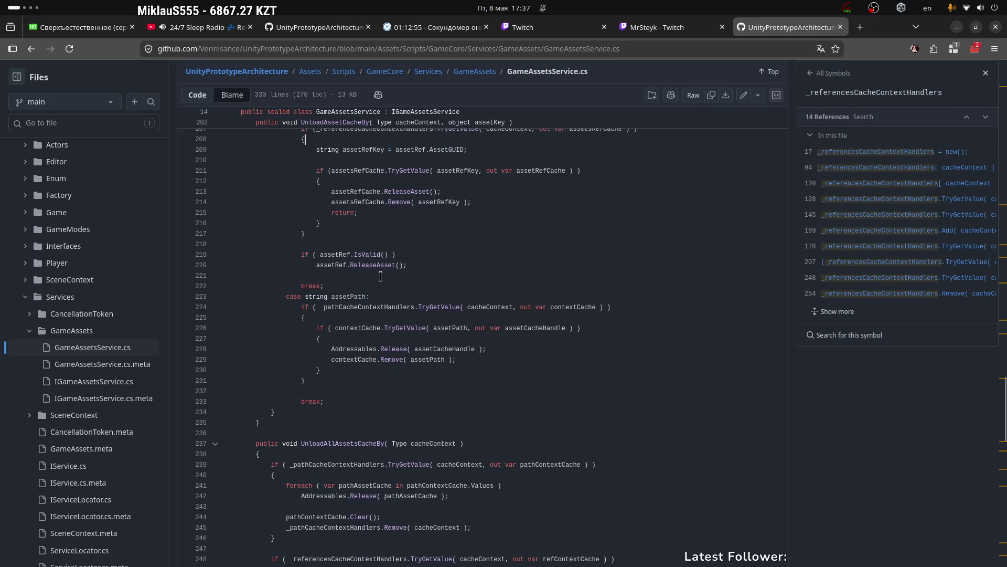
pyautogui.scroll(-6, 381, 276)
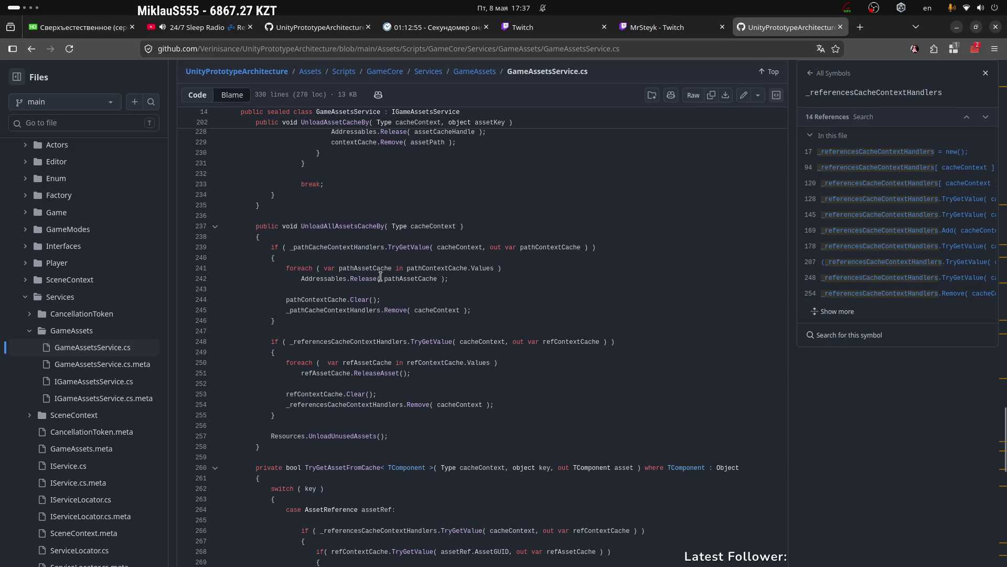
pyautogui.doubleClick(329, 248)
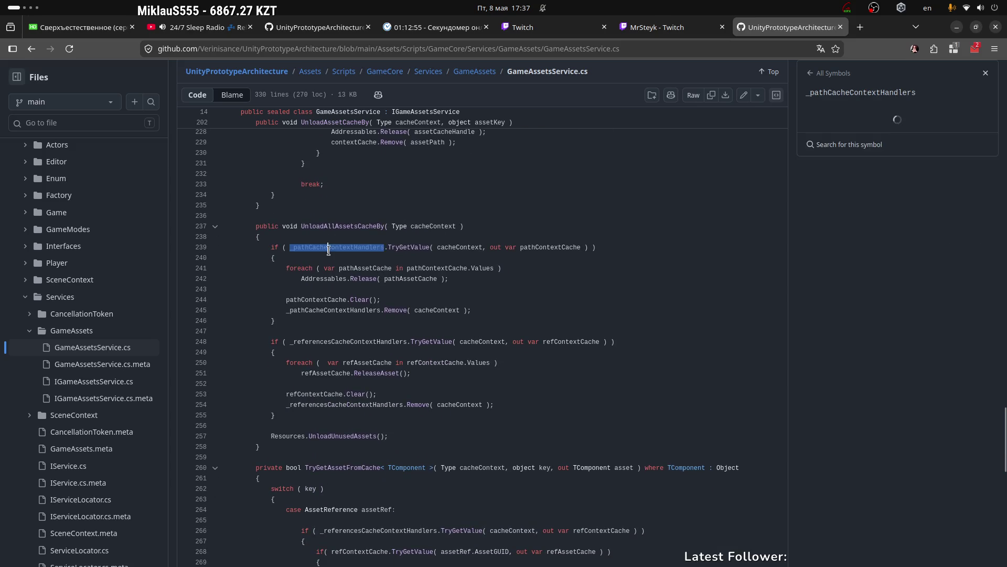
pyautogui.click(347, 248)
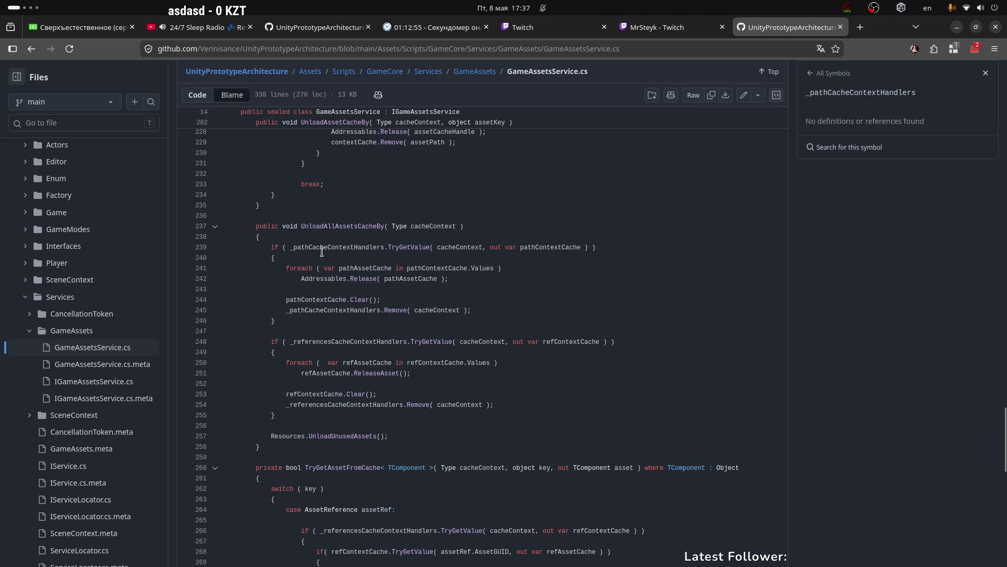
pyautogui.moveTo(289, 248); pyautogui.dragTo(382, 249)
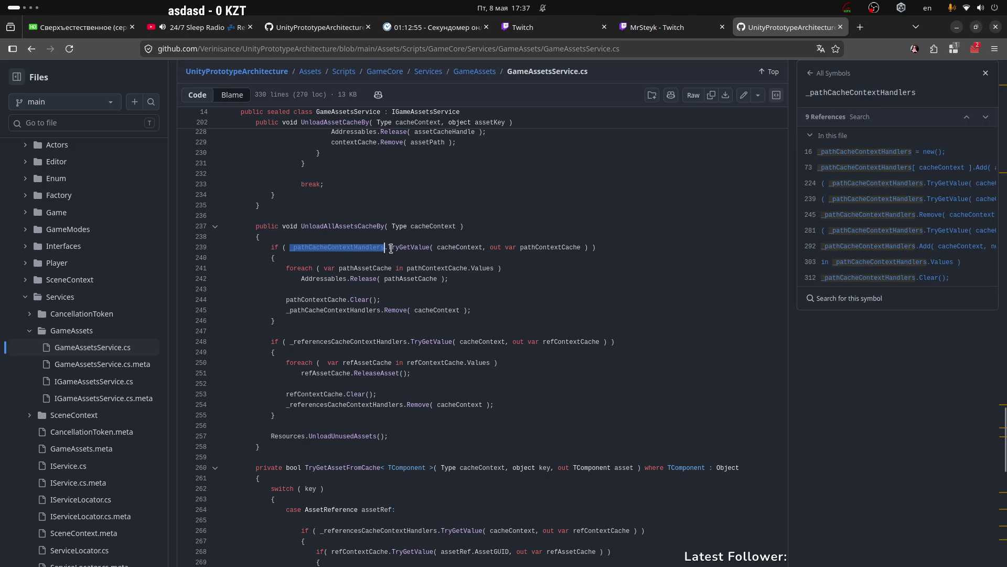
pyautogui.click(419, 248)
pyautogui.click(441, 248)
pyautogui.click(475, 248)
pyautogui.moveTo(438, 248); pyautogui.dragTo(582, 250)
pyautogui.click(463, 247)
# Trace the out var pathContextCache declared on line 239 and its use on line 241.
pyautogui.click(419, 226)
pyautogui.click(536, 254)
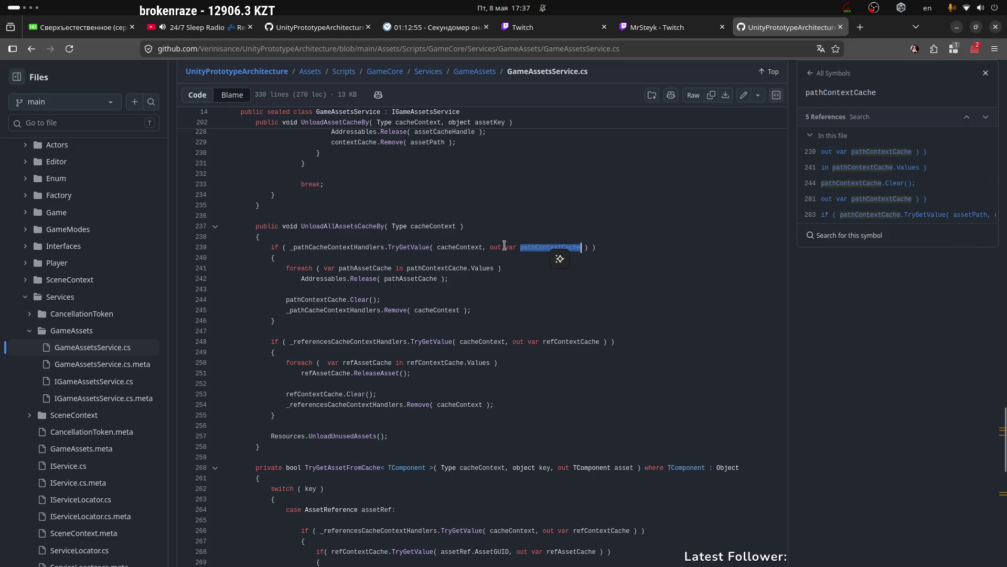
pyautogui.moveTo(487, 247); pyautogui.dragTo(585, 248)
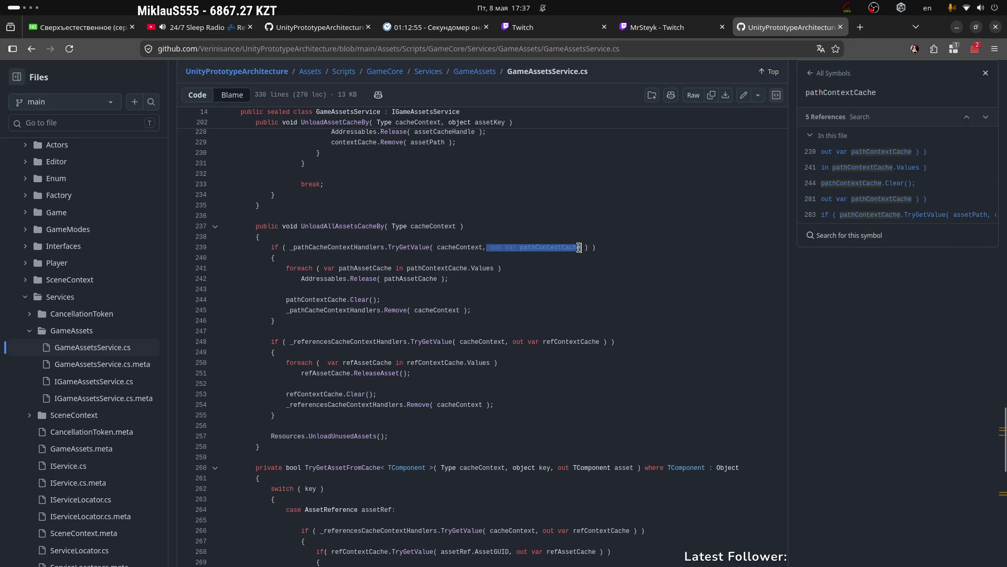
pyautogui.doubleClick(544, 247)
pyautogui.click(308, 267)
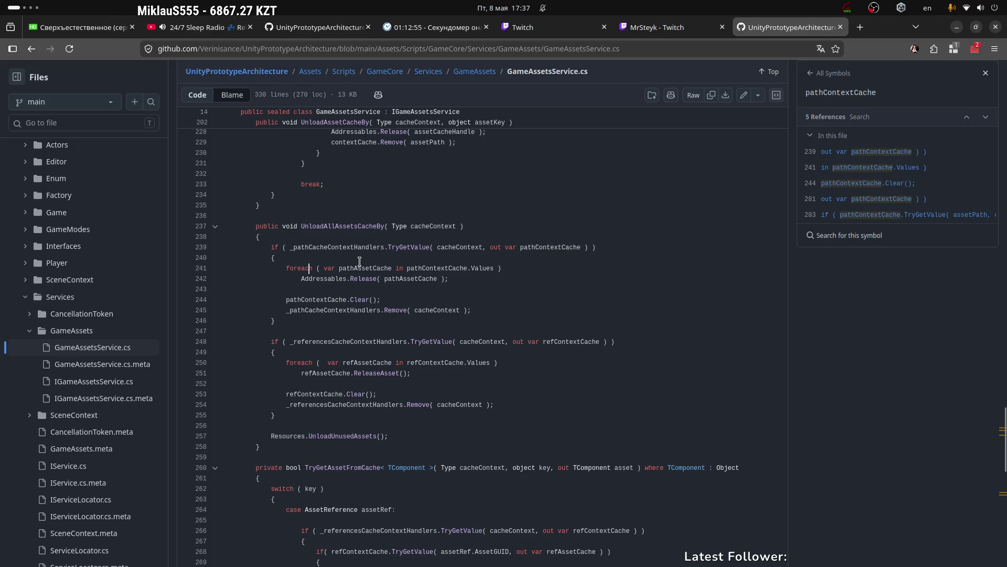
pyautogui.click(460, 268)
pyautogui.scroll(-2, 301, 279)
# List references for _referencesCacheContextHandlers and cacheContext on line 248, and Remove on line 254, then mark line 257's Resources call.
pyautogui.doubleClick(346, 269)
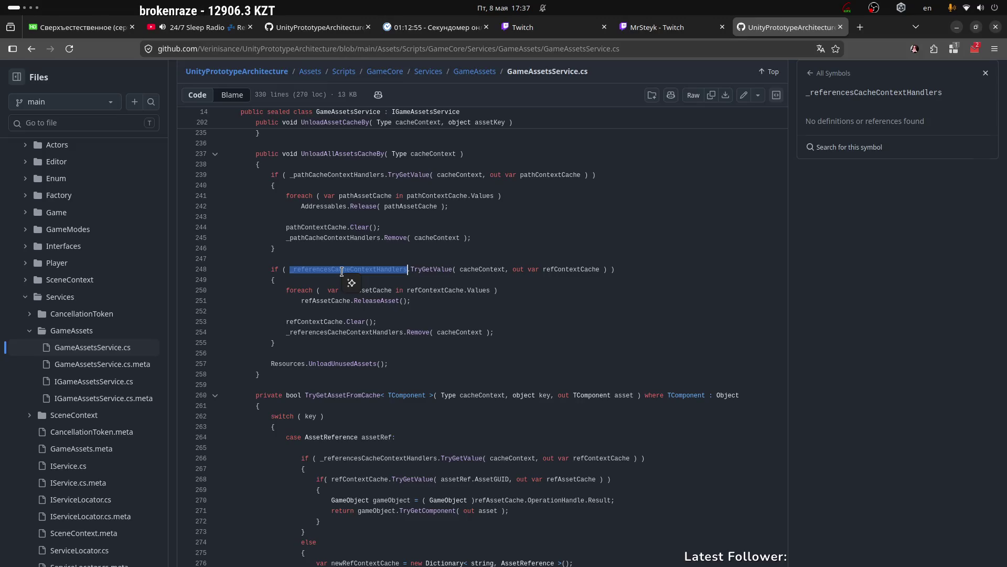
pyautogui.click(474, 270)
pyautogui.click(380, 278)
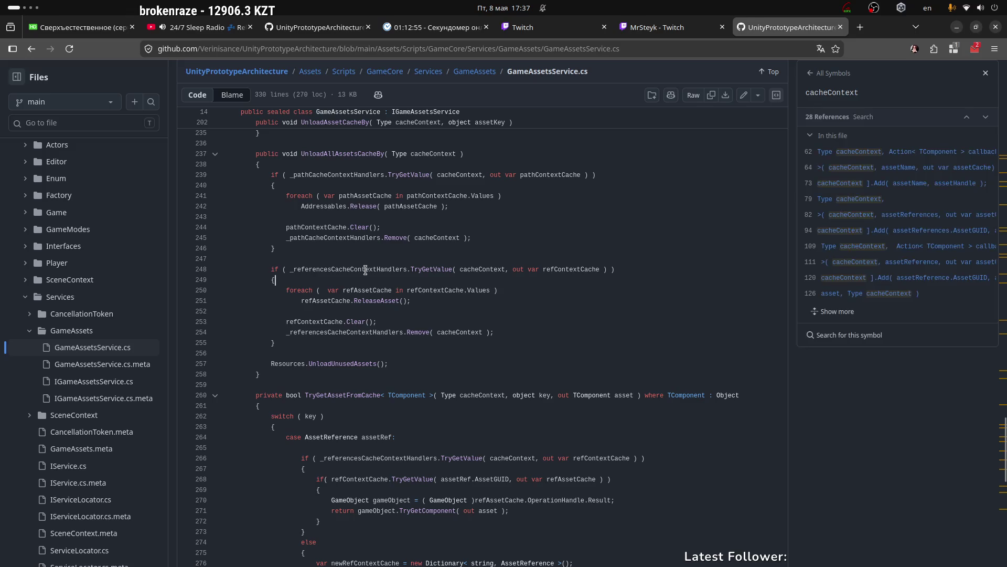
pyautogui.click(366, 270)
pyautogui.doubleClick(389, 268)
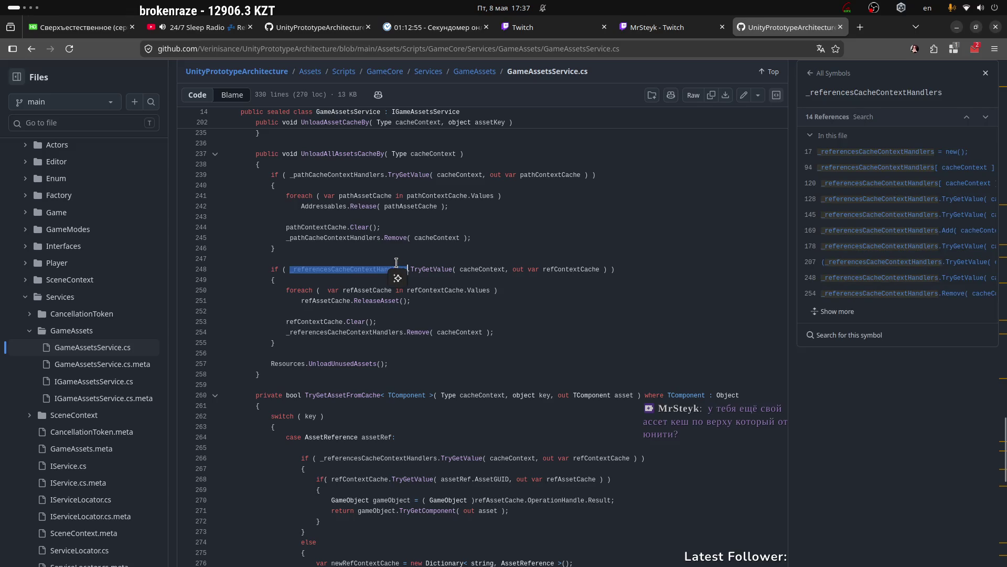
pyautogui.scroll(-2, 399, 261)
pyautogui.doubleClick(361, 229)
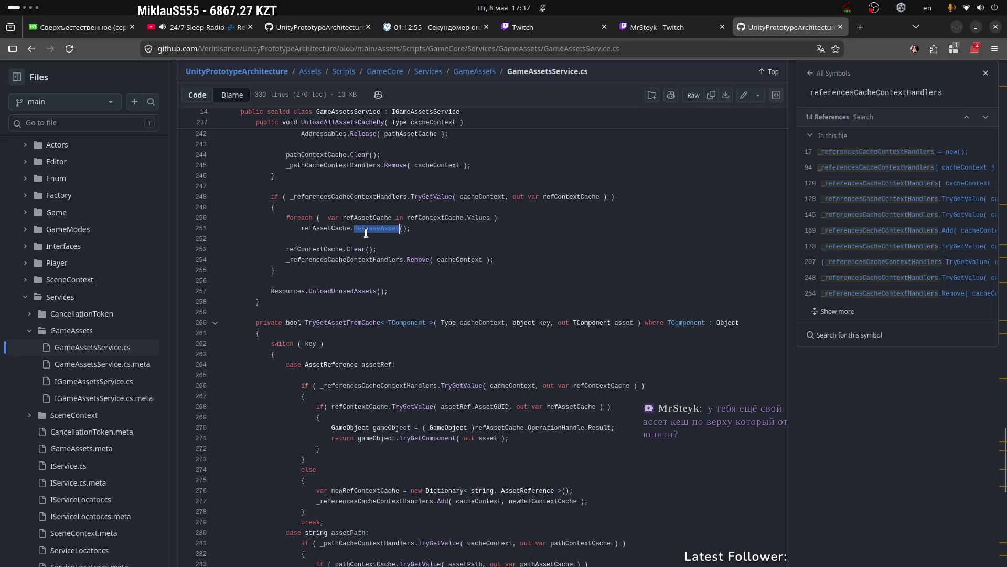
pyautogui.click(410, 233)
pyautogui.click(387, 251)
pyautogui.click(414, 261)
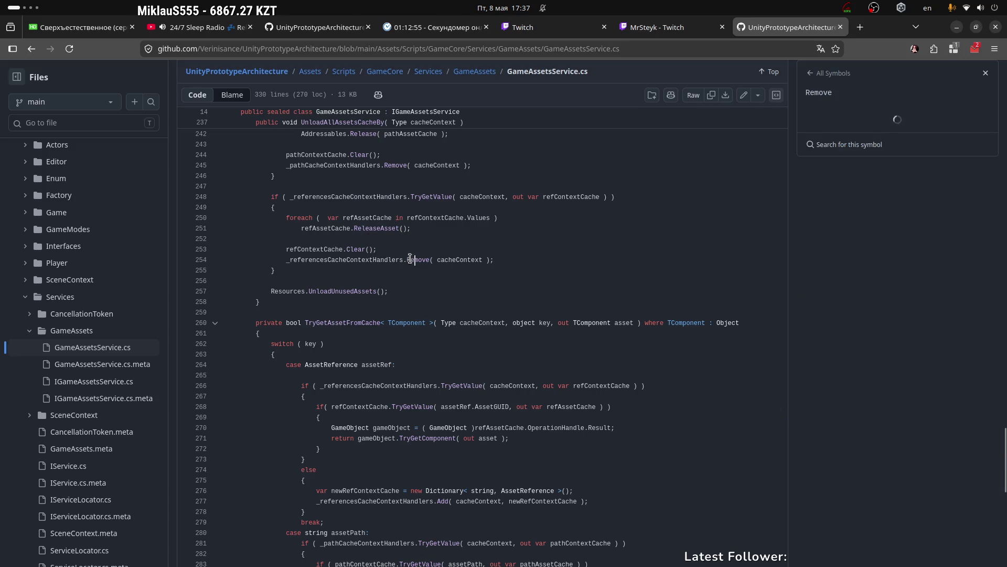
pyautogui.scroll(-2, 307, 221)
pyautogui.moveTo(307, 220); pyautogui.dragTo(389, 220)
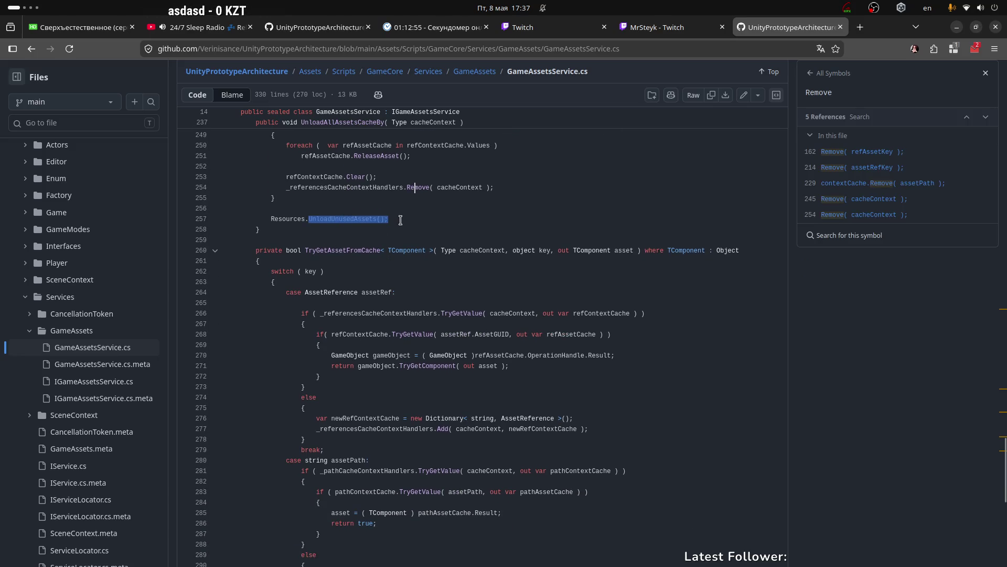
# Mark Resources.UnloadUnusedAssets(); on line 257 and look up UnloadUnusedAssets references.
pyautogui.rightClick(397, 309)
pyautogui.moveTo(274, 220); pyautogui.dragTo(388, 219)
pyautogui.click(388, 219)
pyautogui.keyDown('shift'); pyautogui.click(268, 221); pyautogui.keyUp('shift')
pyautogui.click(346, 219)
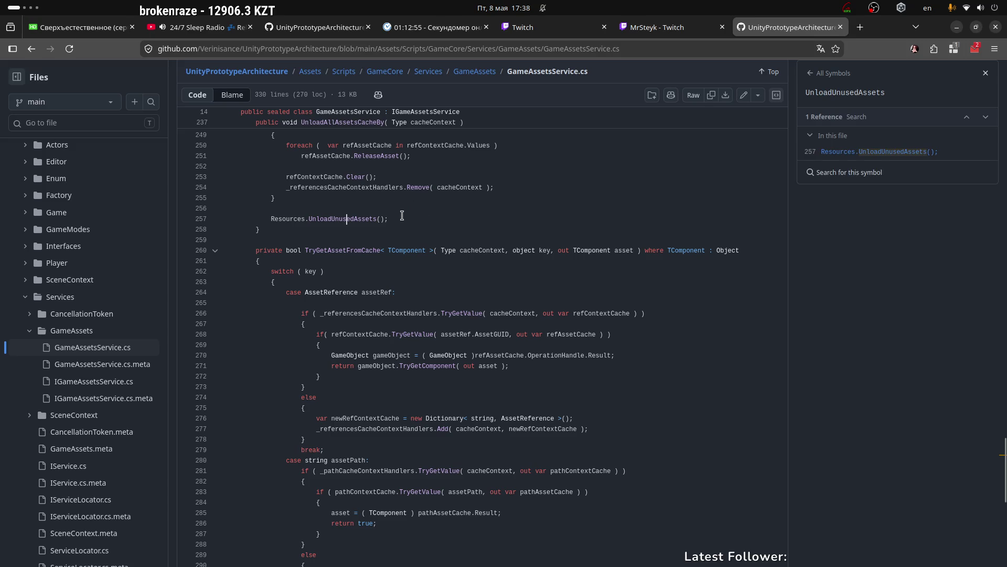
pyautogui.scroll(3, 331, 252)
pyautogui.tripleClick(269, 291)
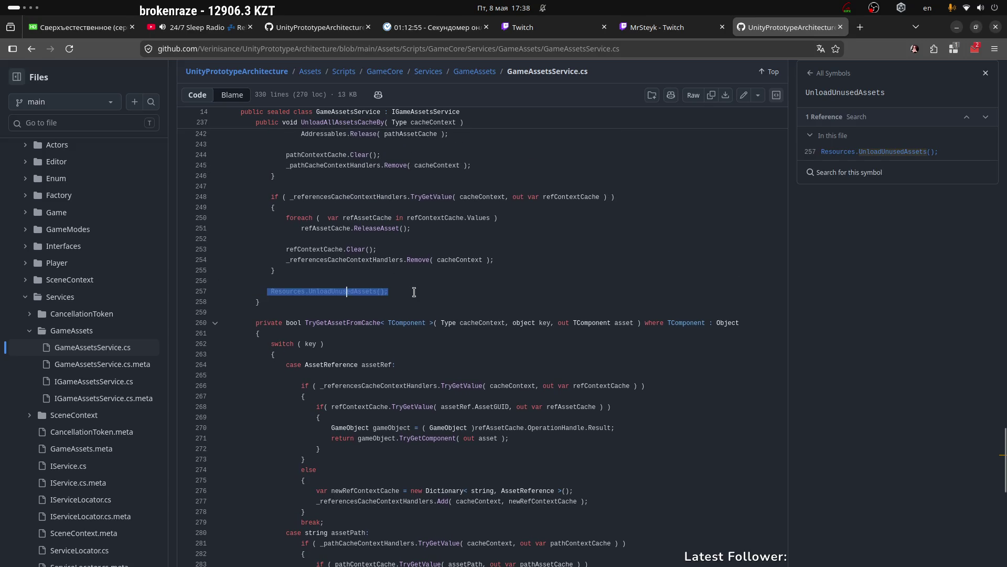
pyautogui.click(399, 292)
pyautogui.moveTo(397, 293); pyautogui.dragTo(266, 293)
pyautogui.moveTo(396, 292); pyautogui.dragTo(272, 287)
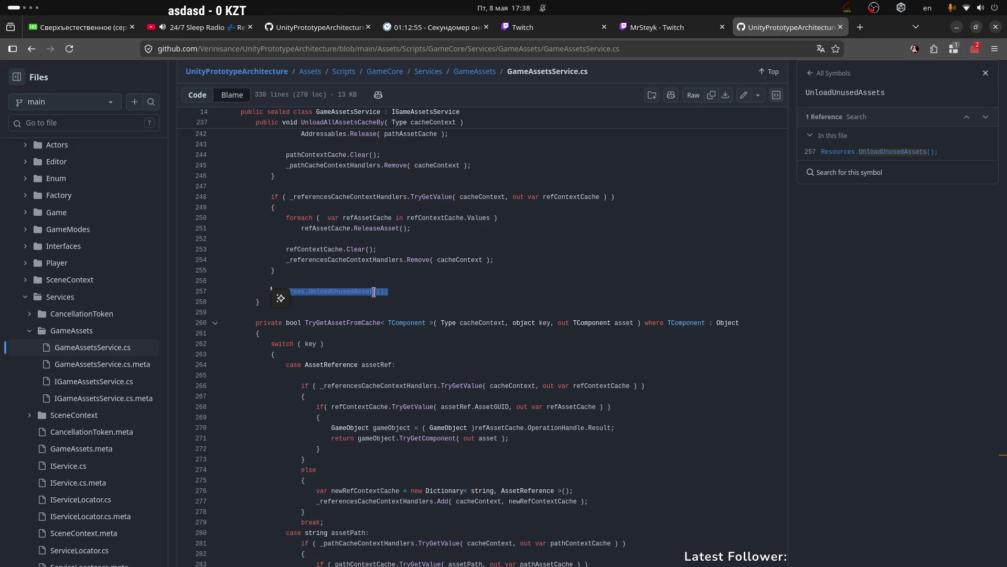
pyautogui.click(374, 292)
# Scroll to the top of the file and look up the GameAssetsService class symbol.
pyautogui.scroll(15, 389, 256)
pyautogui.scroll(10, 389, 256)
pyautogui.scroll(-1, 329, 209)
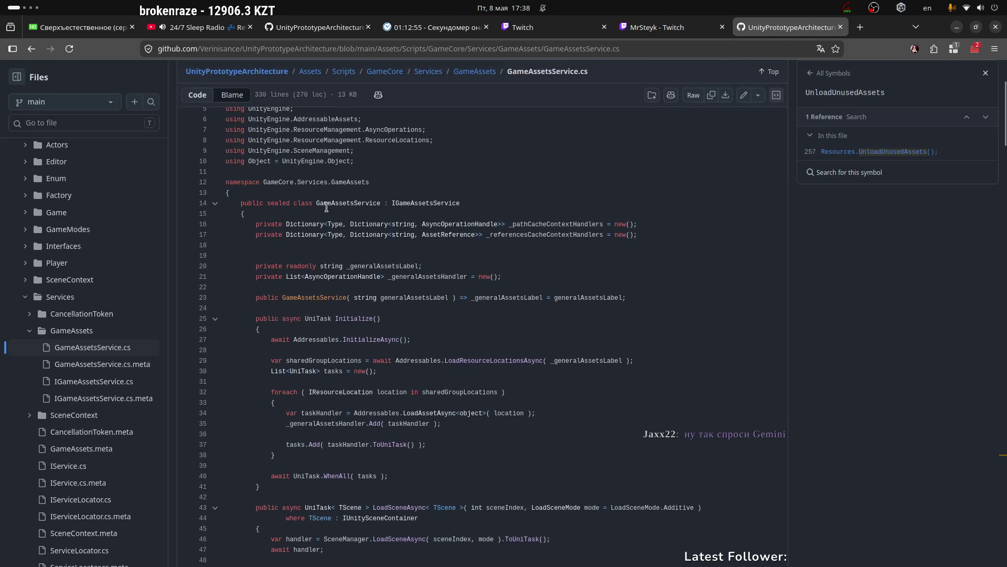
pyautogui.doubleClick(317, 204)
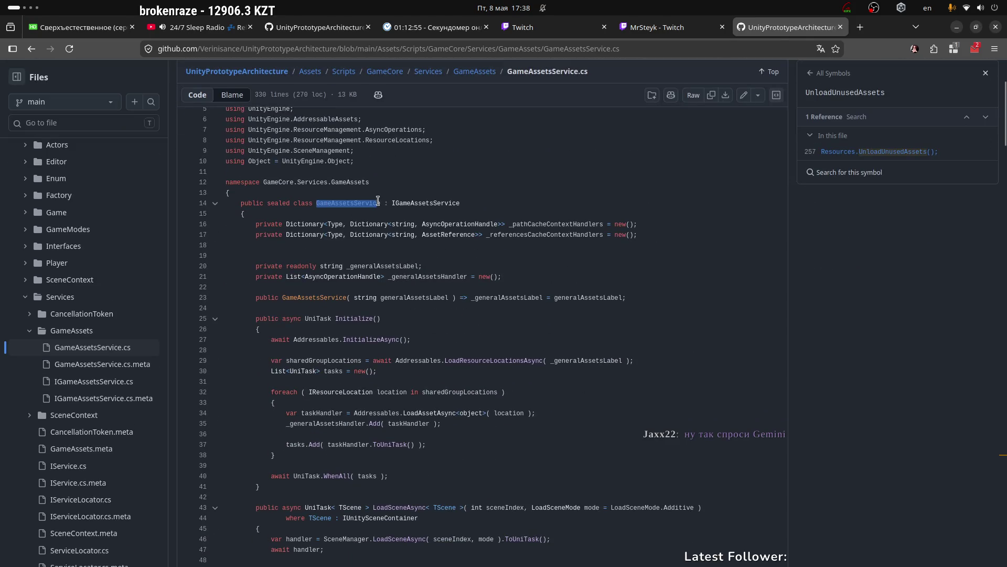
pyautogui.click(339, 204)
pyautogui.scroll(-3, 481, 221)
pyautogui.moveTo(332, 174); pyautogui.dragTo(392, 174)
# Open GameAssetsSubsystem.cs in Rider and mark its class name on line 11 before returning to Unity.
pyautogui.hotkey('alt', 'Tab')
pyautogui.click(139, 225)
pyautogui.doubleClick(461, 129)
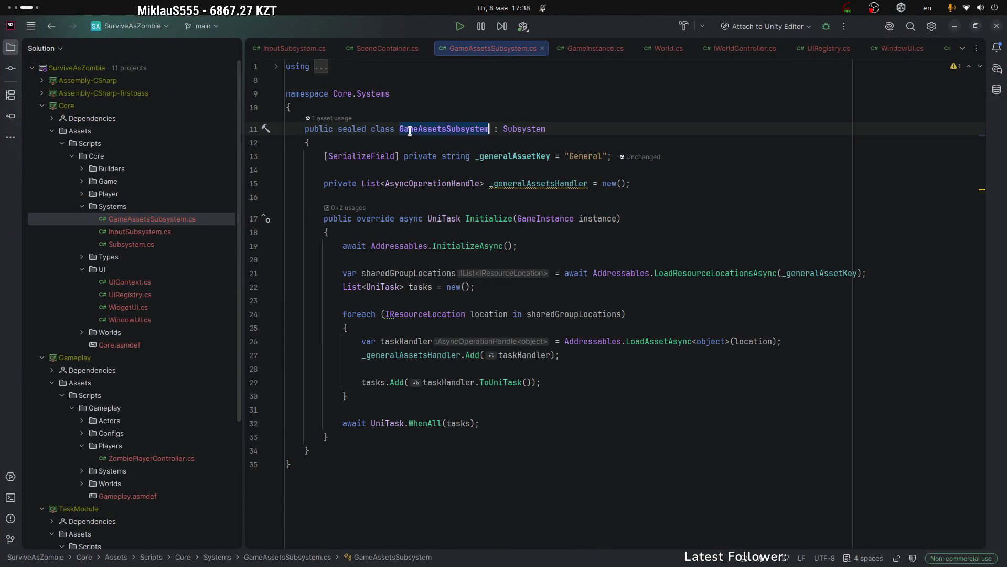
pyautogui.click(350, 446)
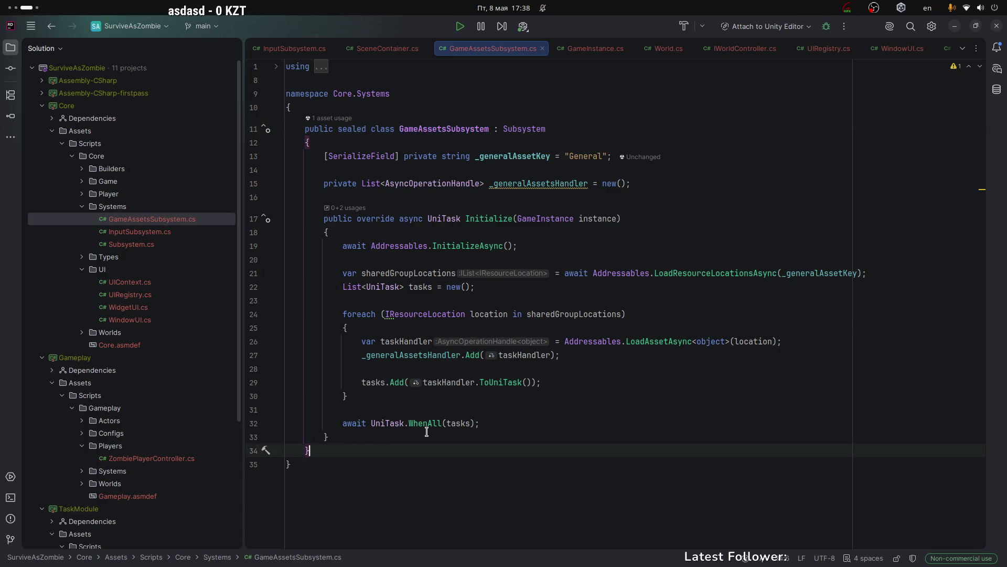
pyautogui.hotkey('alt', 'Tab')
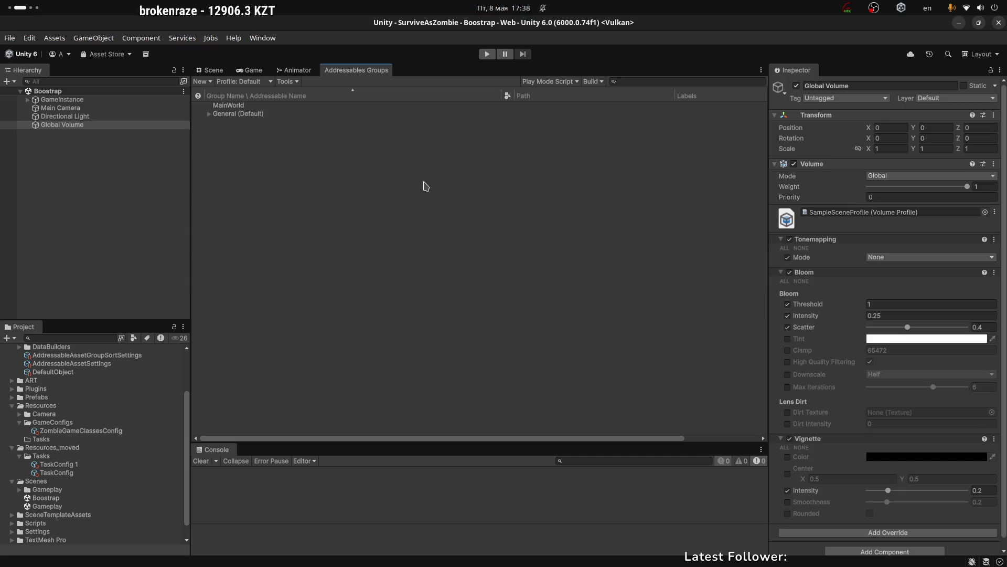
# Show General (Default)'s settings, expand it to see TaskConfig and TaskConfig 1, then deselect and collapse it.
pyautogui.click(227, 114)
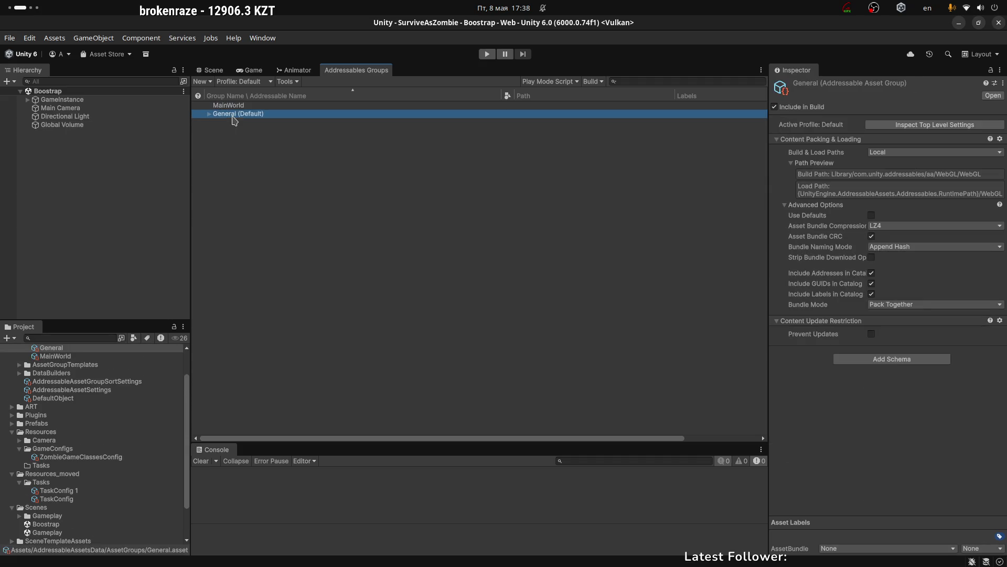
pyautogui.click(209, 114)
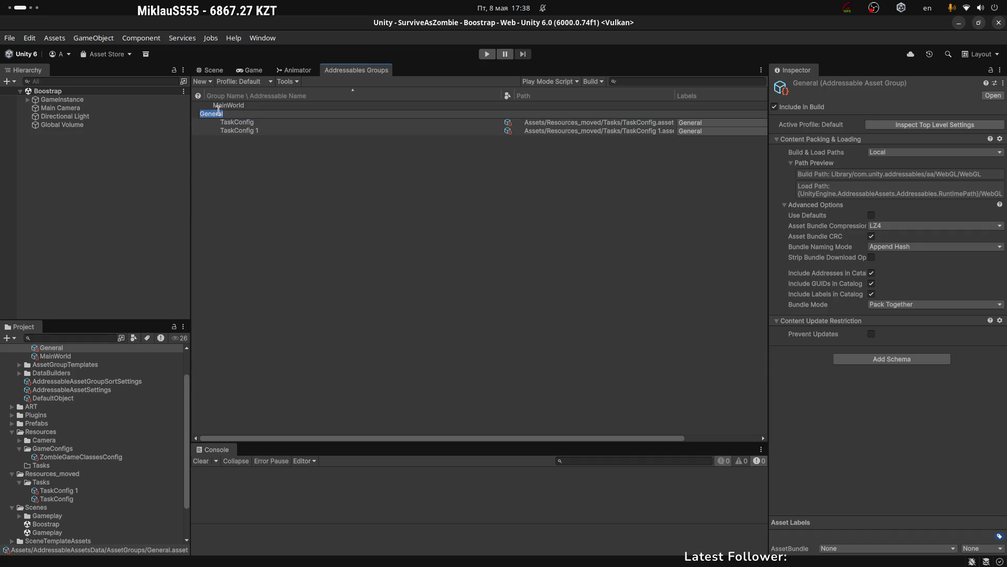
pyautogui.click(235, 161)
pyautogui.click(208, 114)
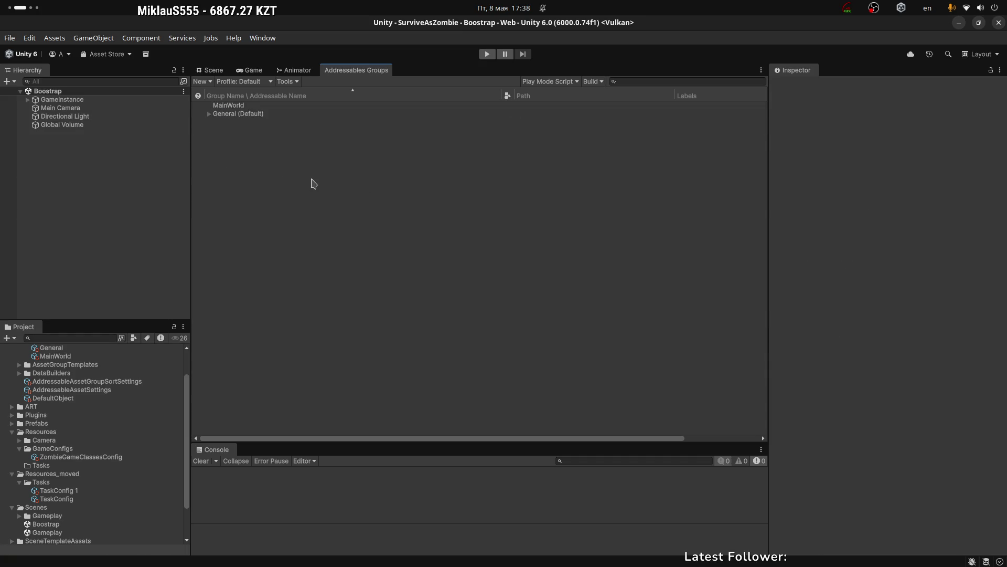
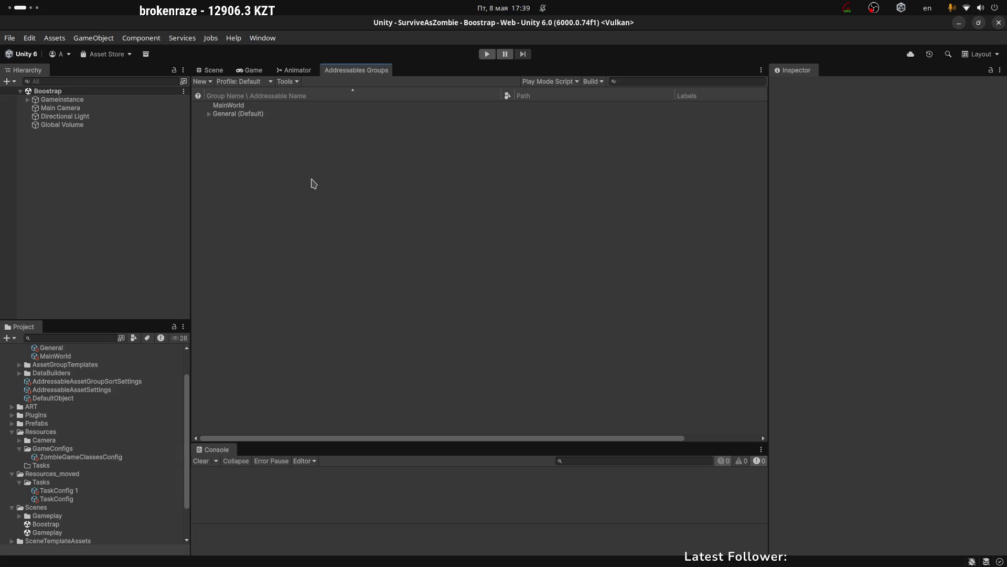
# Switch to the Firefox workspace with GameAssetsService.cs on GitHub and show Initialize's symbol details.
pyautogui.press('super+Page_Up')
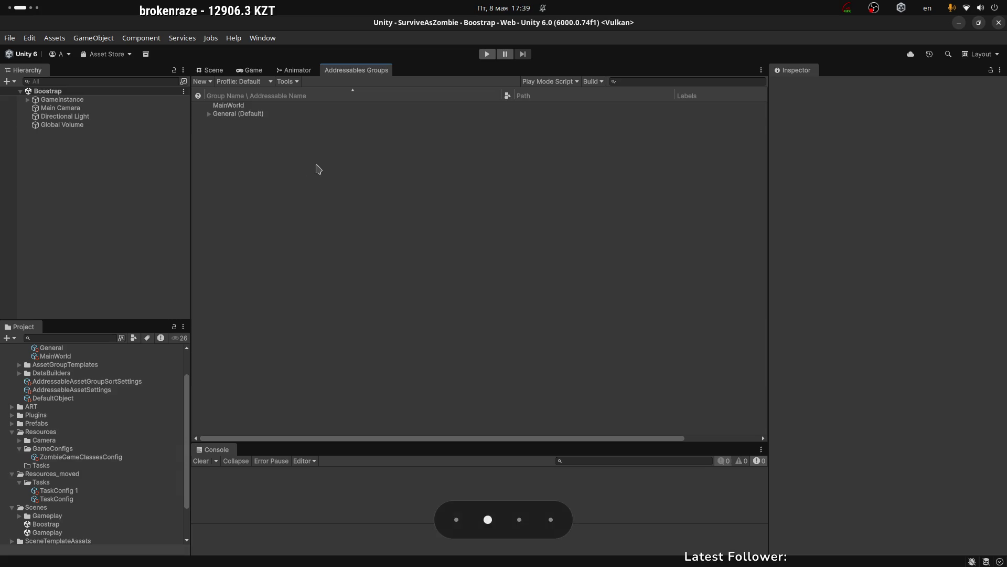
pyautogui.click(352, 174)
pyautogui.scroll(-5, 367, 262)
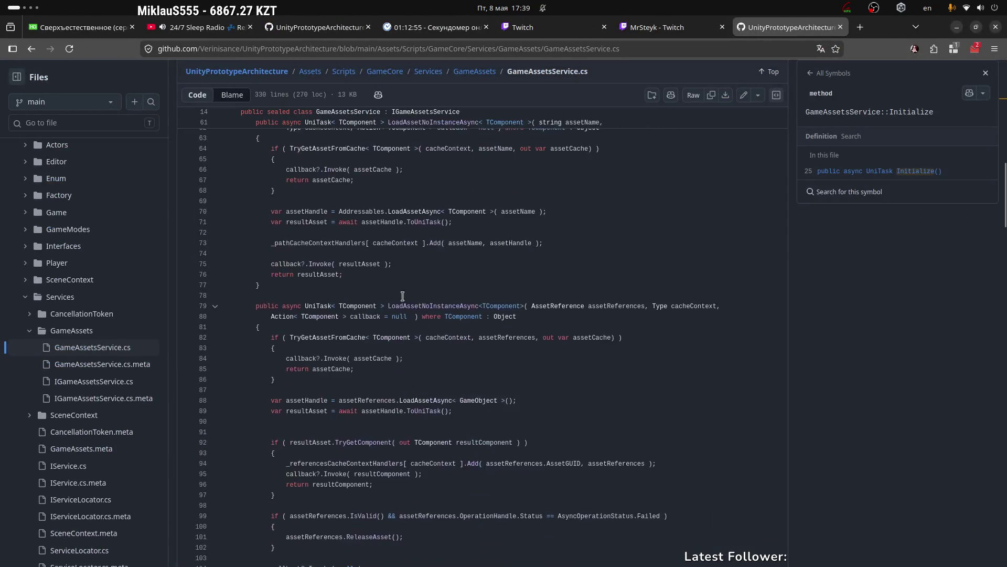
# Look up references of _generalAssetsHandler, _pathCacheContextHandlers and _referencesCacheContextHandlers in the Symbols pane.
pyautogui.scroll(10, 452, 307)
pyautogui.moveTo(456, 297); pyautogui.dragTo(377, 451)
pyautogui.click(434, 347)
pyautogui.scroll(-3, 384, 282)
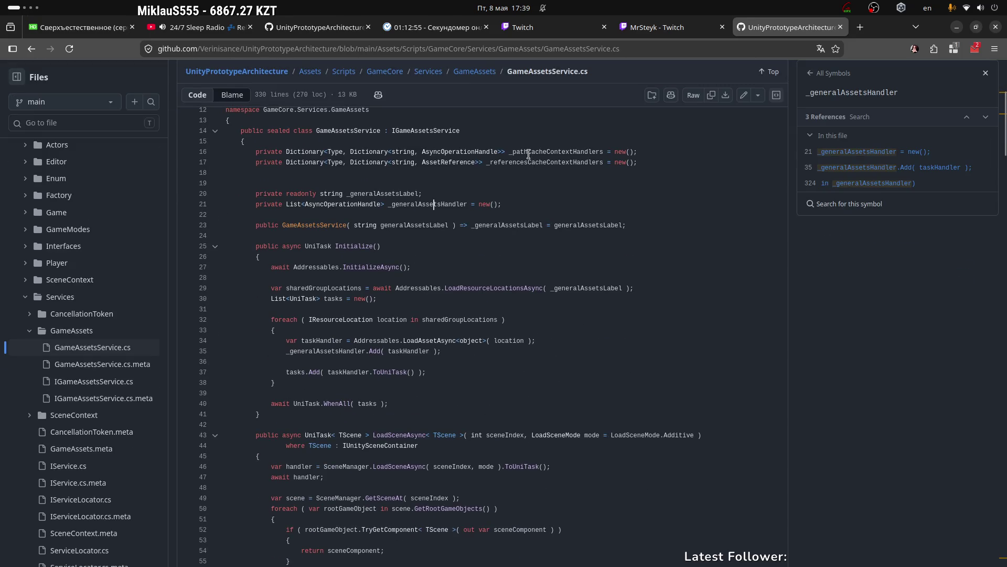
pyautogui.doubleClick(528, 152)
pyautogui.doubleClick(522, 162)
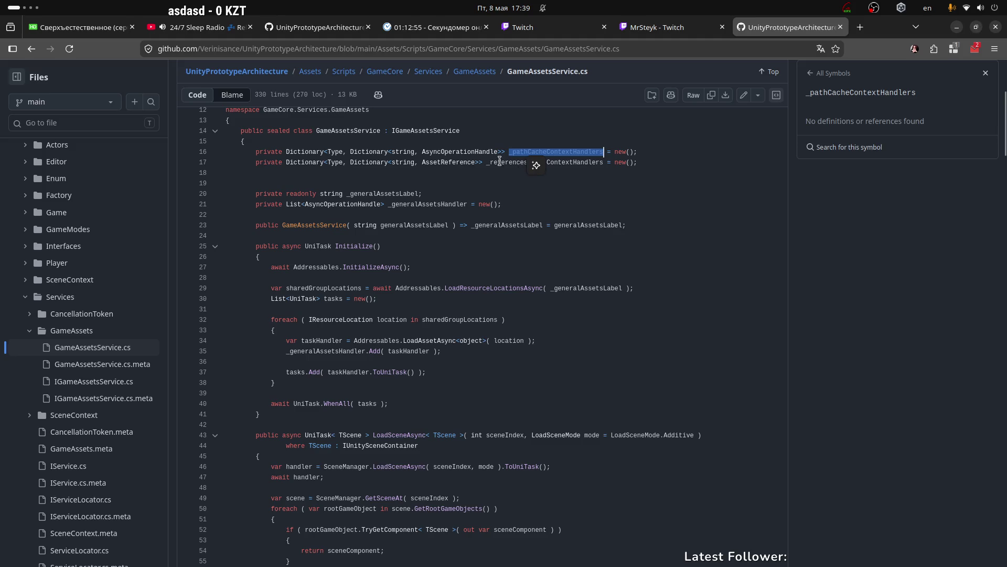
pyautogui.doubleClick(559, 152)
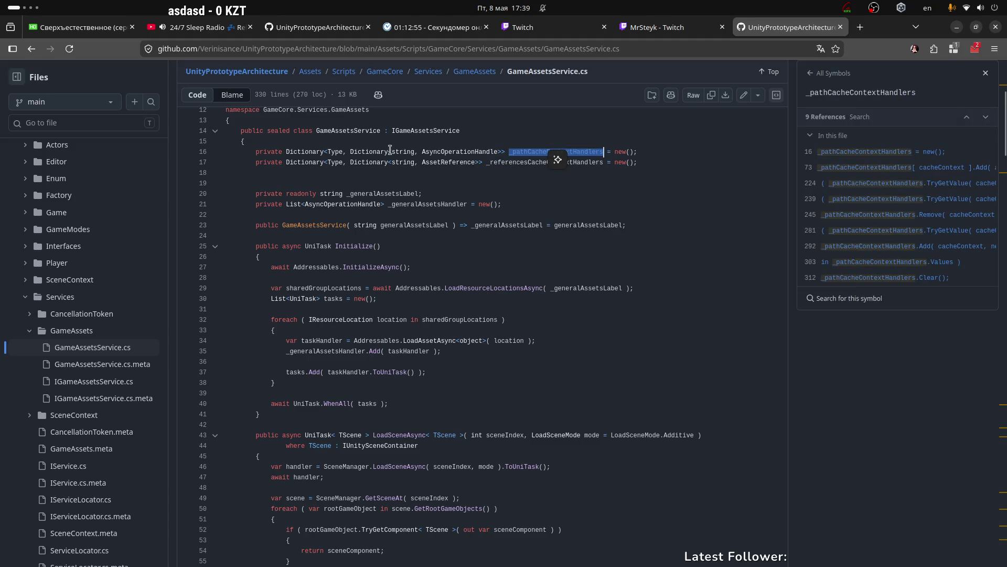
# Scroll to the OnDispose method and check contextCache and Values on line 303.
pyautogui.scroll(-5, 384, 294)
pyautogui.scroll(-15, 384, 294)
pyautogui.scroll(-20, 414, 326)
pyautogui.scroll(-3, 403, 312)
pyautogui.doubleClick(302, 226)
pyautogui.moveTo(323, 248); pyautogui.dragTo(506, 248)
pyautogui.doubleClick(496, 248)
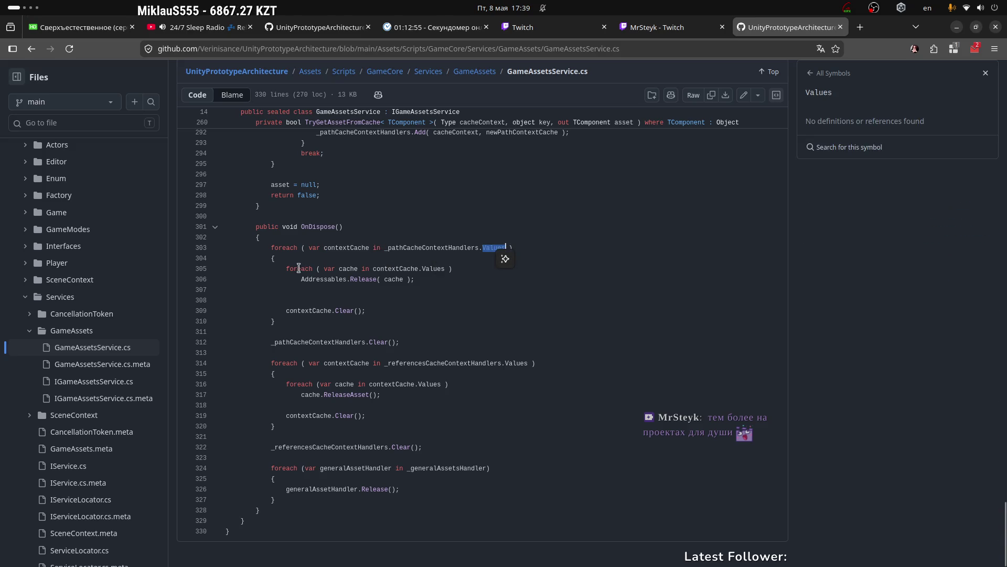
# Read the OnDispose release loops and clear calls on lines 305–314, then list _referencesCacheContextHandlers' 14 references.
pyautogui.moveTo(283, 269); pyautogui.dragTo(421, 280)
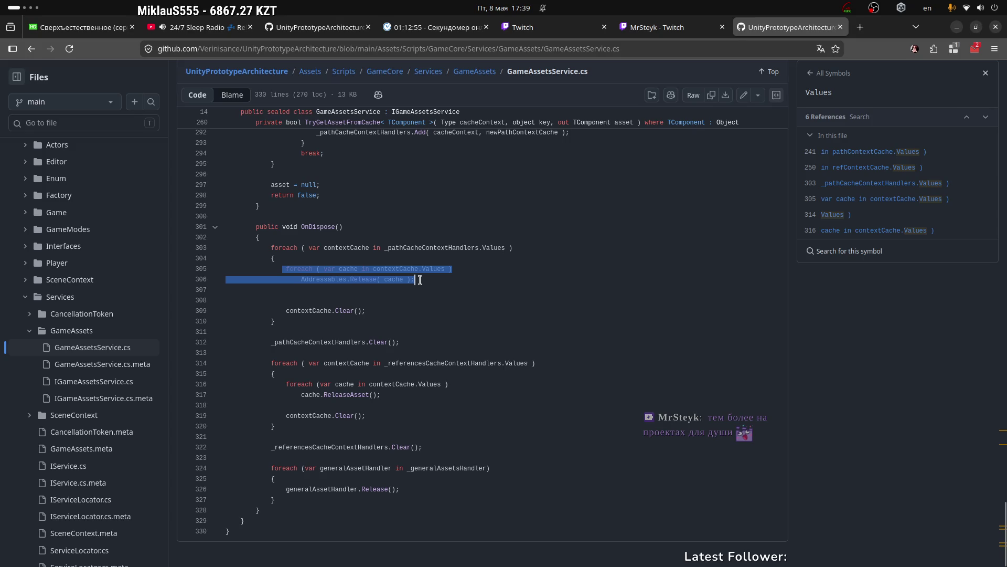
pyautogui.moveTo(286, 310); pyautogui.dragTo(365, 311)
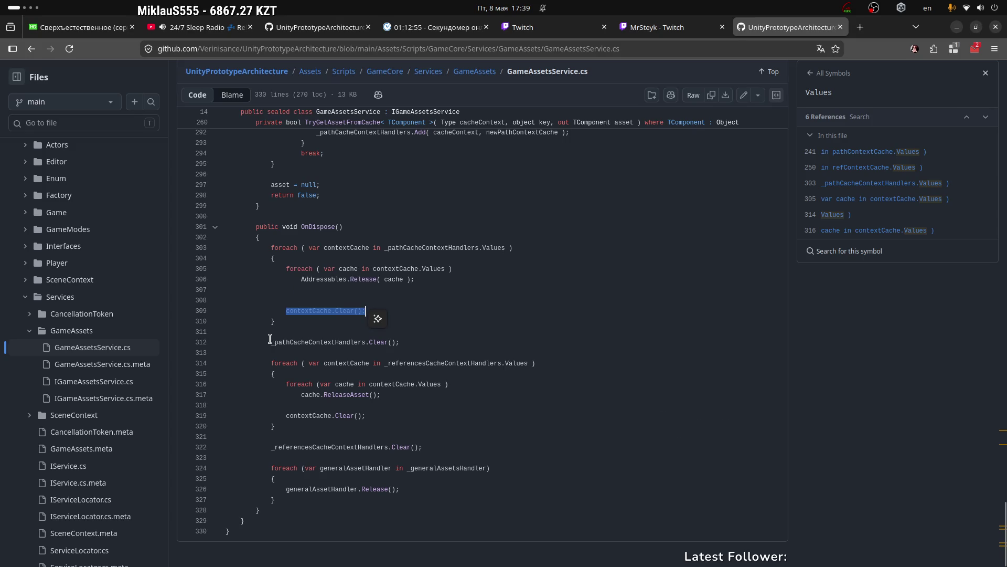
pyautogui.moveTo(275, 342); pyautogui.dragTo(434, 340)
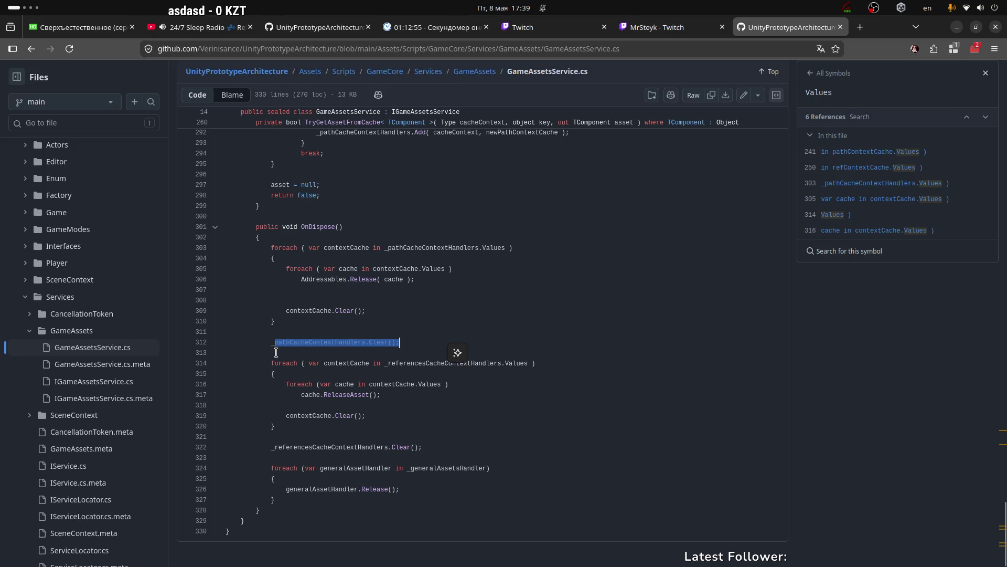
pyautogui.moveTo(268, 363); pyautogui.dragTo(280, 363)
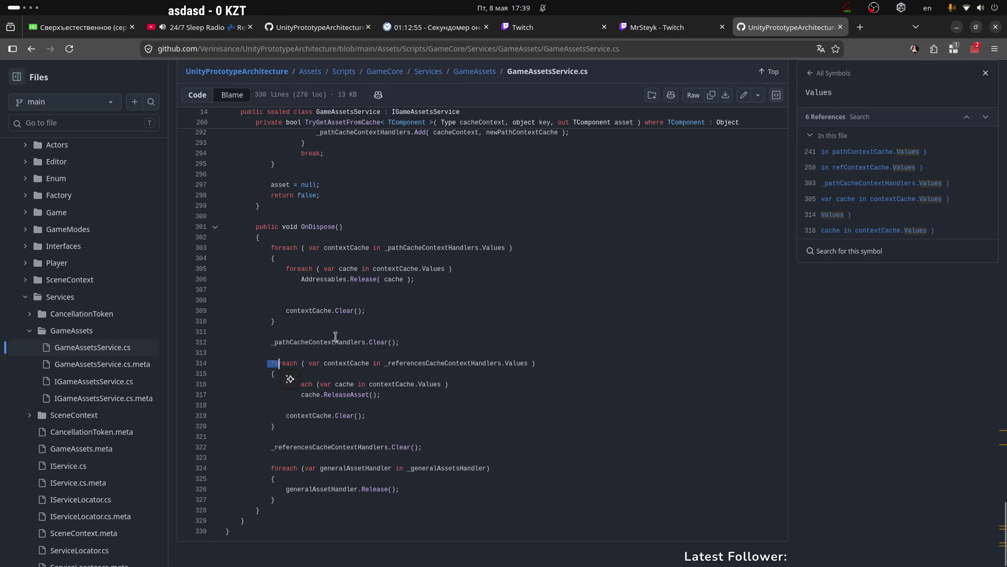
pyautogui.click(480, 384)
pyautogui.doubleClick(419, 363)
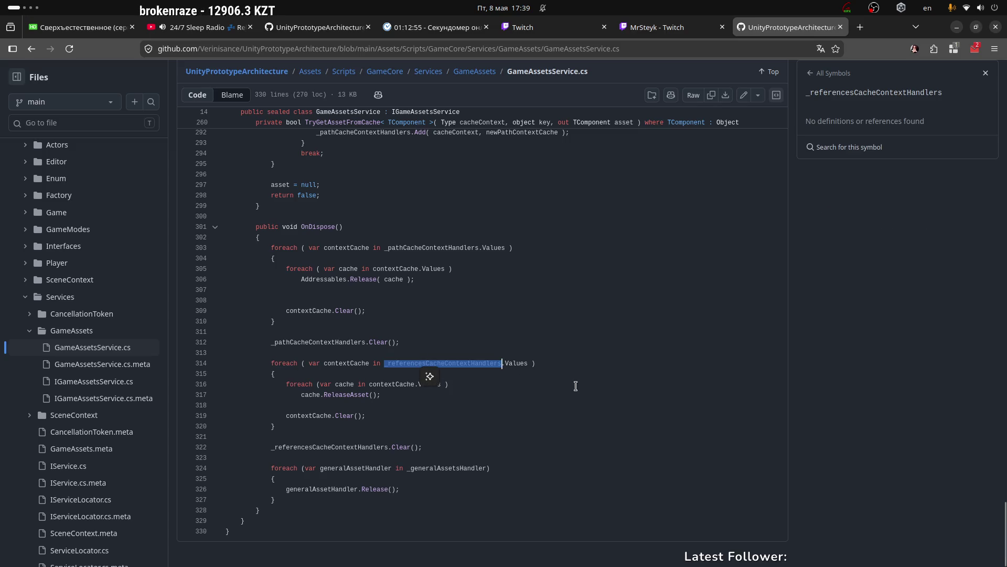
pyautogui.scroll(15, 543, 355)
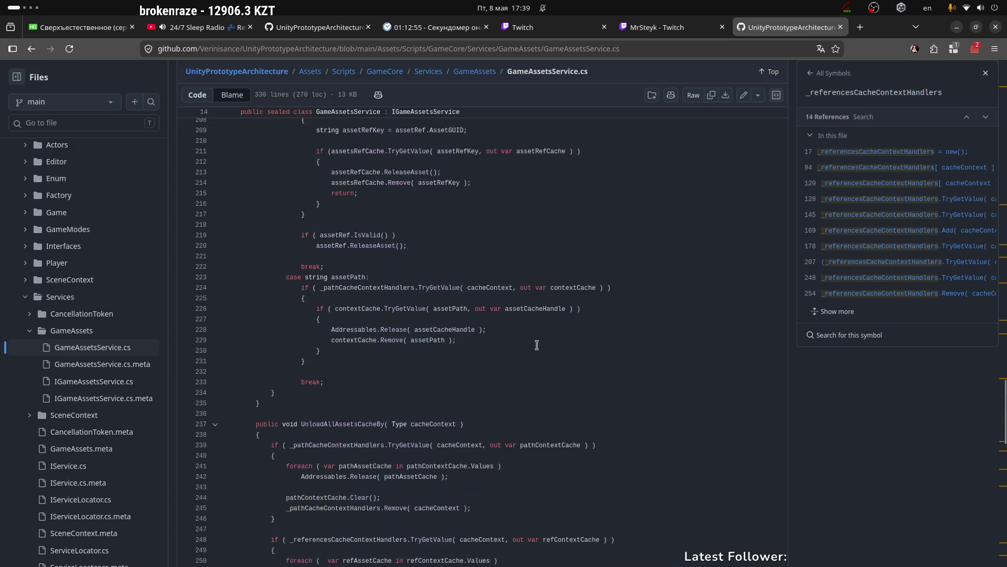
# Look up cacheContext, the UnloadAssetCacheBy definition and _pathCacheContextHandlers on line 224.
pyautogui.click(416, 351)
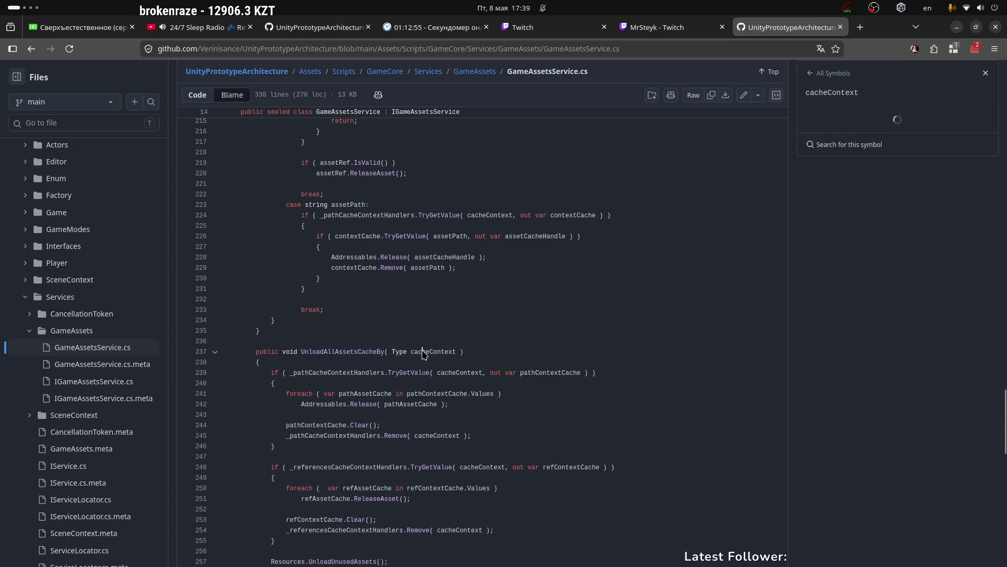
pyautogui.scroll(5, 367, 341)
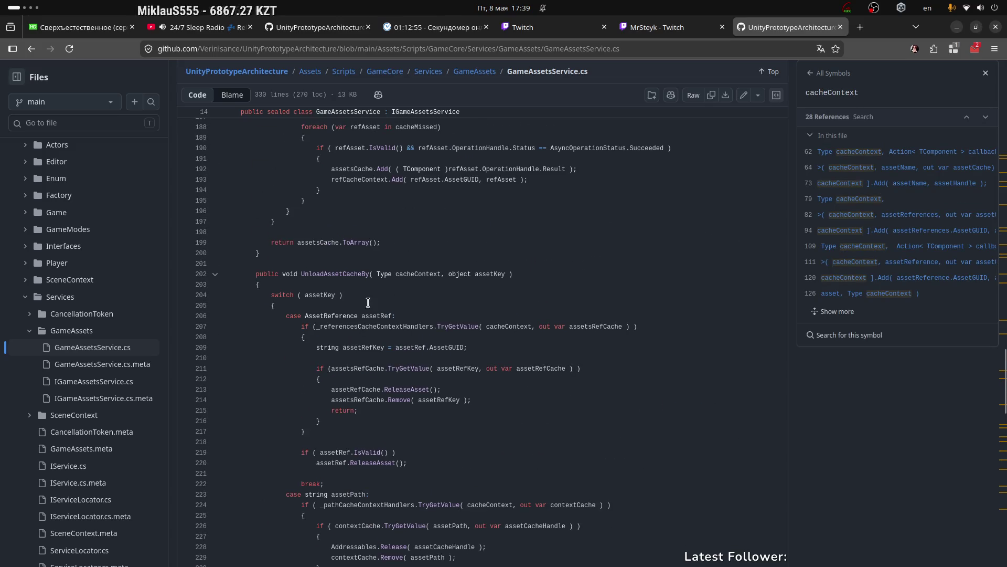
pyautogui.click(333, 274)
pyautogui.scroll(-4, 453, 284)
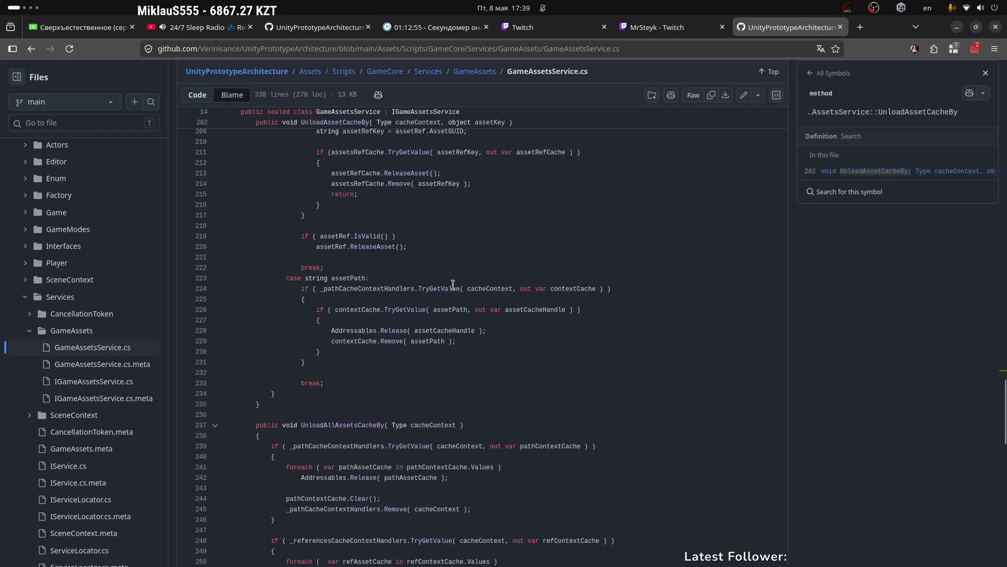
pyautogui.click(383, 288)
pyautogui.scroll(3, 383, 288)
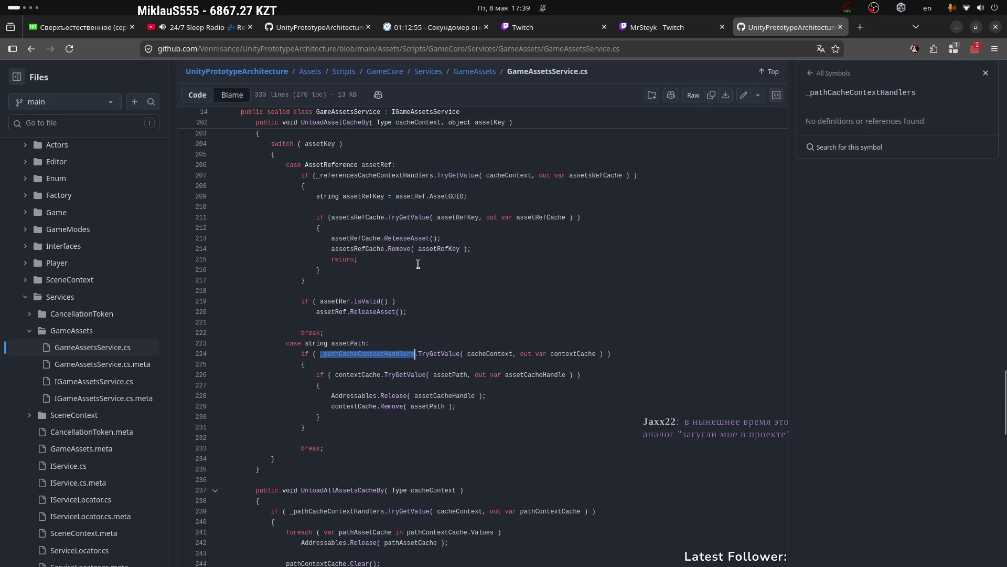
# Highlight the assetPath case label on line 223 and the assetRef case on line 206.
pyautogui.click(348, 350)
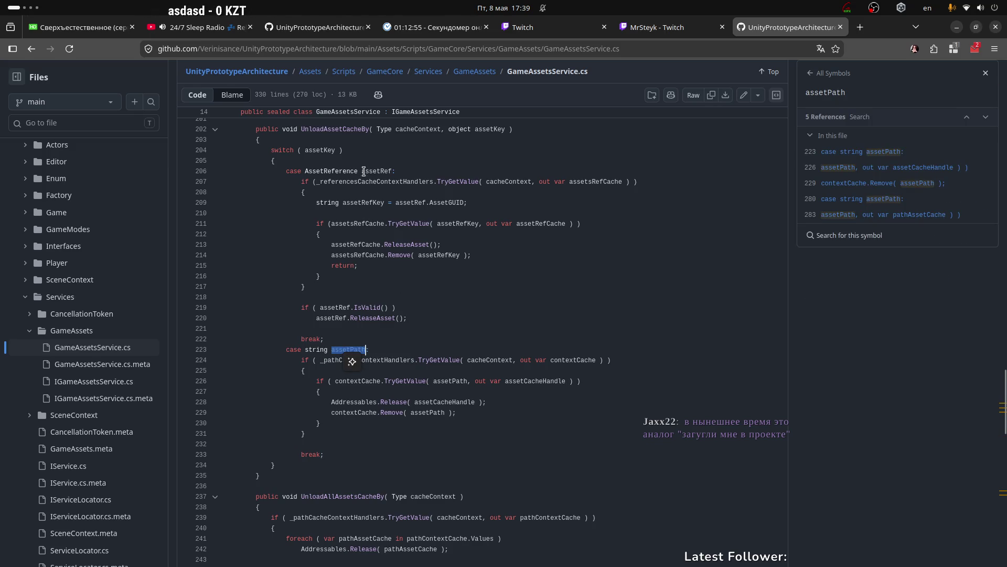
pyautogui.click(383, 171)
pyautogui.click(364, 349)
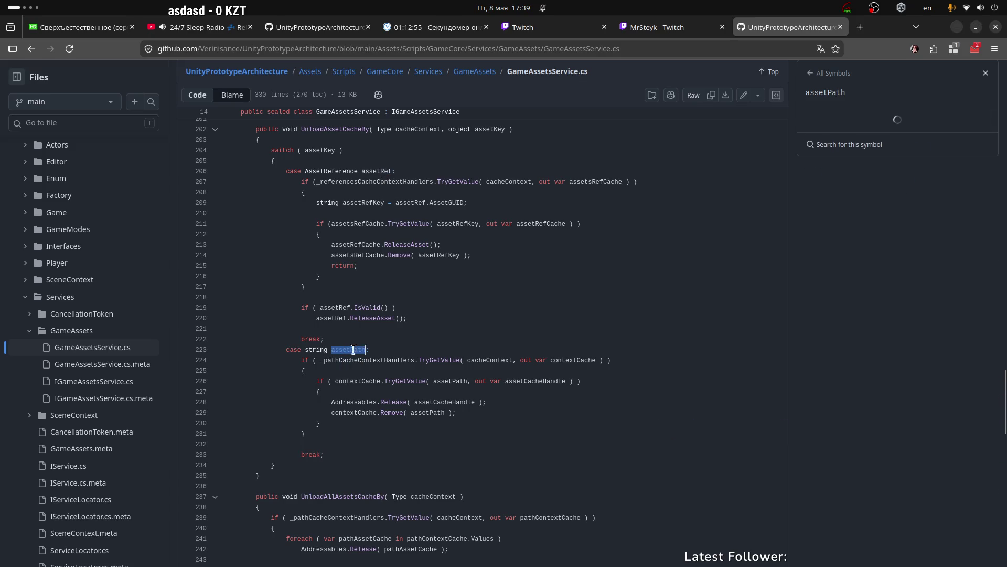
pyautogui.moveTo(371, 349); pyautogui.dragTo(336, 348)
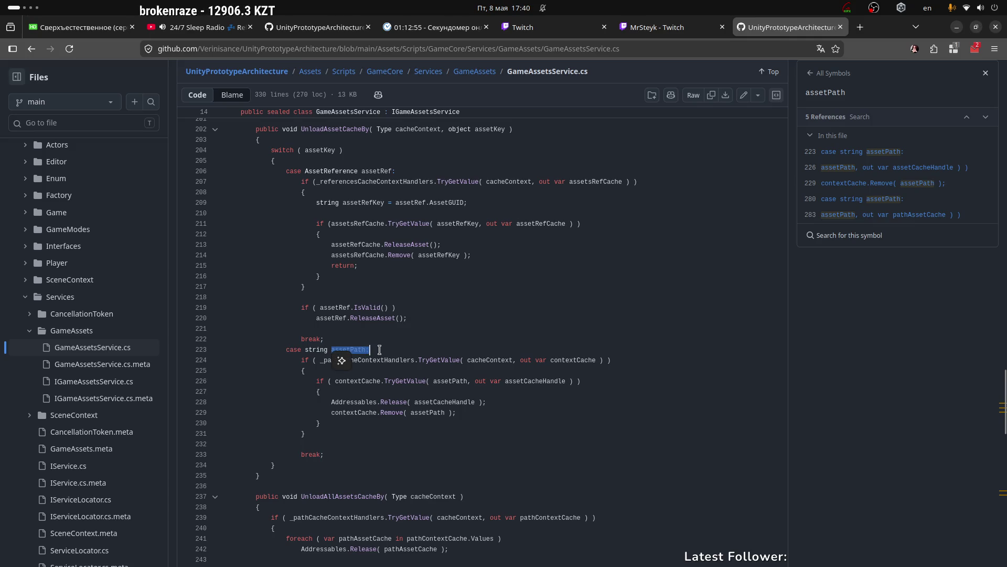
pyautogui.scroll(2, 362, 237)
pyautogui.moveTo(361, 243); pyautogui.dragTo(397, 243)
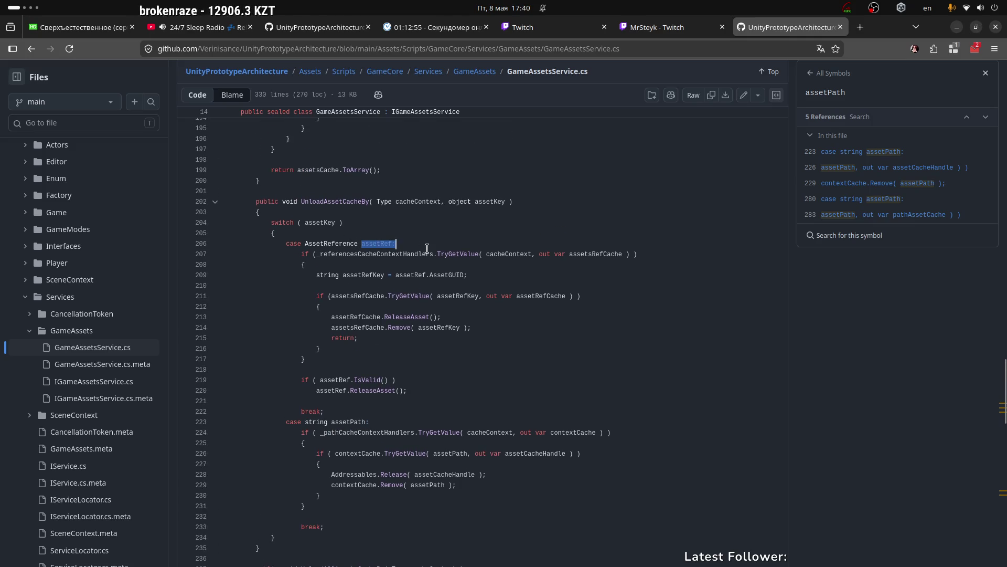
pyautogui.moveTo(330, 422)
pyautogui.mouseDown()
pyautogui.moveTo(391, 419)
pyautogui.moveTo(379, 419)
pyautogui.mouseUp()
pyautogui.click(390, 419)
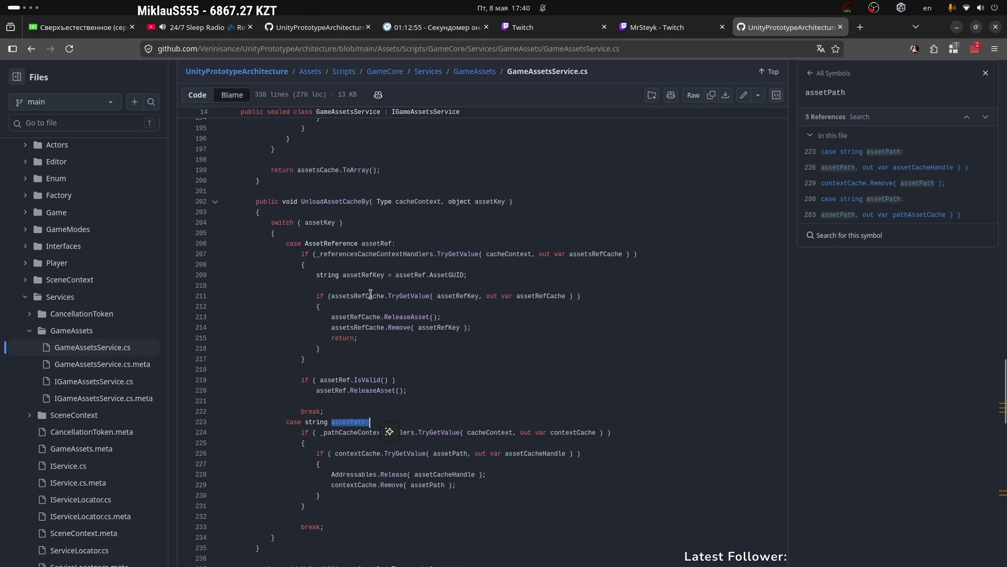
pyautogui.moveTo(361, 243); pyautogui.dragTo(396, 244)
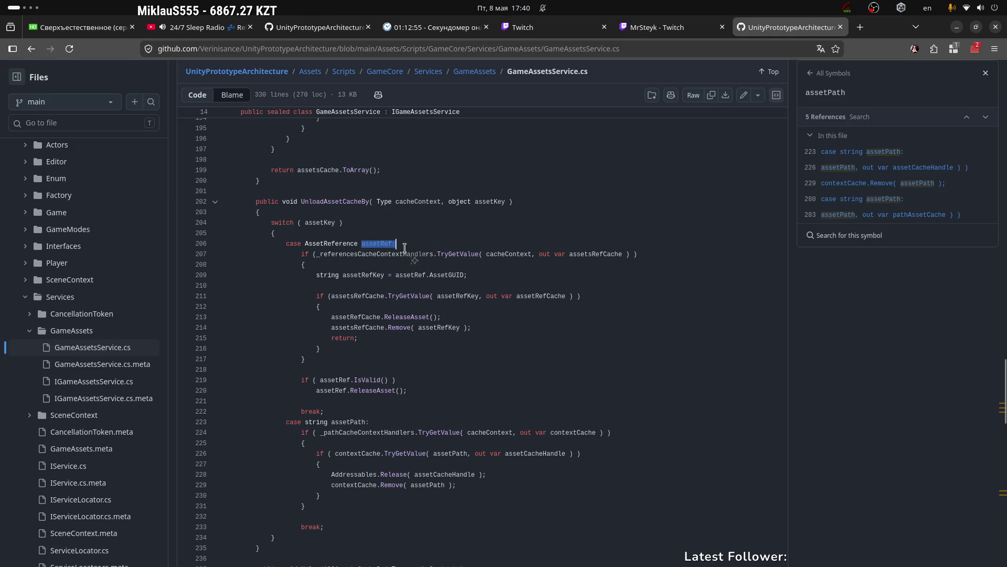
# Check AssetReference references, select the switch block, and list assetRef references from line 206.
pyautogui.click(334, 244)
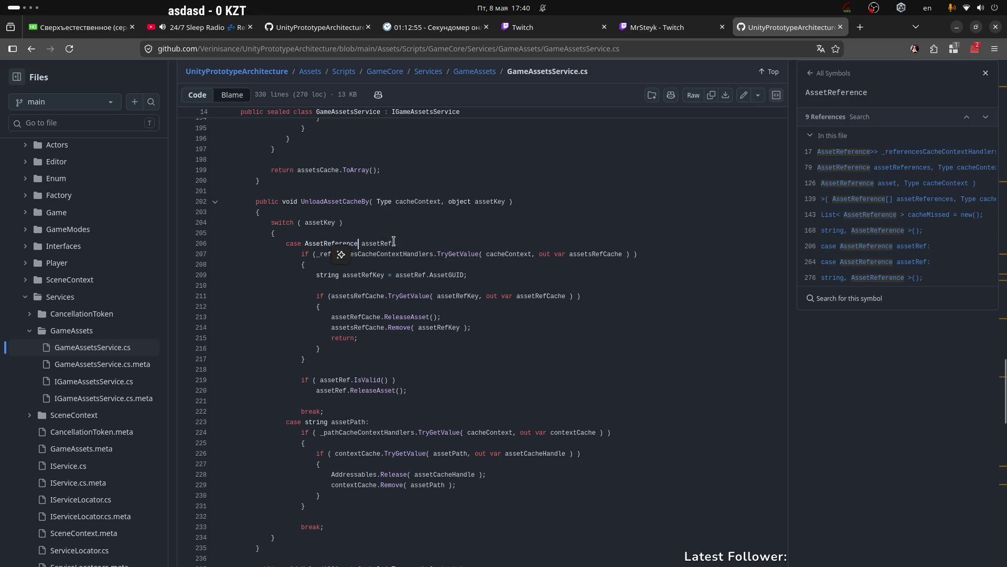
pyautogui.doubleClick(329, 241)
pyautogui.keyDown('shift'); pyautogui.click(397, 244); pyautogui.keyUp('shift')
pyautogui.scroll(-1, 372, 313)
pyautogui.scroll(-2, 372, 313)
pyautogui.press('Up')
pyautogui.press('Up')
pyautogui.hotkey('shift', 'Down')
pyautogui.hotkey('shift', 'Down')
pyautogui.hotkey('shift', 'Down')
pyautogui.click(342, 220)
pyautogui.doubleClick(376, 171)
# Scroll back through GameAssetsService.cs, then switch to the Rider workspace showing GameAssetsSubsystem.cs.
pyautogui.scroll(5, 435, 315)
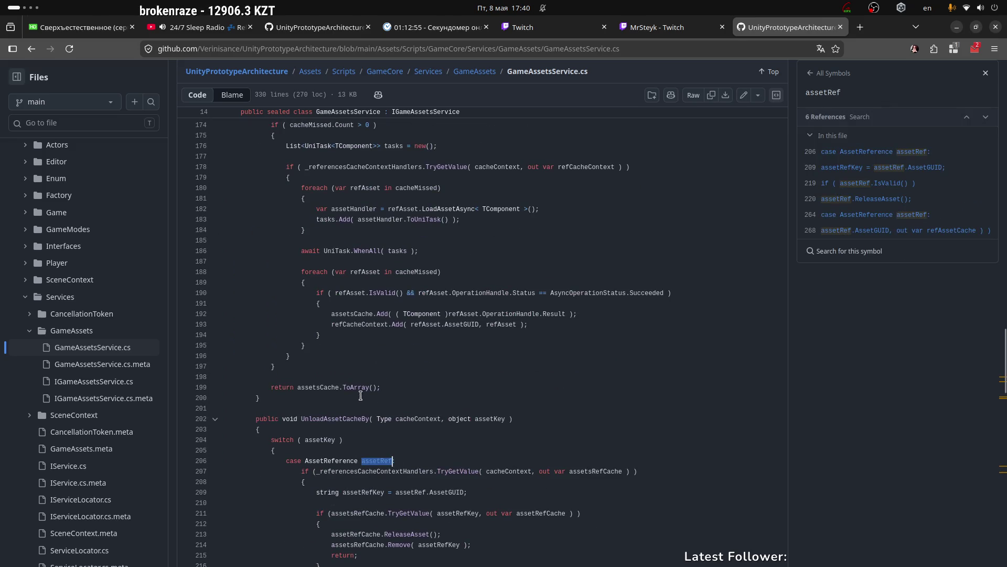
pyautogui.scroll(-3, 409, 315)
pyautogui.scroll(-5, 376, 457)
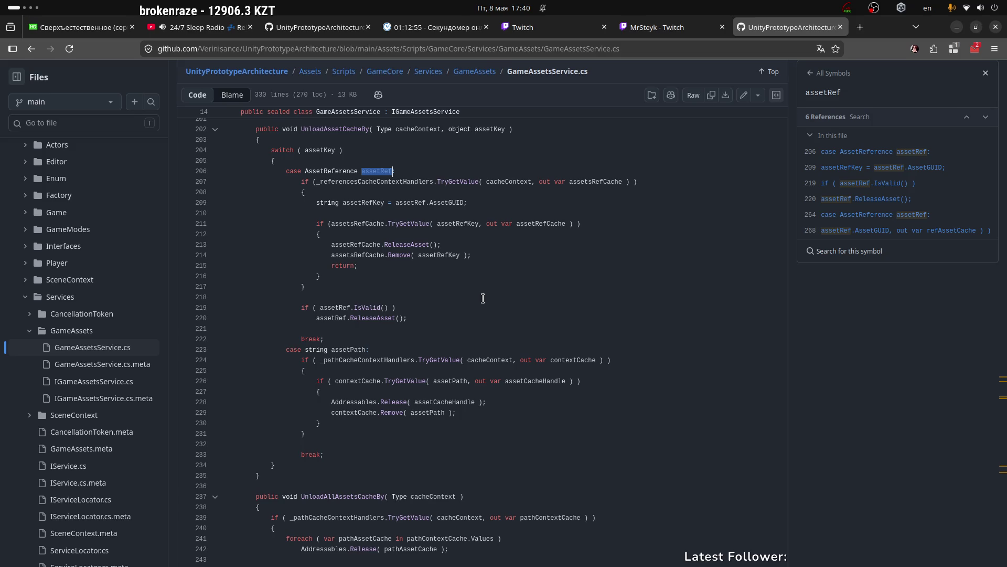
pyautogui.scroll(6, 481, 363)
pyautogui.scroll(20, 467, 341)
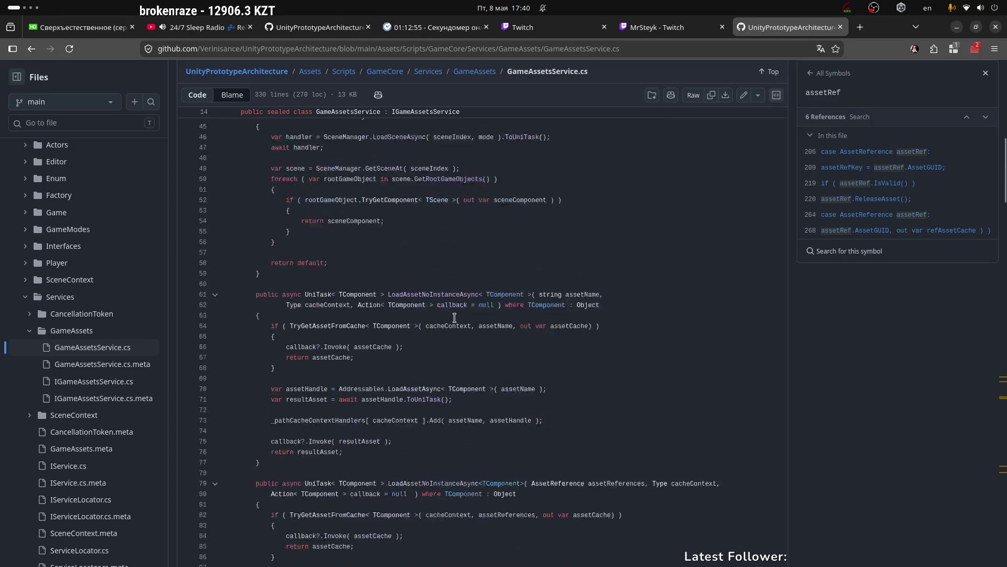
pyautogui.scroll(10, 452, 318)
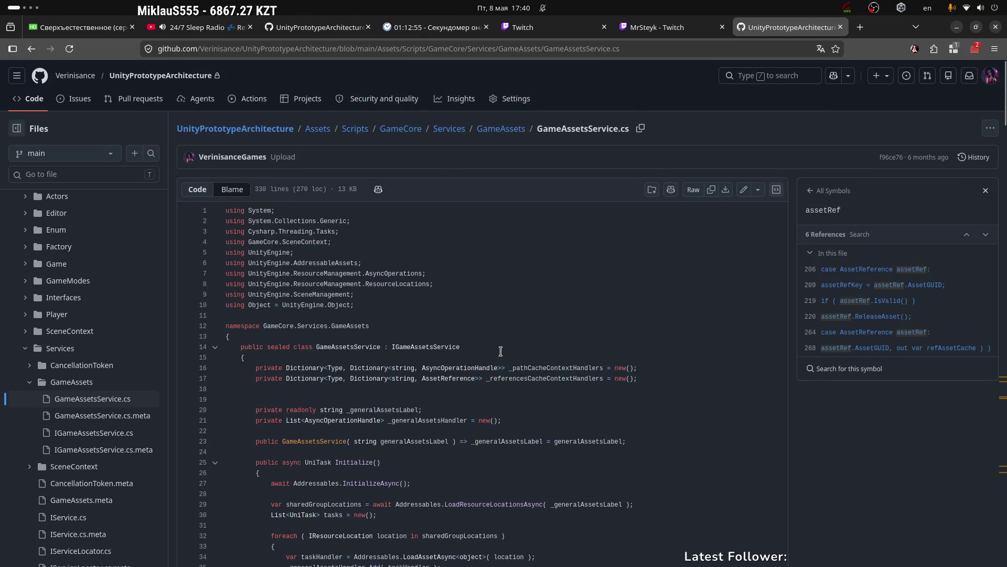
pyautogui.scroll(-2, 487, 346)
pyautogui.press('super+Page_Down')
pyautogui.press('super+Page_Down')
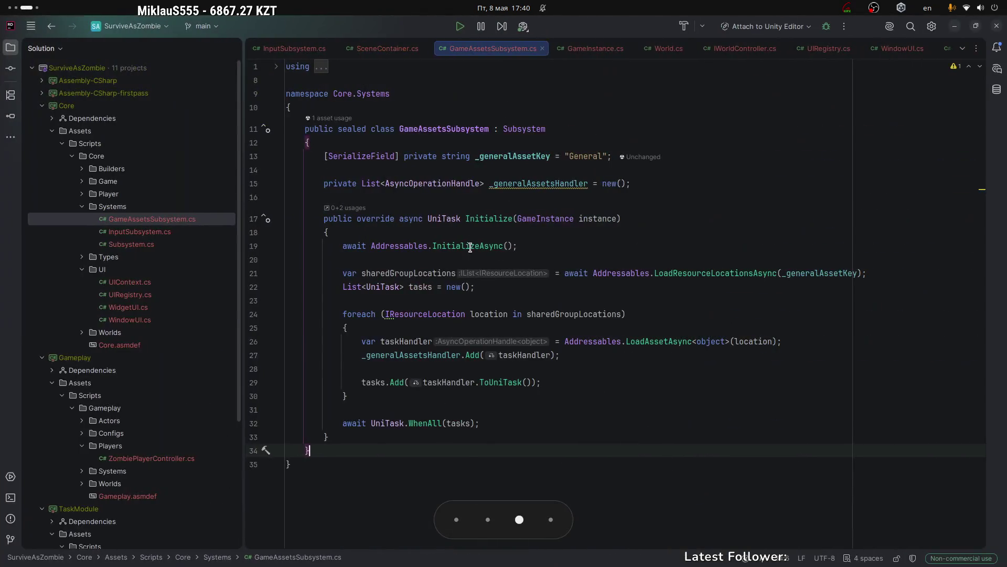
pyautogui.click(493, 183)
pyautogui.click(464, 129)
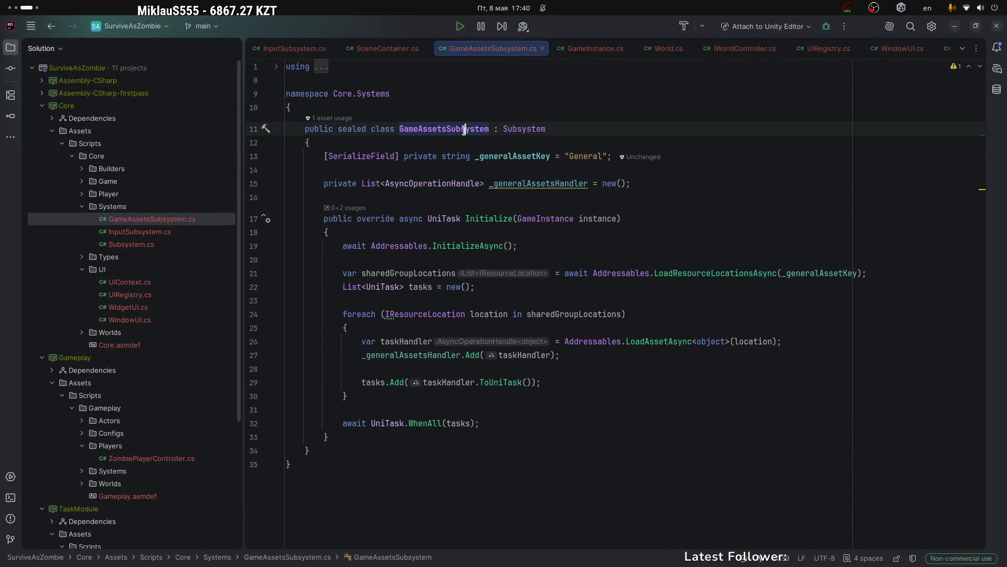
pyautogui.click(588, 183)
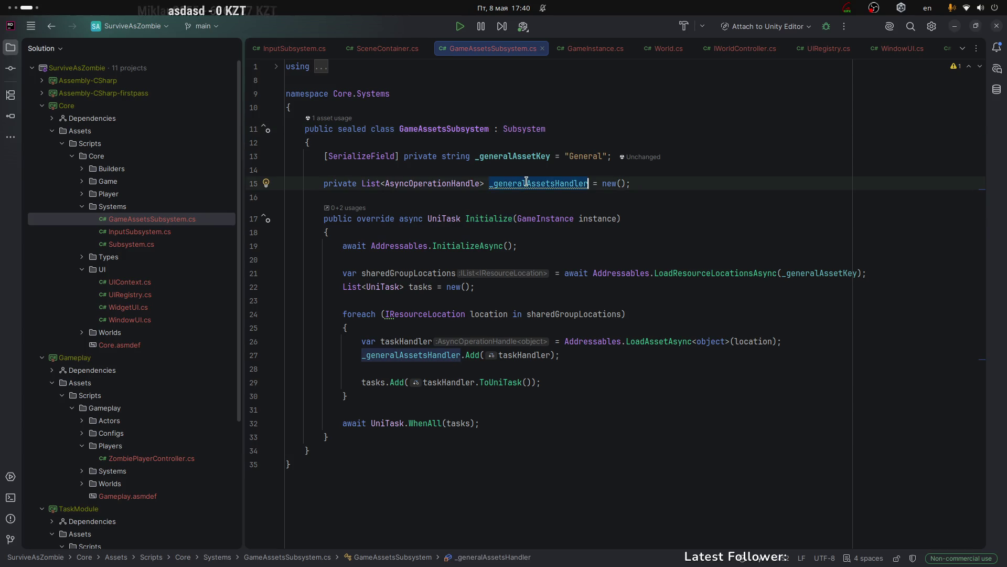
pyautogui.click(652, 183)
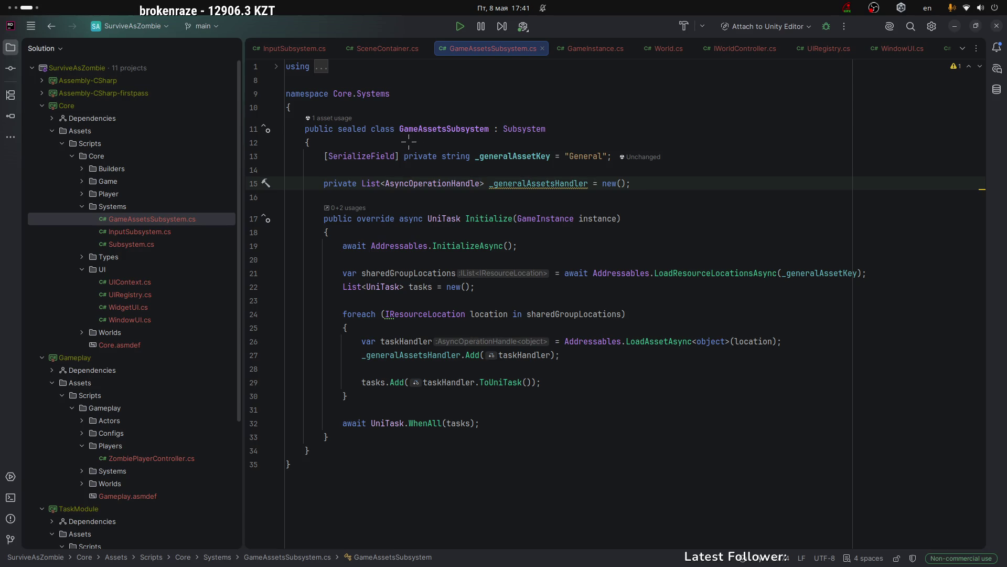
pyautogui.moveTo(317, 99)
pyautogui.mouseDown()
pyautogui.moveTo(385, 269)
pyautogui.moveTo(364, 262)
pyautogui.mouseUp()
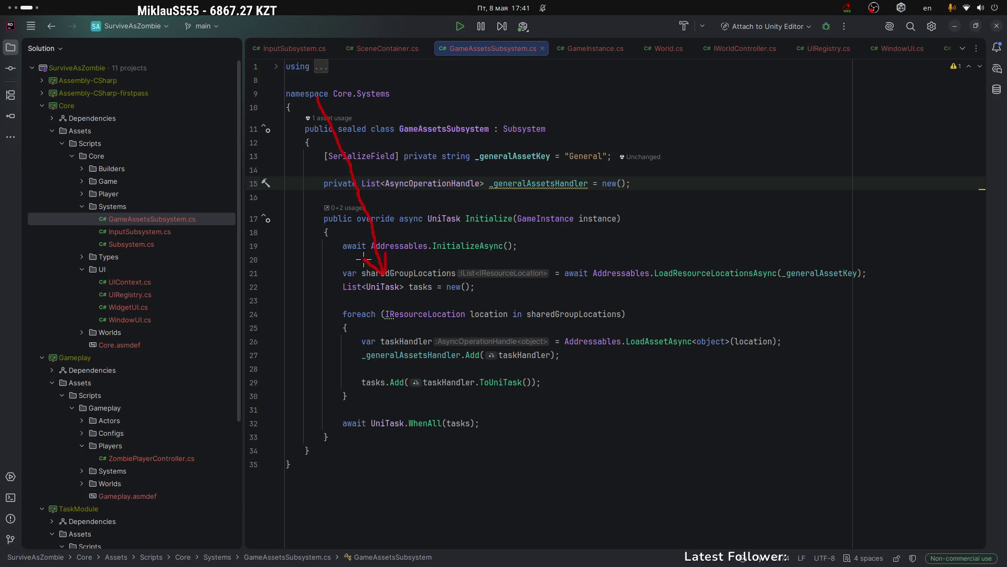
# Draw red arrows at lines 21 and 9, circles around List and InitializeAsync, and mark taskHandler.
pyautogui.moveTo(350, 94)
pyautogui.mouseDown()
pyautogui.moveTo(341, 98)
pyautogui.moveTo(351, 102)
pyautogui.mouseUp()
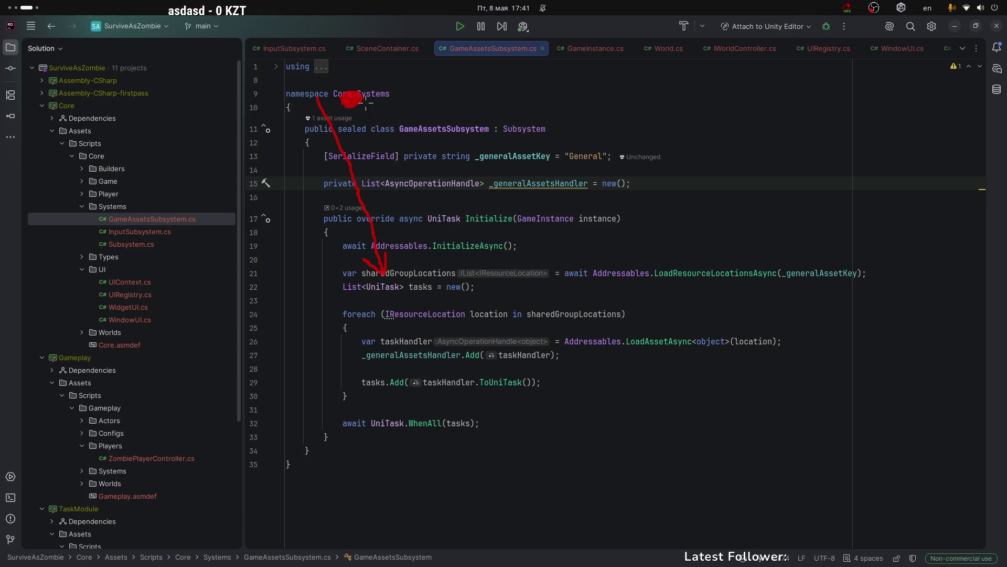
pyautogui.moveTo(418, 97)
pyautogui.mouseDown()
pyautogui.moveTo(377, 95)
pyautogui.moveTo(387, 100)
pyautogui.mouseUp()
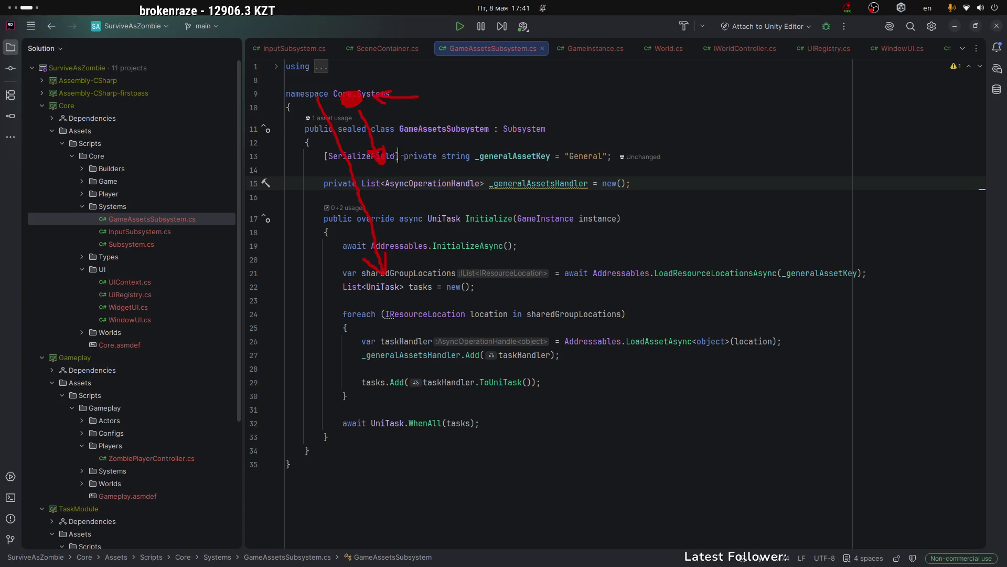
pyautogui.moveTo(392, 169)
pyautogui.mouseDown()
pyautogui.moveTo(375, 192)
pyautogui.moveTo(391, 173)
pyautogui.moveTo(389, 187)
pyautogui.moveTo(522, 167)
pyautogui.moveTo(539, 223)
pyautogui.moveTo(551, 202)
pyautogui.moveTo(515, 216)
pyautogui.moveTo(551, 199)
pyautogui.mouseUp()
pyautogui.moveTo(555, 245)
pyautogui.mouseDown()
pyautogui.moveTo(567, 247)
pyautogui.moveTo(559, 260)
pyautogui.moveTo(548, 241)
pyautogui.moveTo(546, 250)
pyautogui.moveTo(560, 244)
pyautogui.moveTo(656, 347)
pyautogui.moveTo(664, 314)
pyautogui.moveTo(634, 327)
pyautogui.mouseUp()
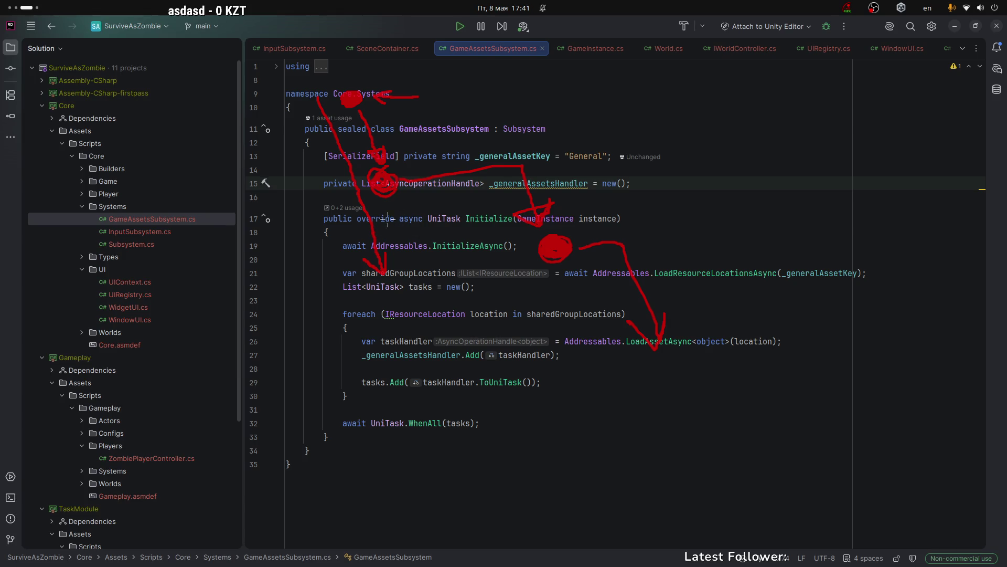
pyautogui.moveTo(357, 197)
pyautogui.mouseDown()
pyautogui.moveTo(314, 220)
pyautogui.moveTo(355, 341)
pyautogui.moveTo(323, 310)
pyautogui.moveTo(350, 314)
pyautogui.moveTo(364, 345)
pyautogui.moveTo(471, 322)
pyautogui.mouseUp()
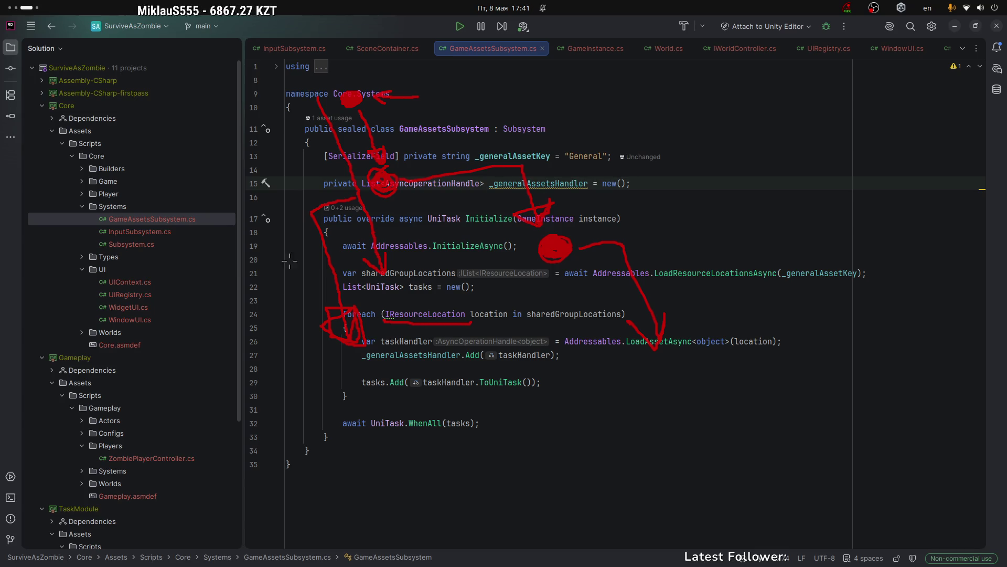
pyautogui.moveTo(398, 338)
pyautogui.mouseDown()
pyautogui.moveTo(409, 348)
pyautogui.moveTo(385, 348)
pyautogui.moveTo(401, 338)
pyautogui.moveTo(388, 357)
pyautogui.mouseUp()
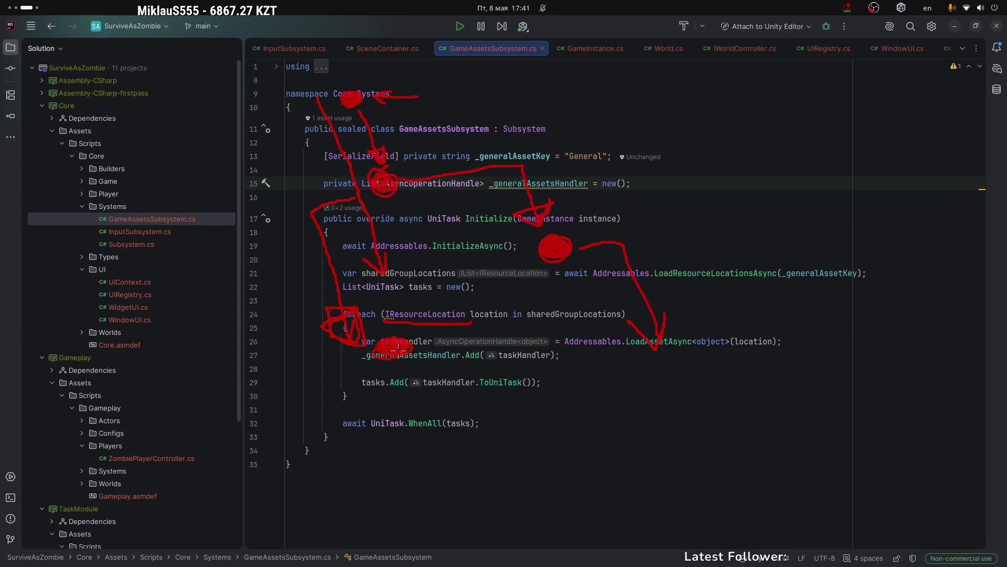
# Draw a loop left of the foreach with arrows to tasks.Add and line 21, plus a blob.
pyautogui.moveTo(205, 373)
pyautogui.mouseDown()
pyautogui.moveTo(192, 315)
pyautogui.moveTo(252, 331)
pyautogui.moveTo(201, 375)
pyautogui.moveTo(203, 333)
pyautogui.moveTo(236, 311)
pyautogui.moveTo(217, 340)
pyautogui.moveTo(249, 322)
pyautogui.mouseUp()
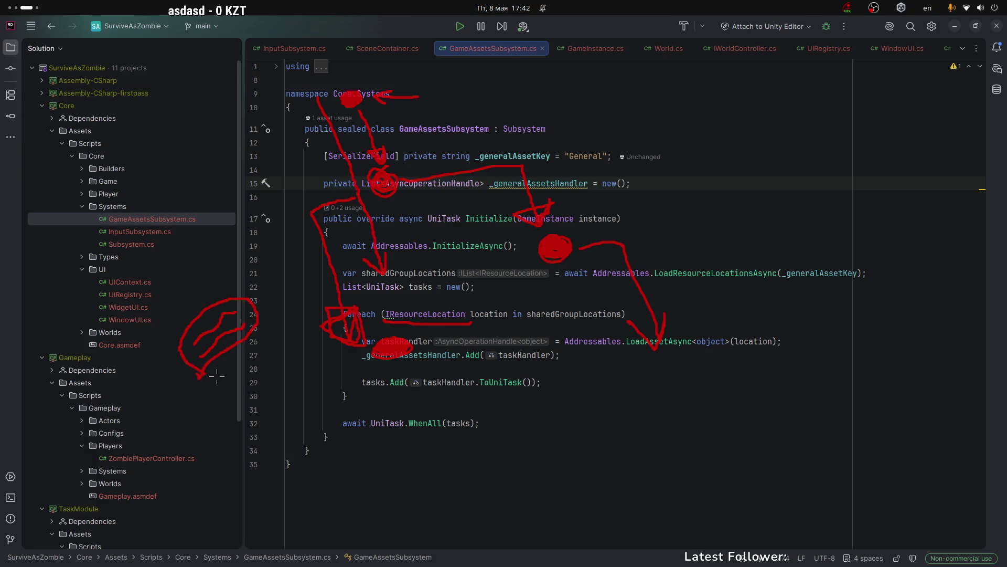
pyautogui.moveTo(204, 372)
pyautogui.mouseDown()
pyautogui.moveTo(228, 375)
pyautogui.moveTo(265, 315)
pyautogui.moveTo(207, 362)
pyautogui.moveTo(194, 347)
pyautogui.mouseUp()
pyautogui.moveTo(252, 369)
pyautogui.mouseDown()
pyautogui.moveTo(262, 387)
pyautogui.moveTo(362, 382)
pyautogui.mouseUp()
pyautogui.moveTo(324, 397); pyautogui.dragTo(362, 385)
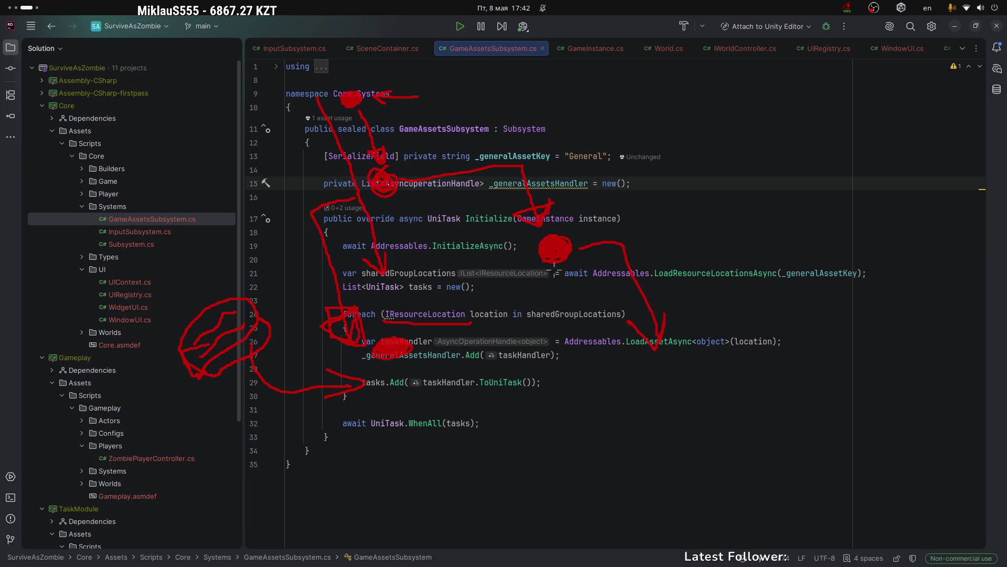
pyautogui.moveTo(413, 343)
pyautogui.mouseDown()
pyautogui.moveTo(532, 303)
pyautogui.moveTo(546, 274)
pyautogui.moveTo(555, 286)
pyautogui.moveTo(527, 288)
pyautogui.moveTo(547, 272)
pyautogui.mouseUp()
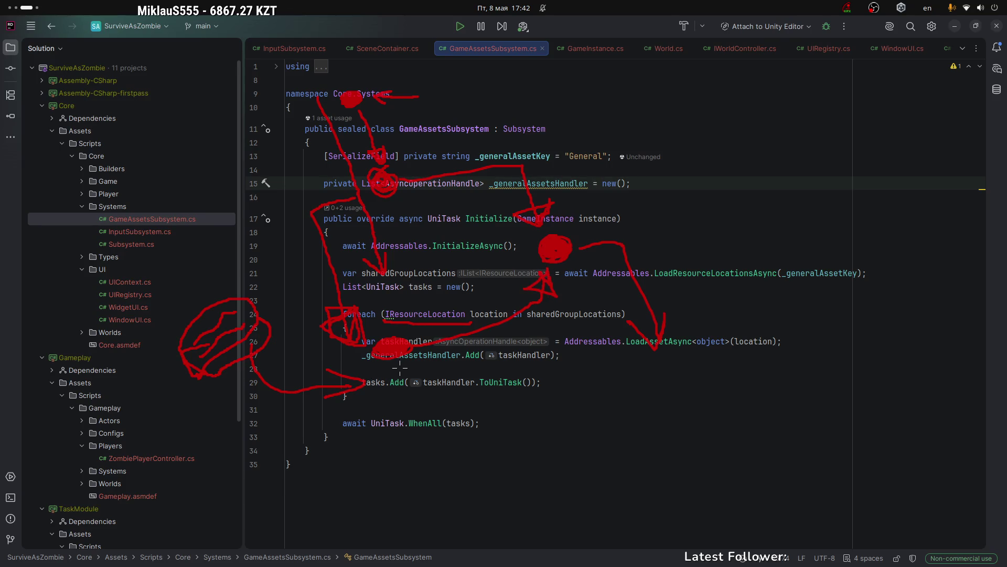
pyautogui.moveTo(301, 454)
pyautogui.mouseDown()
pyautogui.moveTo(231, 389)
pyautogui.moveTo(257, 408)
pyautogui.moveTo(227, 424)
pyautogui.moveTo(254, 408)
pyautogui.mouseUp()
pyautogui.moveTo(303, 455)
pyautogui.mouseDown()
pyautogui.moveTo(382, 442)
pyautogui.moveTo(401, 475)
pyautogui.moveTo(425, 462)
pyautogui.moveTo(382, 470)
pyautogui.moveTo(426, 462)
pyautogui.mouseUp()
pyautogui.moveTo(411, 506)
pyautogui.mouseDown()
pyautogui.moveTo(393, 501)
pyautogui.moveTo(396, 511)
pyautogui.moveTo(410, 500)
pyautogui.moveTo(401, 508)
pyautogui.mouseUp()
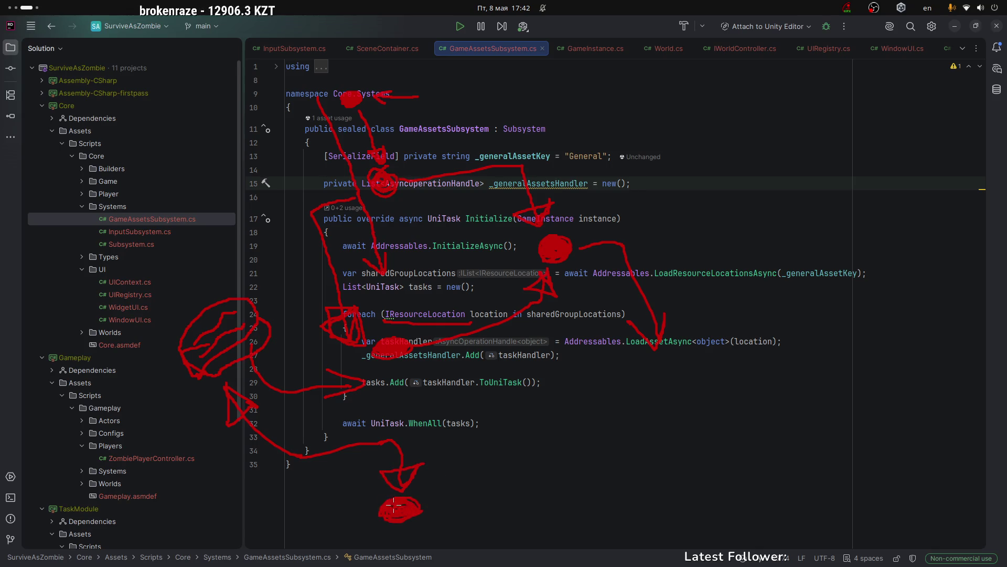
# Add a downward arrow, a curve around the blob, and a curved arrow from line 29 to 21.
pyautogui.moveTo(181, 206)
pyautogui.mouseDown()
pyautogui.moveTo(202, 288)
pyautogui.moveTo(198, 270)
pyautogui.moveTo(173, 268)
pyautogui.moveTo(218, 253)
pyautogui.mouseUp()
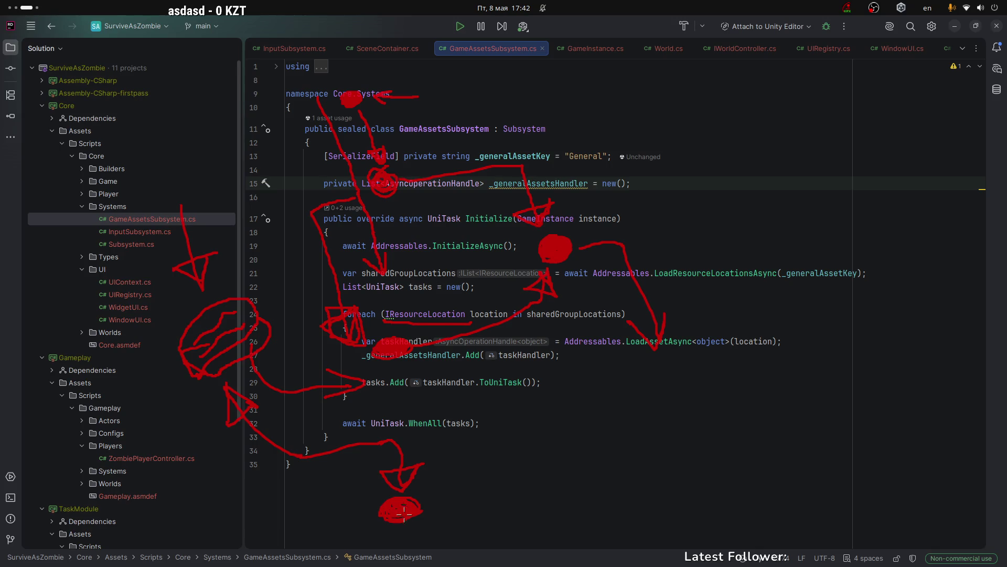
pyautogui.moveTo(418, 504)
pyautogui.mouseDown()
pyautogui.moveTo(400, 519)
pyautogui.moveTo(420, 511)
pyautogui.mouseUp()
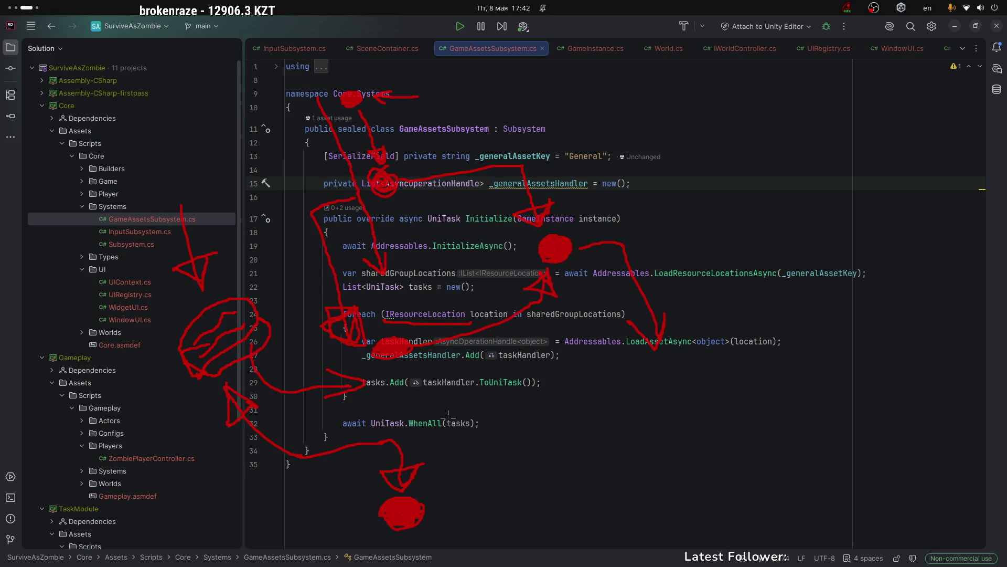
pyautogui.moveTo(252, 288)
pyautogui.mouseDown()
pyautogui.moveTo(273, 279)
pyautogui.moveTo(157, 388)
pyautogui.moveTo(281, 320)
pyautogui.moveTo(251, 281)
pyautogui.mouseUp()
pyautogui.moveTo(394, 409)
pyautogui.mouseDown()
pyautogui.moveTo(546, 400)
pyautogui.moveTo(598, 283)
pyautogui.moveTo(579, 291)
pyautogui.moveTo(605, 285)
pyautogui.mouseUp()
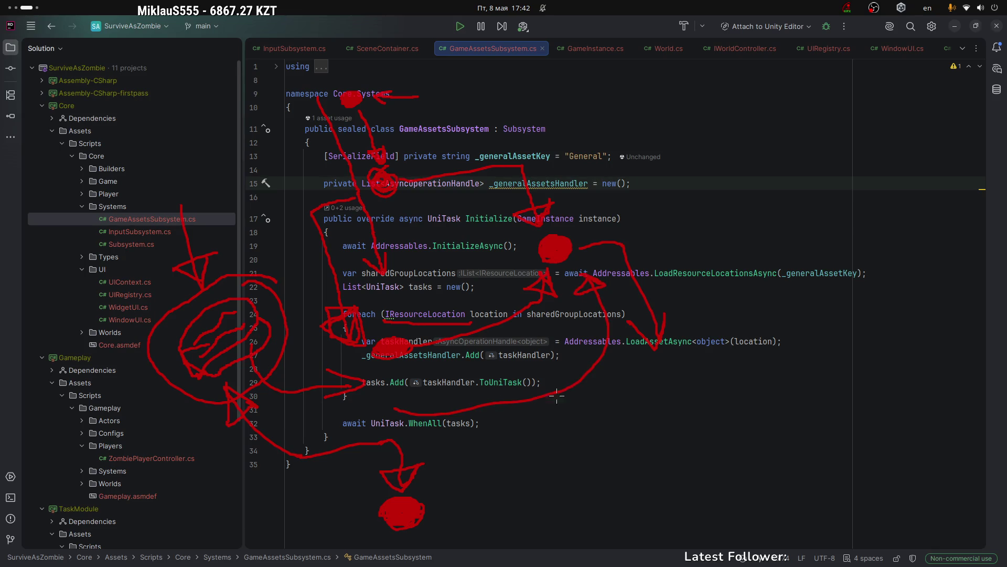
# Underline "General", _generalAssetsHandler, LoadResourceLocationsAsync(_generalAssetKey) and the LoadAssetAsync call.
pyautogui.moveTo(543, 170); pyautogui.dragTo(606, 169)
pyautogui.moveTo(559, 198); pyautogui.dragTo(637, 199)
pyautogui.moveTo(690, 282); pyautogui.dragTo(833, 278)
pyautogui.moveTo(623, 354); pyautogui.dragTo(712, 357)
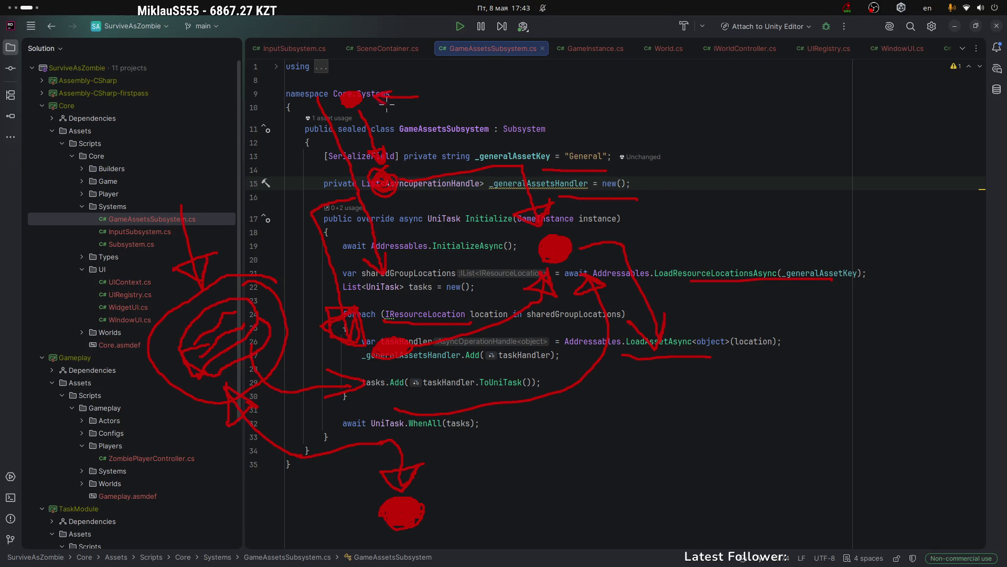
# Draw long red strokes from the top down to line 17 and around the code's right side.
pyautogui.moveTo(466, 72)
pyautogui.mouseDown()
pyautogui.moveTo(623, 135)
pyautogui.moveTo(716, 212)
pyautogui.moveTo(650, 226)
pyautogui.moveTo(674, 202)
pyautogui.moveTo(642, 225)
pyautogui.moveTo(682, 239)
pyautogui.moveTo(674, 200)
pyautogui.mouseUp()
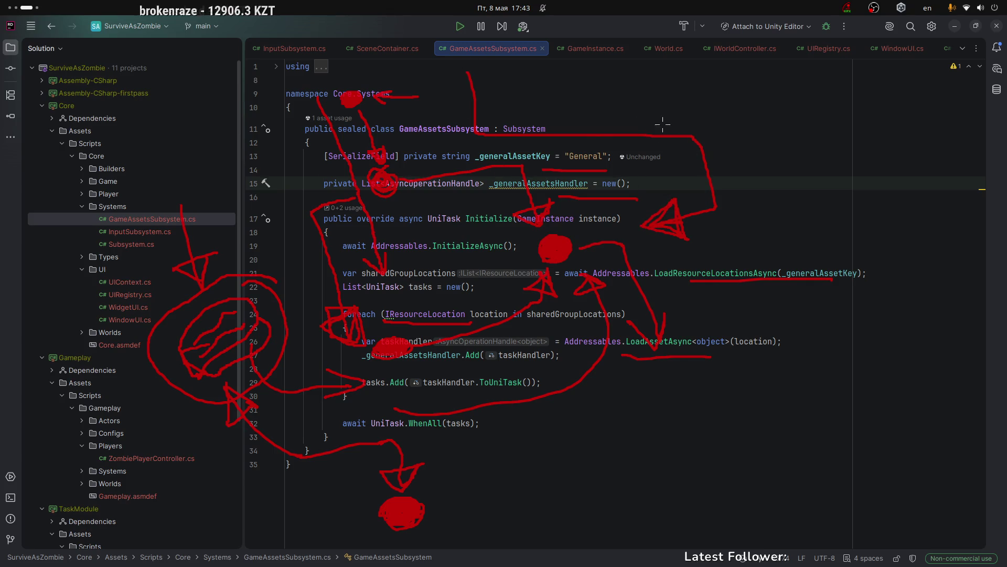
pyautogui.moveTo(262, 278)
pyautogui.mouseDown()
pyautogui.moveTo(243, 269)
pyautogui.moveTo(154, 349)
pyautogui.moveTo(297, 356)
pyautogui.moveTo(210, 282)
pyautogui.mouseUp()
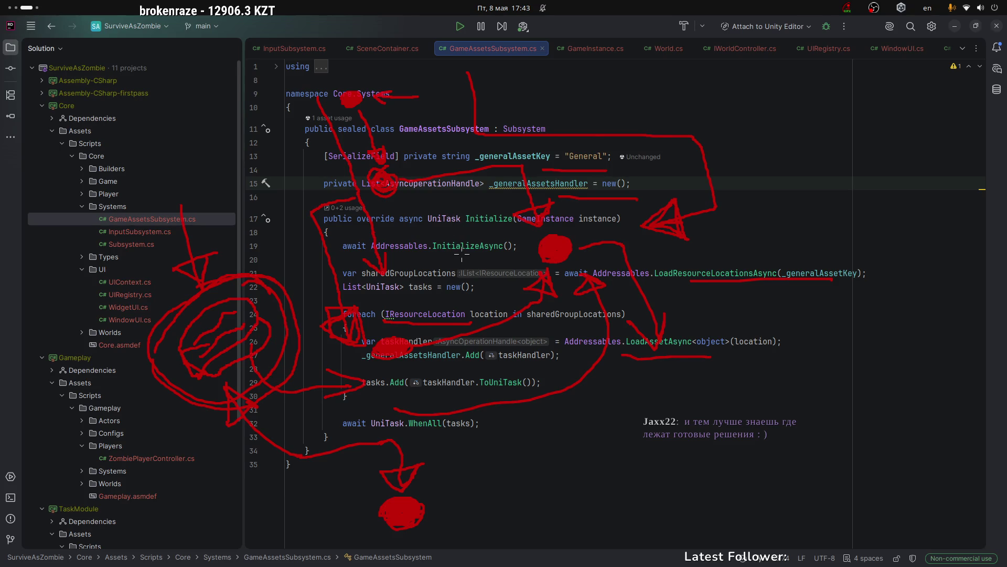
pyautogui.moveTo(419, 68)
pyautogui.mouseDown()
pyautogui.moveTo(453, 153)
pyautogui.moveTo(604, 226)
pyautogui.moveTo(729, 315)
pyautogui.moveTo(950, 239)
pyautogui.moveTo(952, 223)
pyautogui.mouseUp()
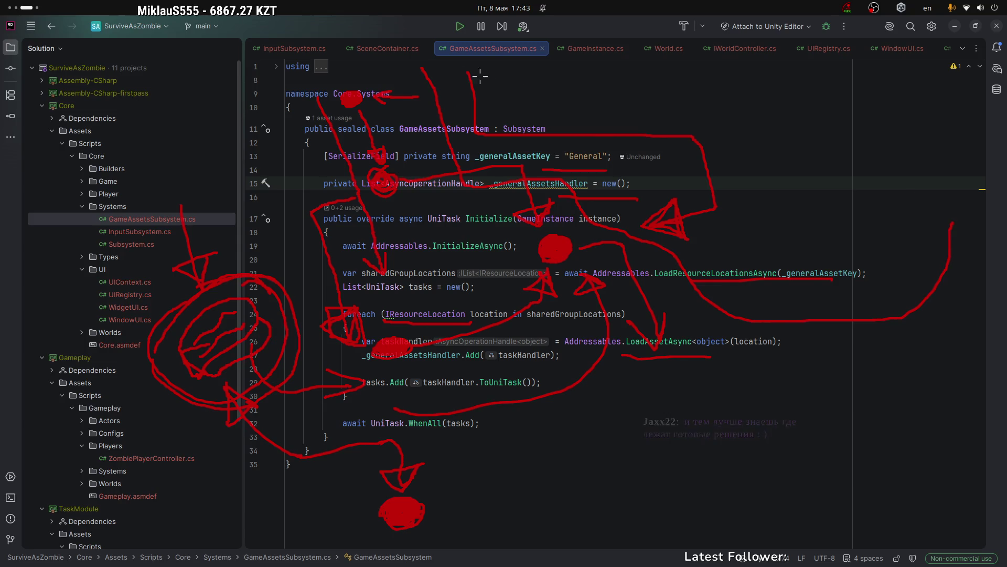
pyautogui.moveTo(416, 62)
pyautogui.mouseDown()
pyautogui.moveTo(871, 79)
pyautogui.moveTo(955, 197)
pyautogui.moveTo(952, 226)
pyautogui.mouseUp()
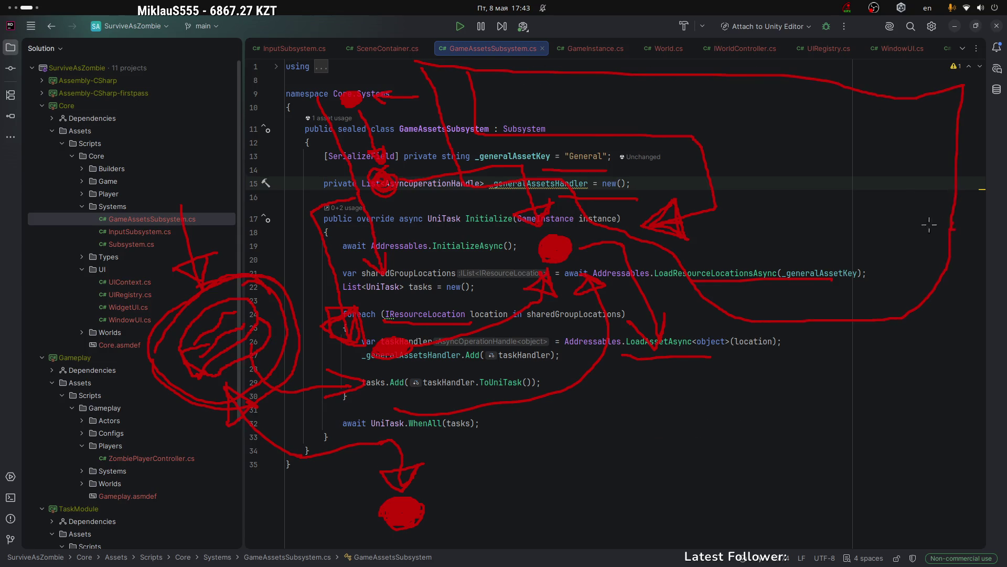
# Add red loops around the left circle and method body, arrows at the left, and enlarge the blob.
pyautogui.moveTo(273, 334)
pyautogui.mouseDown()
pyautogui.moveTo(205, 407)
pyautogui.moveTo(282, 295)
pyautogui.mouseUp()
pyautogui.moveTo(79, 207)
pyautogui.mouseDown()
pyautogui.moveTo(126, 256)
pyautogui.moveTo(108, 286)
pyautogui.moveTo(126, 247)
pyautogui.moveTo(122, 289)
pyautogui.mouseUp()
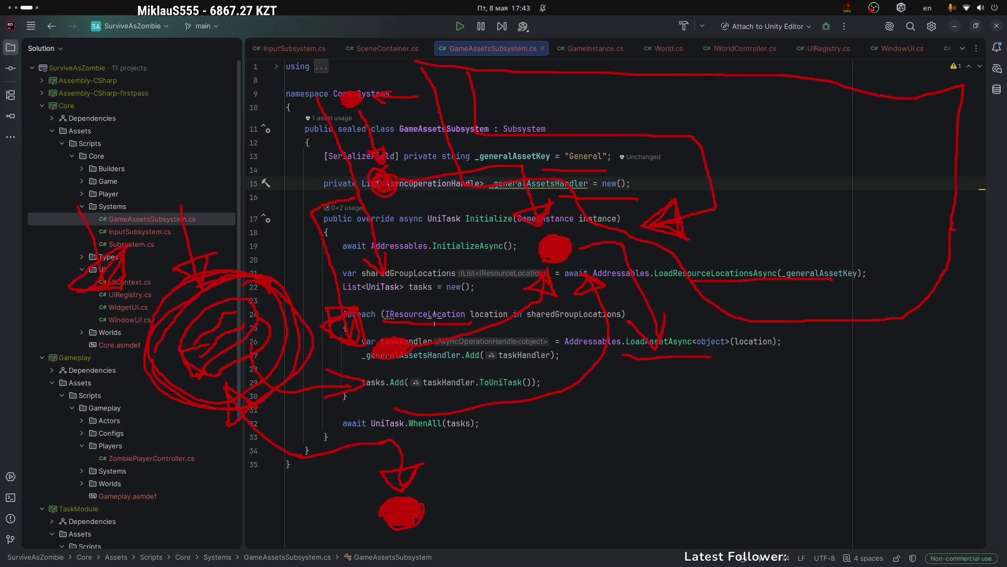
pyautogui.moveTo(624, 209)
pyautogui.mouseDown()
pyautogui.moveTo(583, 204)
pyautogui.moveTo(303, 300)
pyautogui.moveTo(602, 490)
pyautogui.moveTo(655, 209)
pyautogui.moveTo(655, 393)
pyautogui.mouseUp()
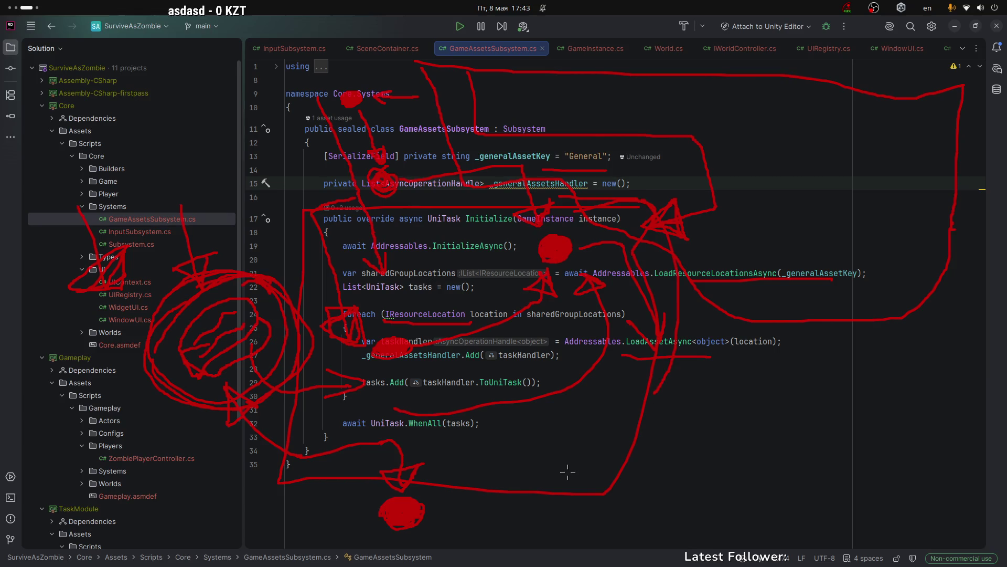
pyautogui.moveTo(243, 168)
pyautogui.mouseDown()
pyautogui.moveTo(245, 233)
pyautogui.moveTo(257, 217)
pyautogui.moveTo(227, 240)
pyautogui.mouseUp()
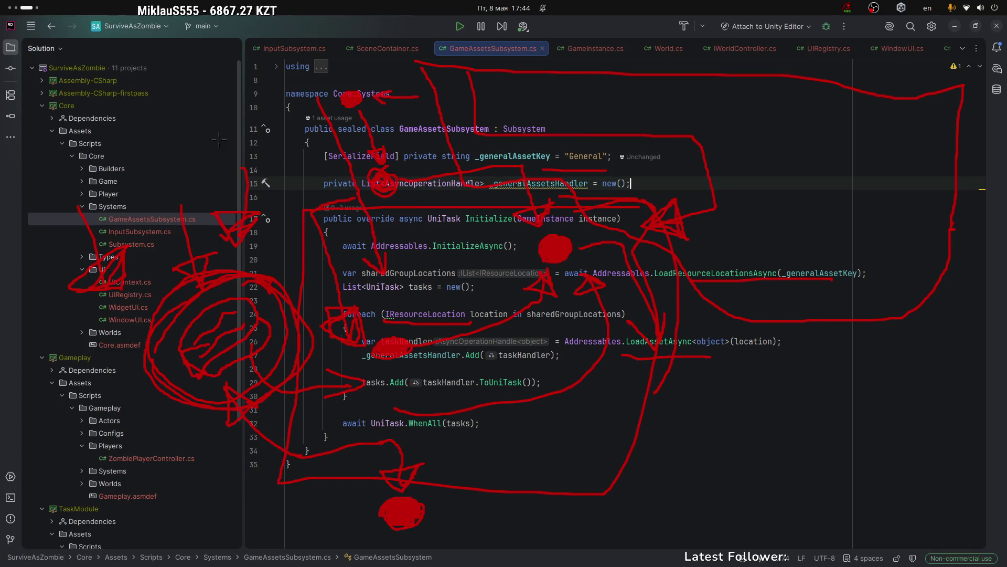
pyautogui.moveTo(50, 434)
pyautogui.mouseDown()
pyautogui.moveTo(137, 404)
pyautogui.moveTo(131, 420)
pyautogui.moveTo(120, 391)
pyautogui.moveTo(147, 389)
pyautogui.mouseUp()
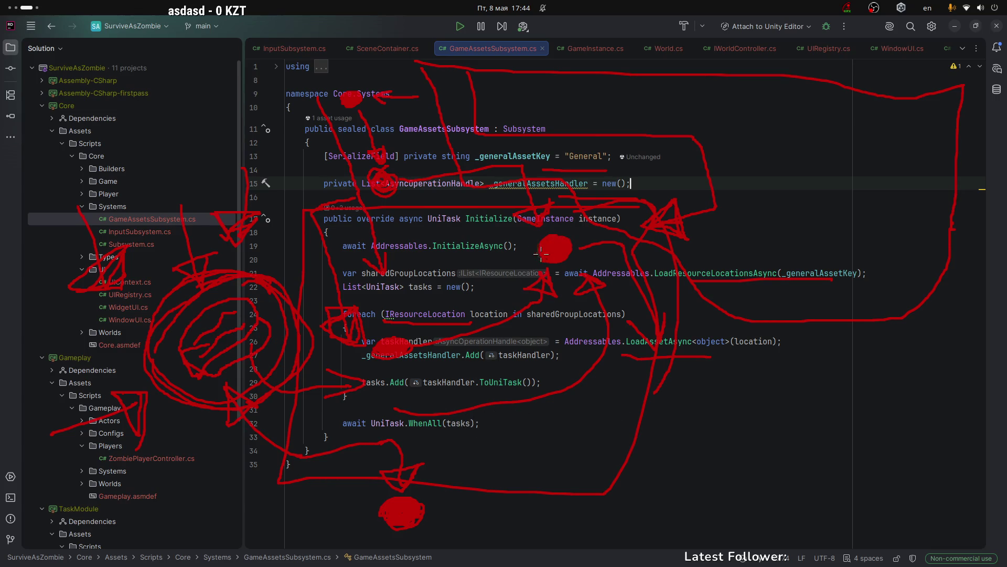
pyautogui.moveTo(540, 257); pyautogui.dragTo(550, 242)
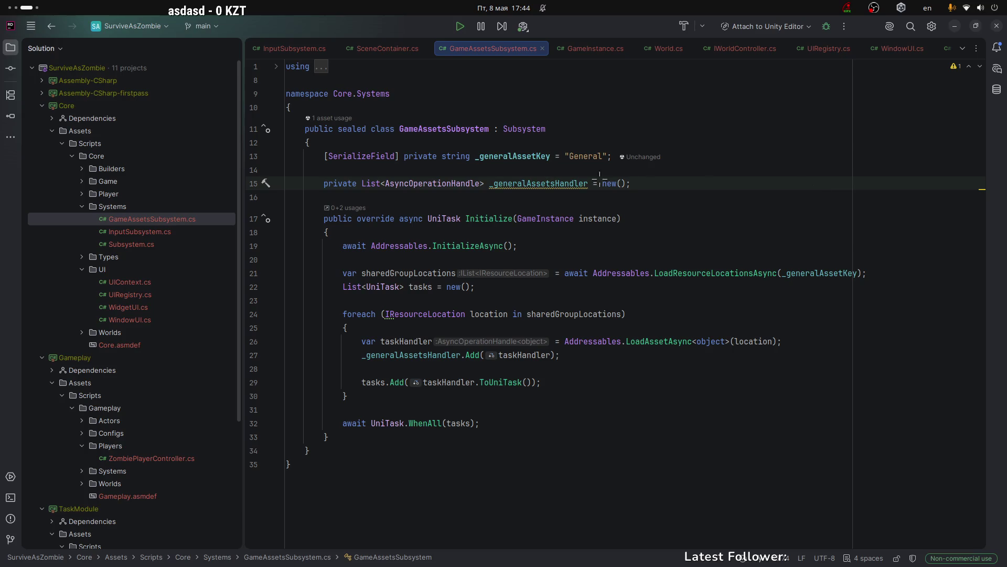
# Select and review the GameAssetsSubsystem class code and its Initialize method body.
pyautogui.moveTo(324, 182); pyautogui.dragTo(630, 184)
pyautogui.click(631, 184)
pyautogui.click(480, 200)
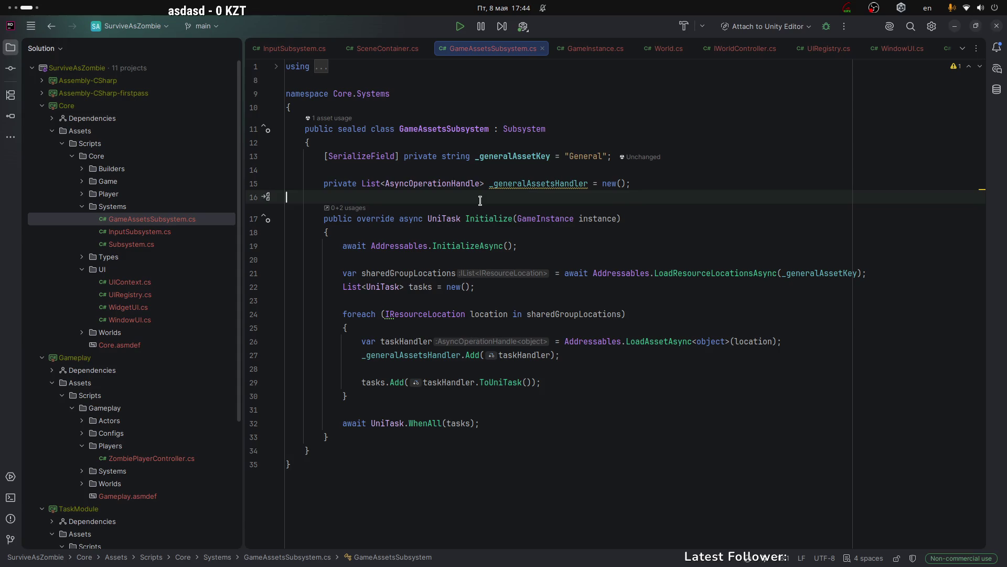
pyautogui.click(658, 211)
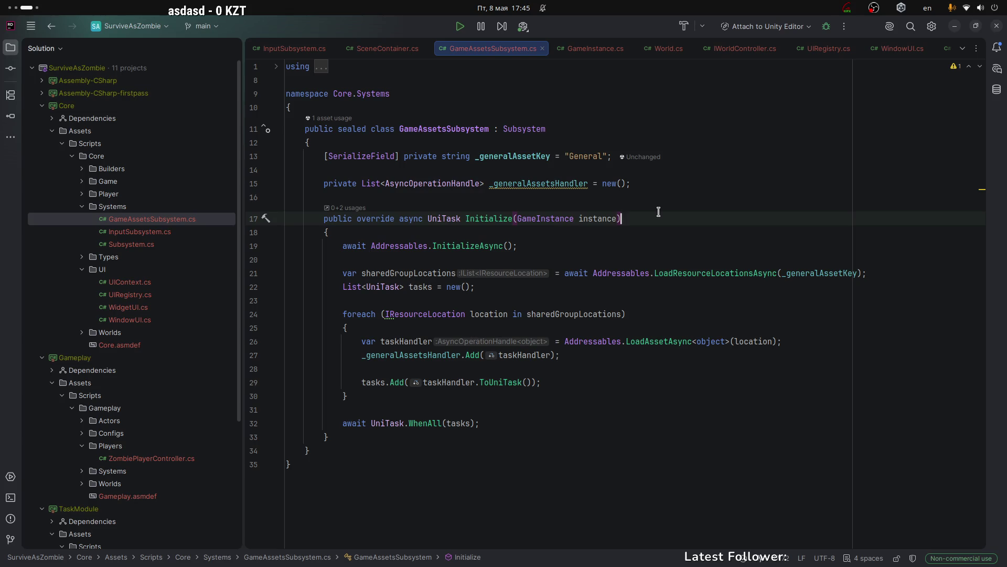
pyautogui.moveTo(306, 129)
pyautogui.mouseDown()
pyautogui.moveTo(488, 273)
pyautogui.moveTo(446, 423)
pyautogui.mouseUp()
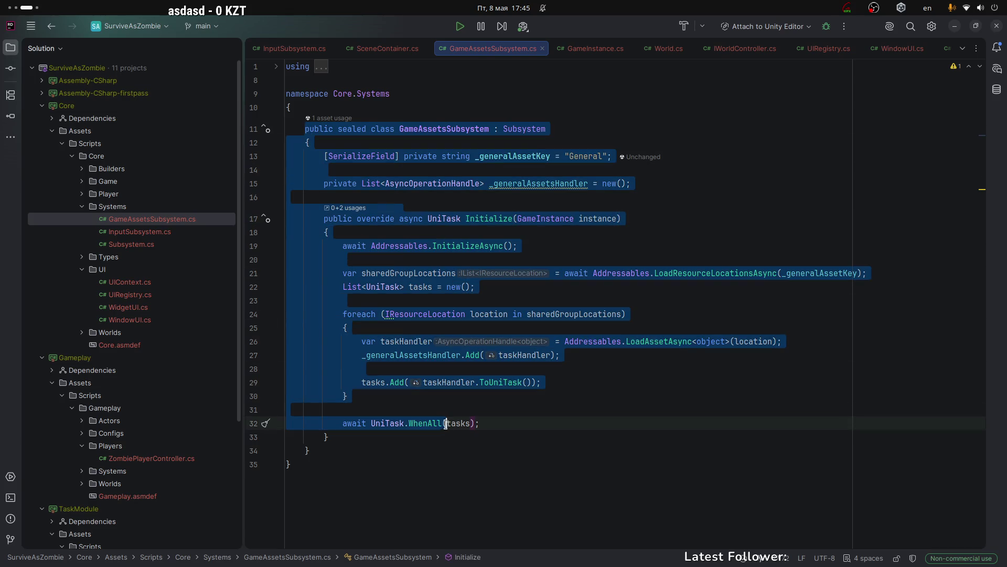
pyautogui.click(526, 423)
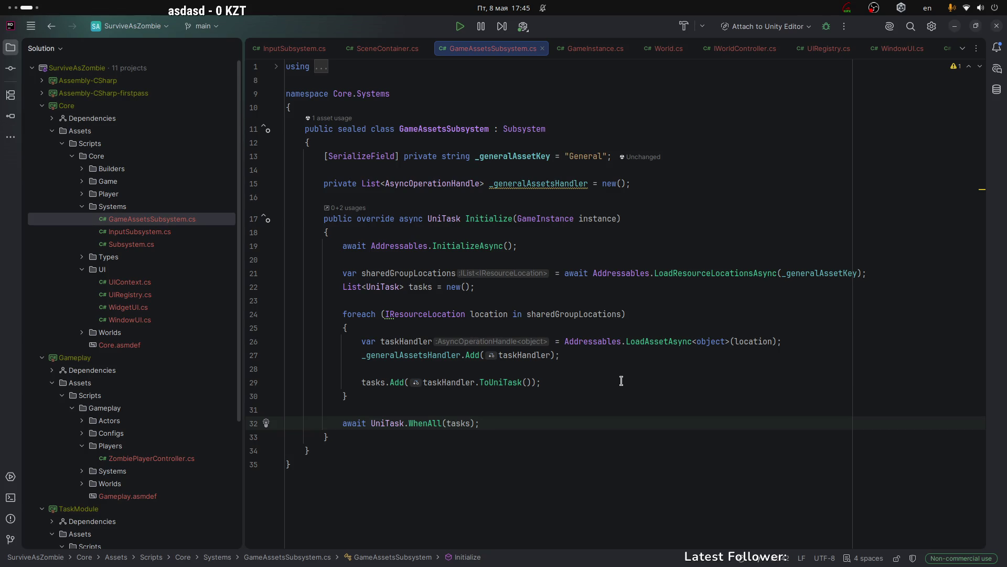
pyautogui.moveTo(324, 219)
pyautogui.mouseDown()
pyautogui.moveTo(348, 247)
pyautogui.moveTo(396, 438)
pyautogui.mouseUp()
pyautogui.click(393, 436)
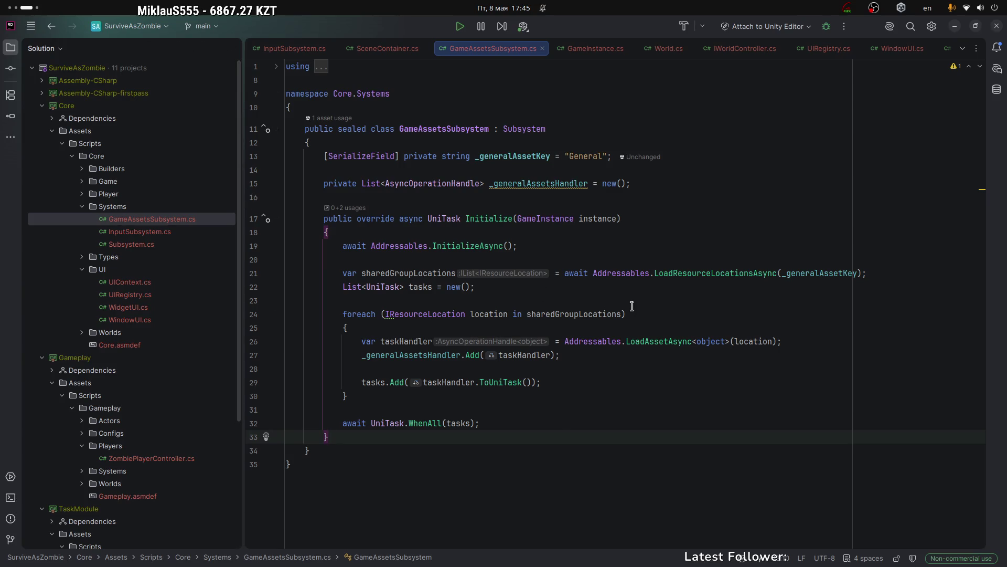
# Check usages of the GameAssetsSubsystem class name, then switch to the SceneContainer.cs script.
pyautogui.click(418, 128)
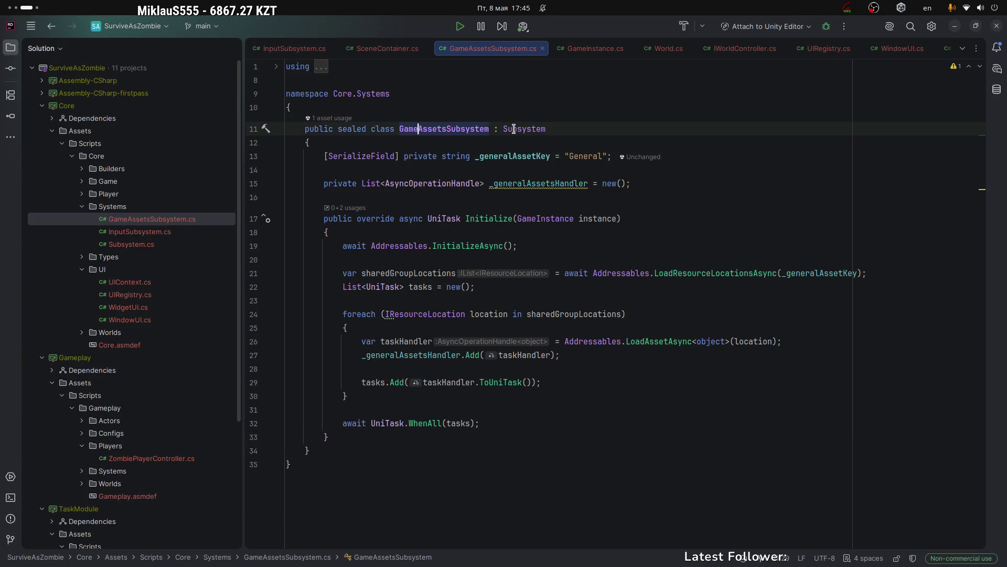
pyautogui.click(463, 129)
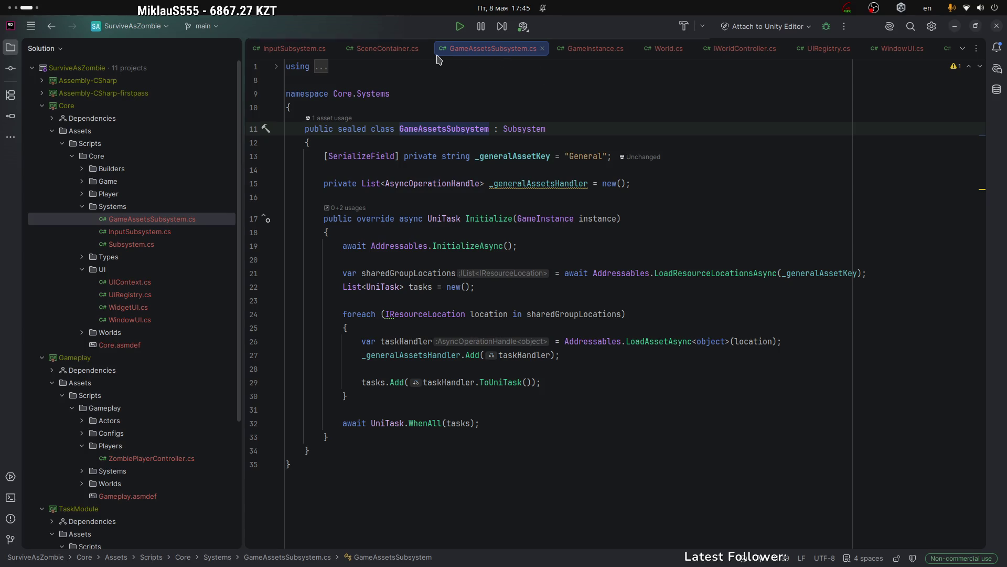
pyautogui.click(387, 48)
pyautogui.scroll(5, 551, 322)
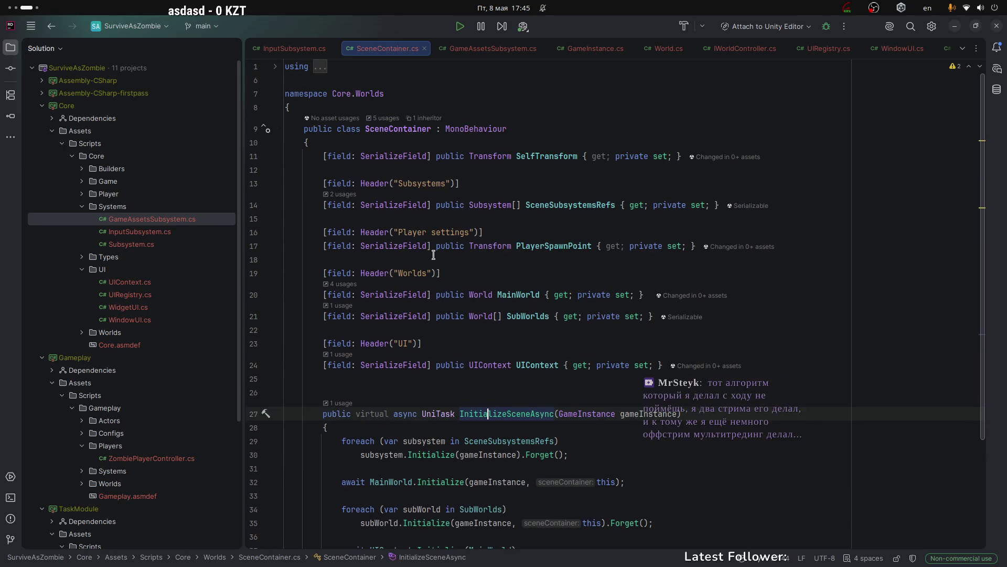
# Step through and select the InitializeSceneAsync method body in SceneContainer.cs.
pyautogui.scroll(-5, 486, 291)
pyautogui.press('Down')
pyautogui.press('Down')
pyautogui.press('Down')
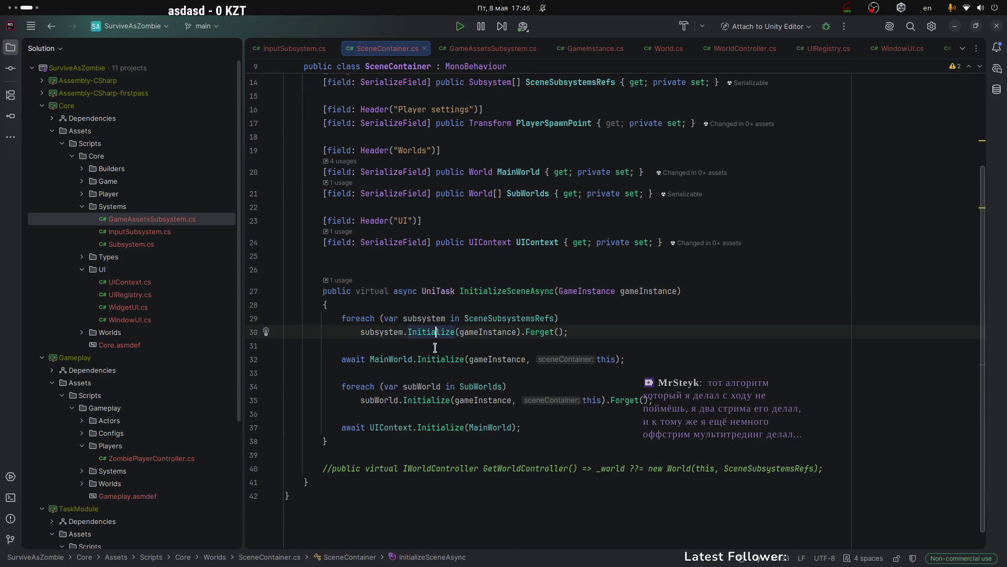
pyautogui.moveTo(334, 318); pyautogui.dragTo(336, 433)
pyautogui.click(502, 297)
pyautogui.scroll(-1, 327, 343)
pyautogui.moveTo(318, 269); pyautogui.dragTo(326, 420)
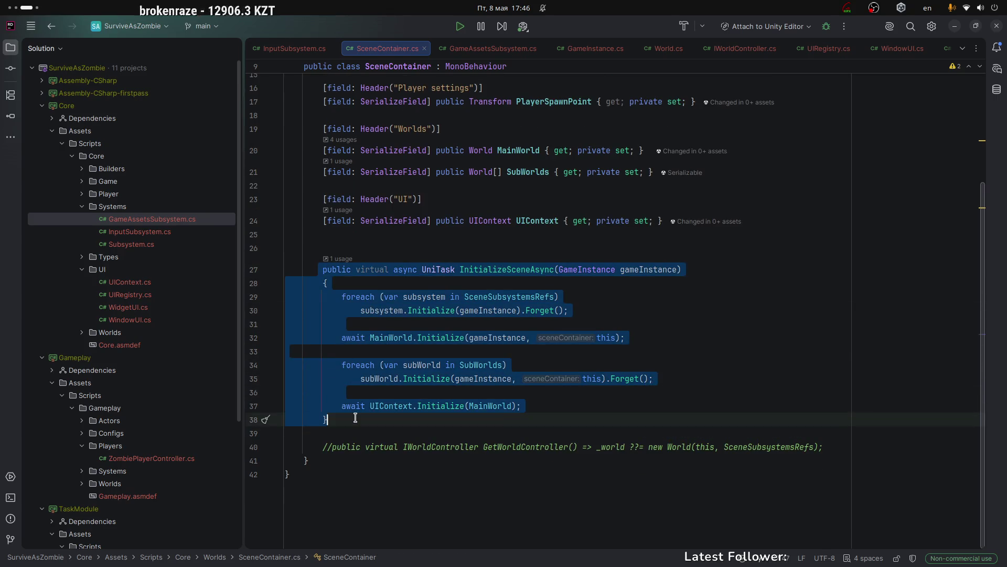
pyautogui.click(497, 405)
# Return to GameAssetsSubsystem.cs and review the class, general asset key field and handler list.
pyautogui.click(493, 48)
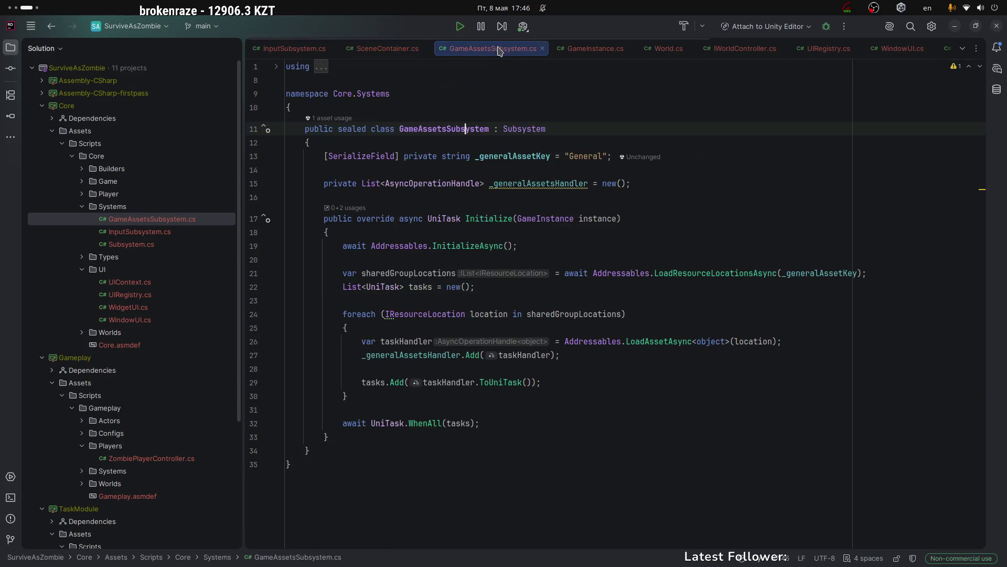
pyautogui.moveTo(306, 137); pyautogui.dragTo(328, 441)
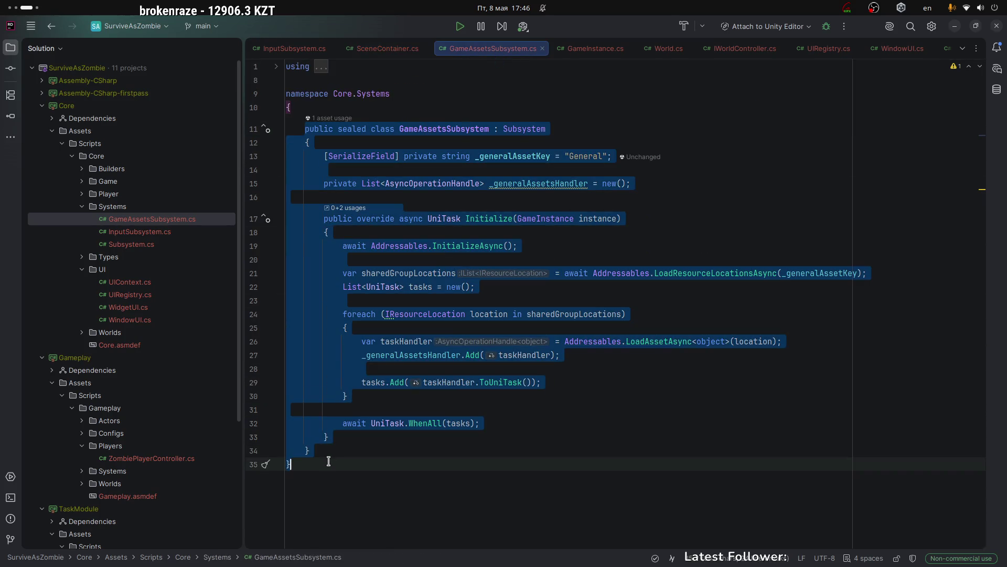
pyautogui.click(328, 438)
pyautogui.click(522, 131)
pyautogui.click(532, 157)
pyautogui.click(646, 185)
pyautogui.press('Down')
# In GameInstance.cs, select the Awake method body and inspect FixedUpdate.
pyautogui.click(591, 49)
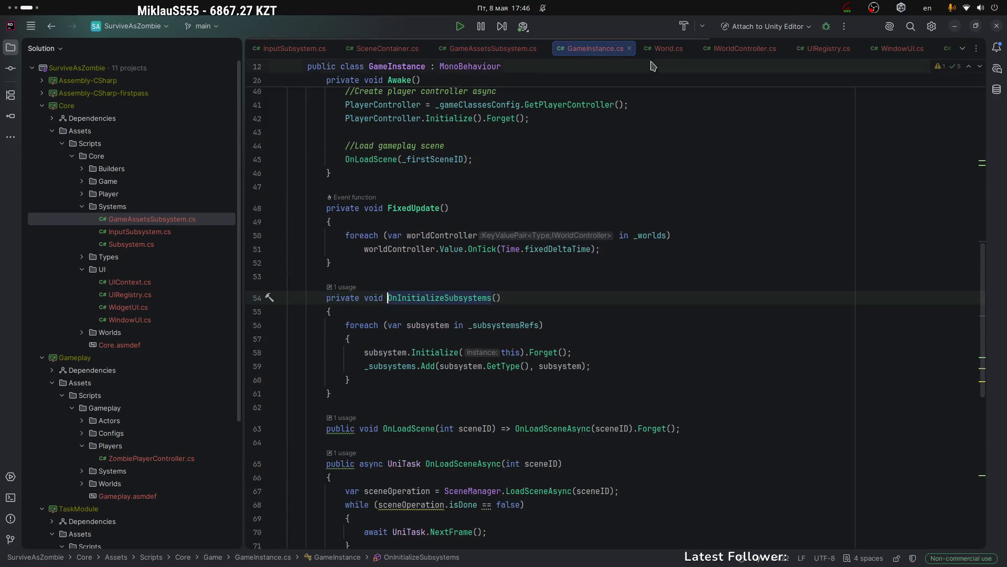
pyautogui.scroll(2, 417, 198)
pyautogui.scroll(2, 417, 198)
pyautogui.moveTo(314, 135)
pyautogui.mouseDown()
pyautogui.moveTo(368, 255)
pyautogui.moveTo(472, 282)
pyautogui.mouseUp()
pyautogui.click(502, 284)
pyautogui.moveTo(344, 106); pyautogui.dragTo(572, 313)
pyautogui.click(572, 314)
pyautogui.scroll(-1, 524, 304)
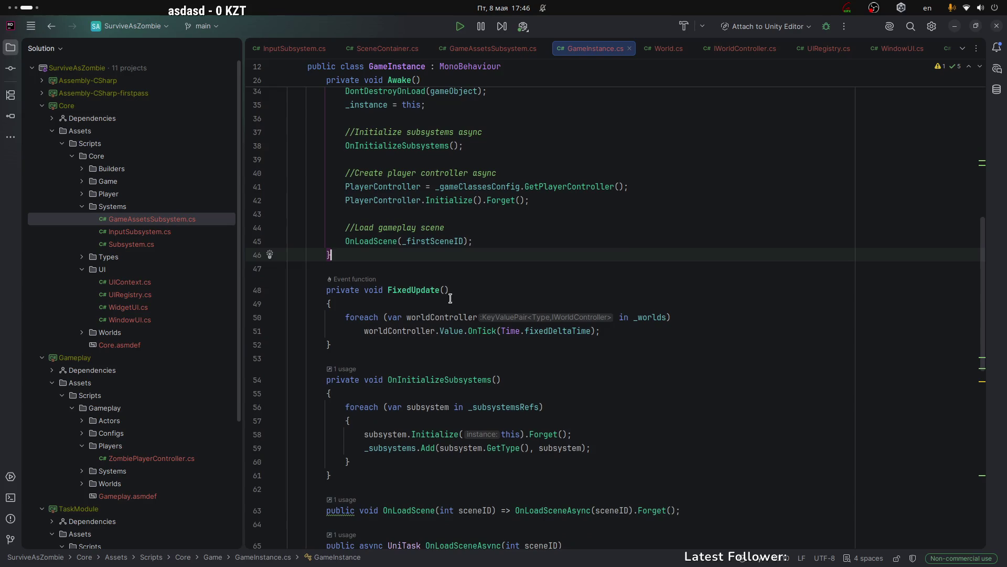
pyautogui.click(406, 290)
pyautogui.scroll(-2, 483, 284)
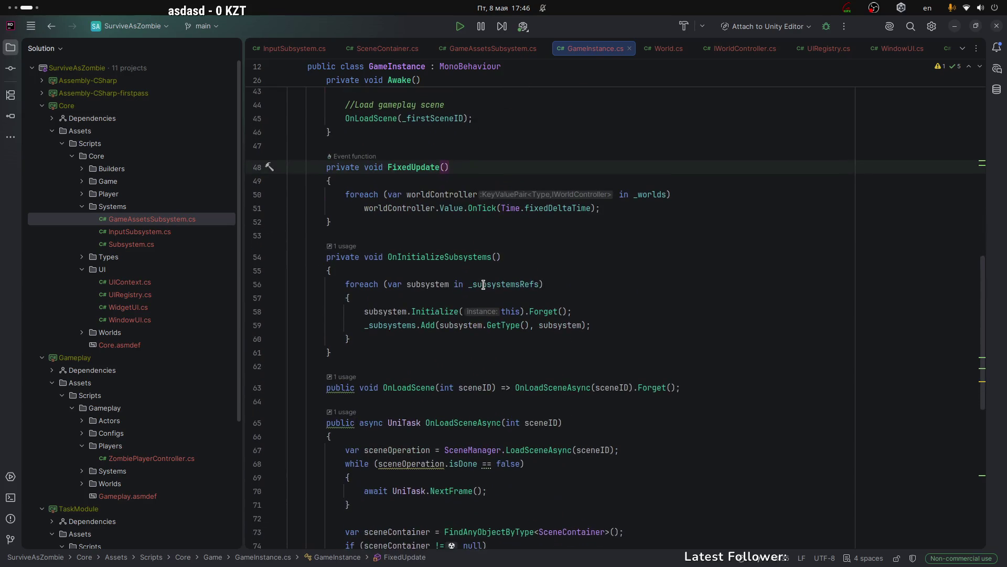
# Inspect World.cs's subsystems dictionary and Initialize method, then switch back to the GitHub browser.
pyautogui.click(664, 50)
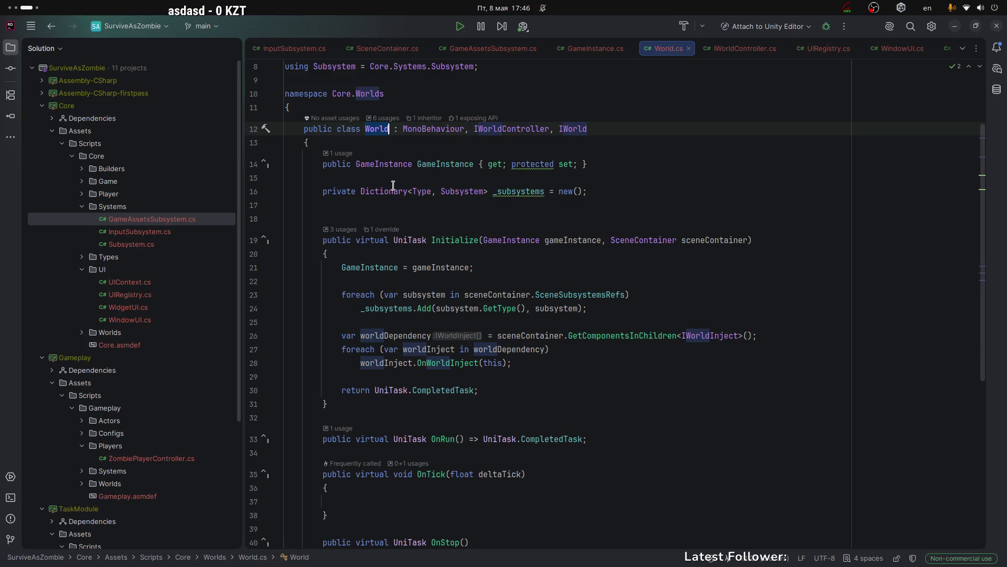
pyautogui.click(454, 191)
pyautogui.click(374, 136)
pyautogui.click(418, 191)
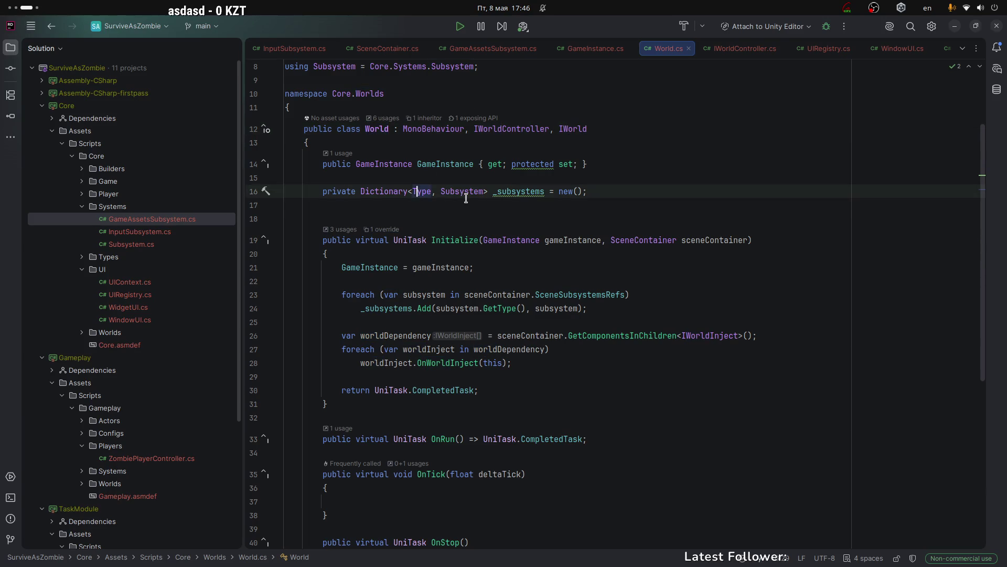
pyautogui.click(479, 204)
pyautogui.click(450, 240)
pyautogui.scroll(-3, 451, 270)
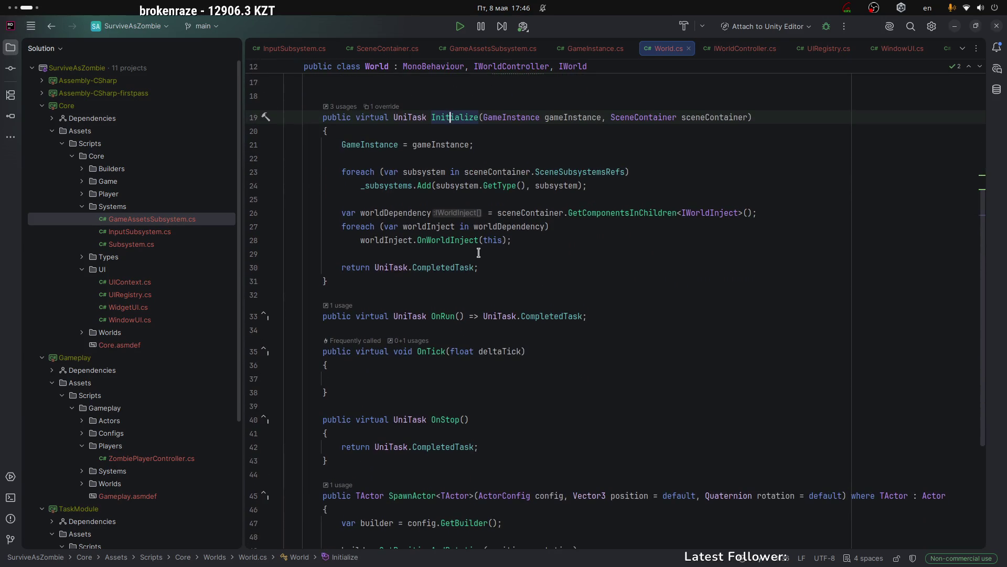
pyautogui.click(487, 269)
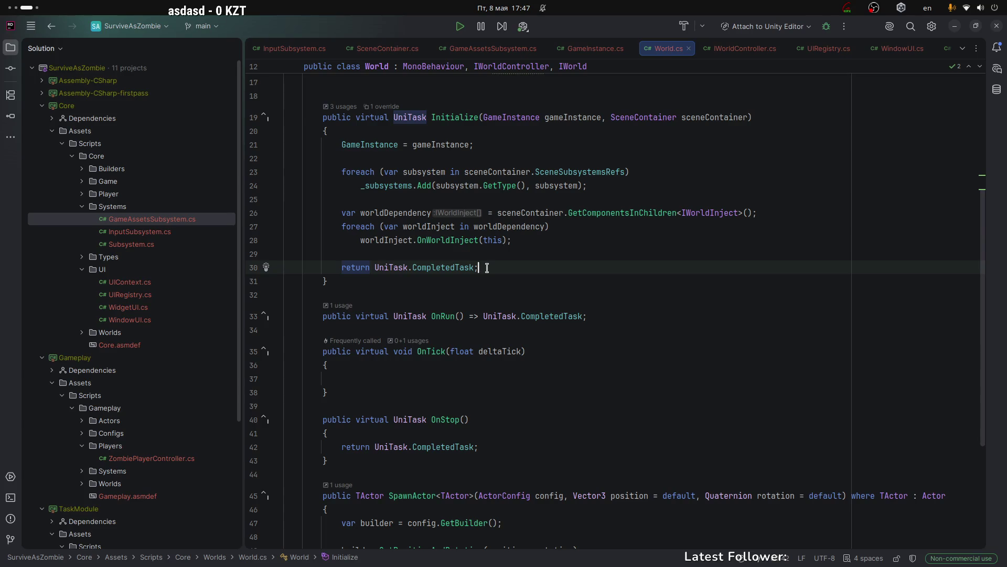
pyautogui.hotkey('ctrl', 'alt', 'Left')
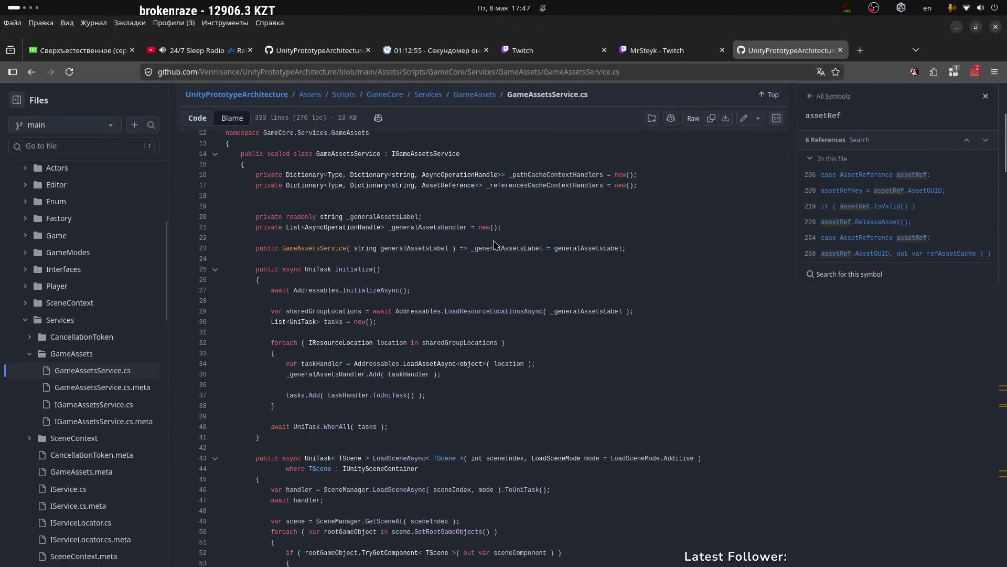
# Back in Unity, select Environments and the car, then inspect its Drift Factor, Spring Force and Ray Length values.
pyautogui.hotkey('ctrl', 'alt', 'Right')
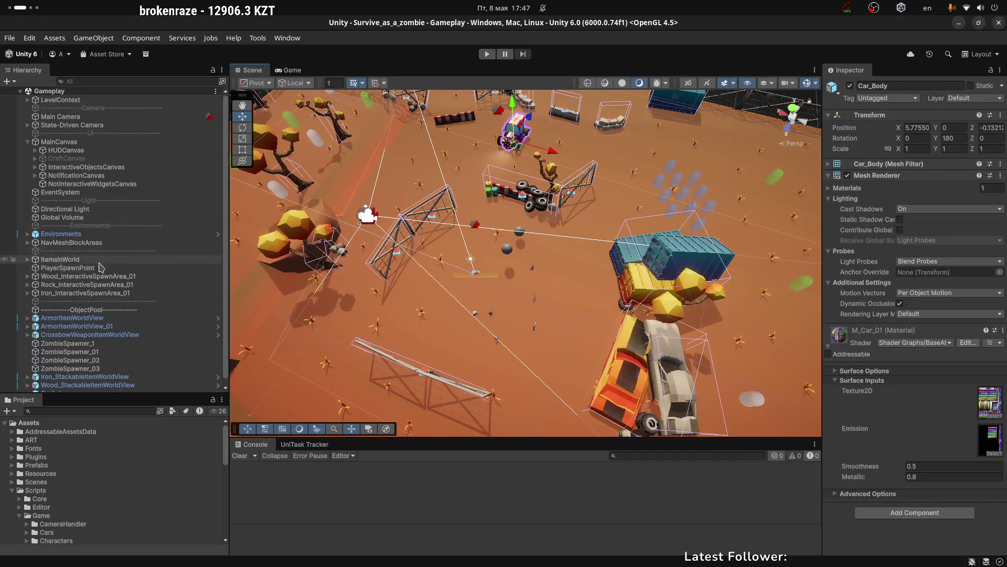
pyautogui.scroll(-1, 105, 262)
pyautogui.click(63, 220)
pyautogui.click(64, 227)
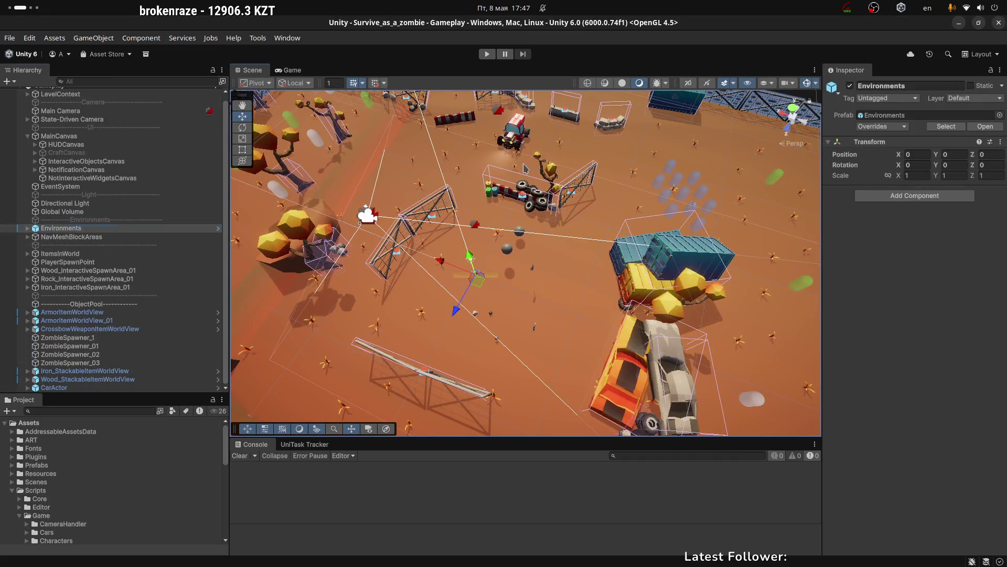
pyautogui.moveTo(524, 131); pyautogui.dragTo(529, 168)
pyautogui.click(516, 176)
pyautogui.scroll(-10, 872, 364)
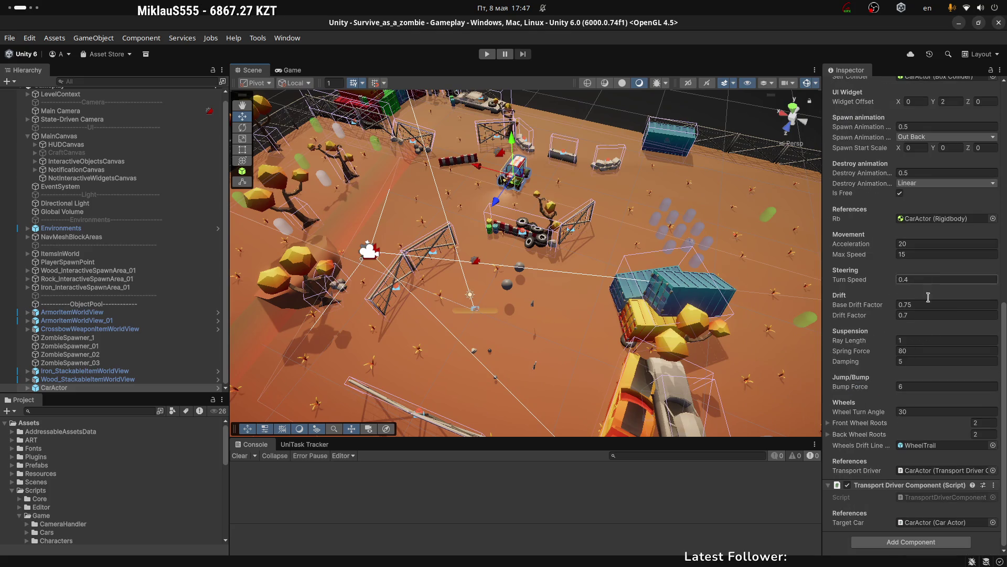
pyautogui.click(919, 313)
pyautogui.hotkey('shift', 'Tab')
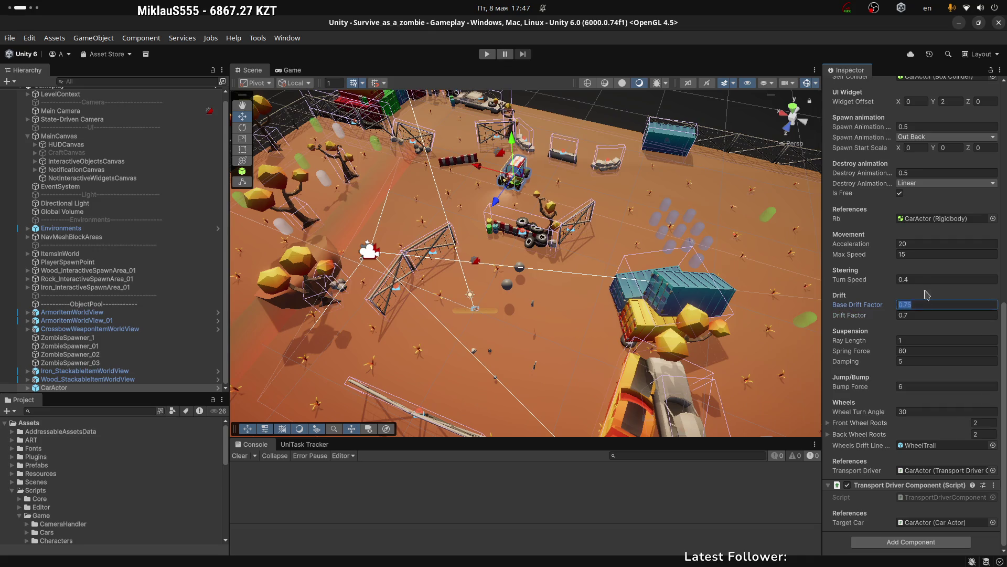
pyautogui.doubleClick(909, 348)
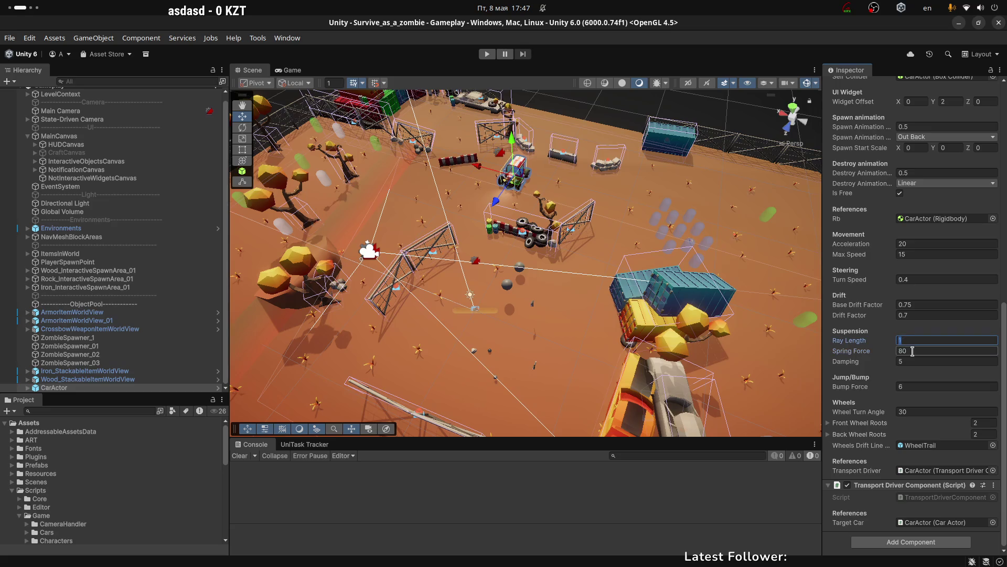
pyautogui.click(909, 342)
pyautogui.click(922, 316)
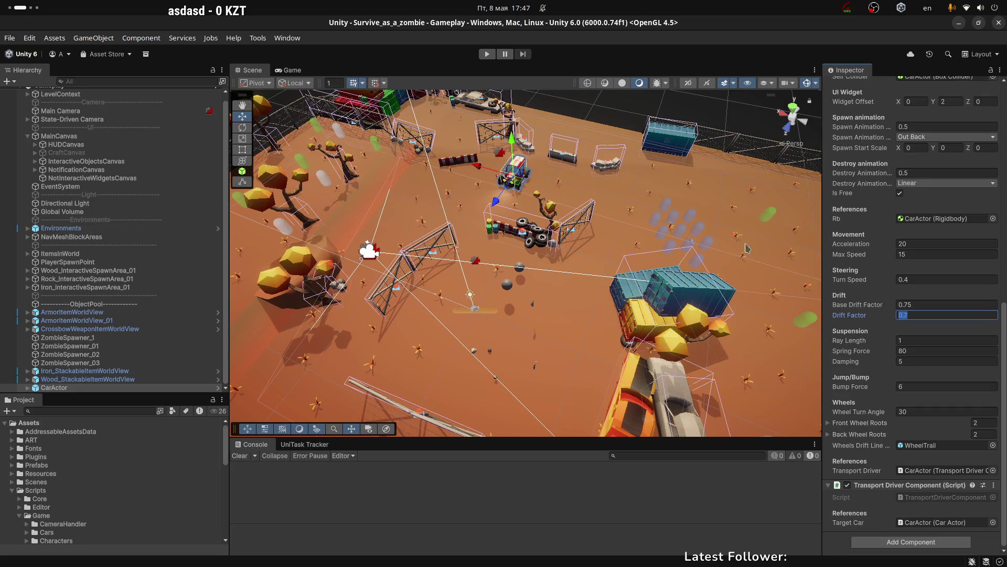
# Compare the Game, Animator and Scene views, checking the Animator's Base Layer, then clear the selection.
pyautogui.scroll(3, 880, 225)
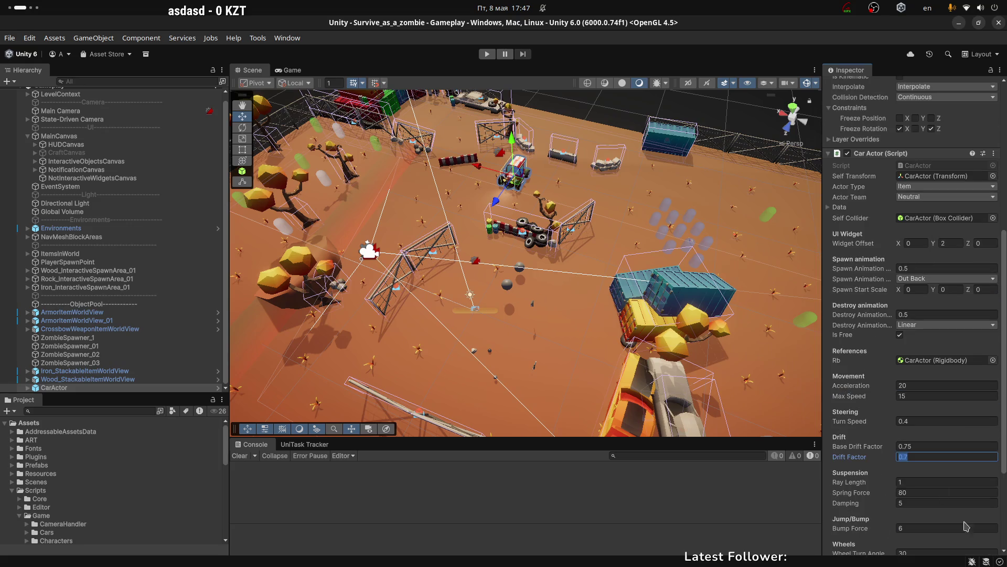
pyautogui.click(289, 70)
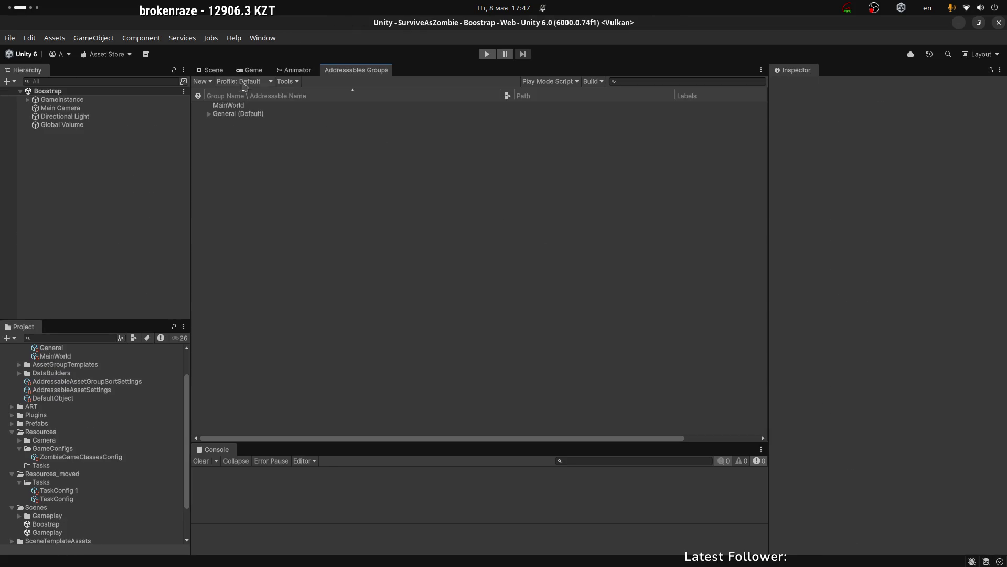
pyautogui.click(290, 71)
pyautogui.click(253, 70)
pyautogui.click(295, 70)
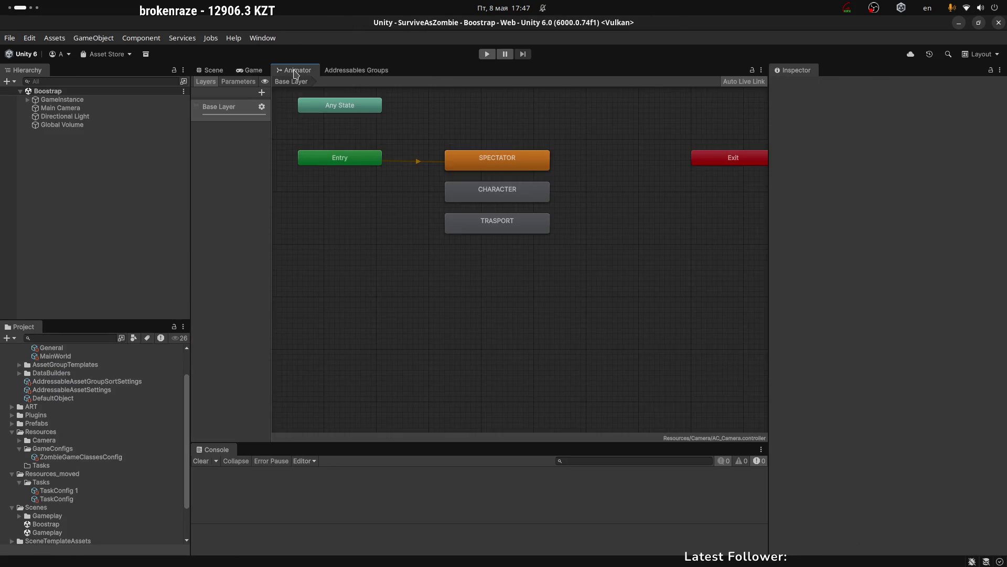
pyautogui.click(440, 271)
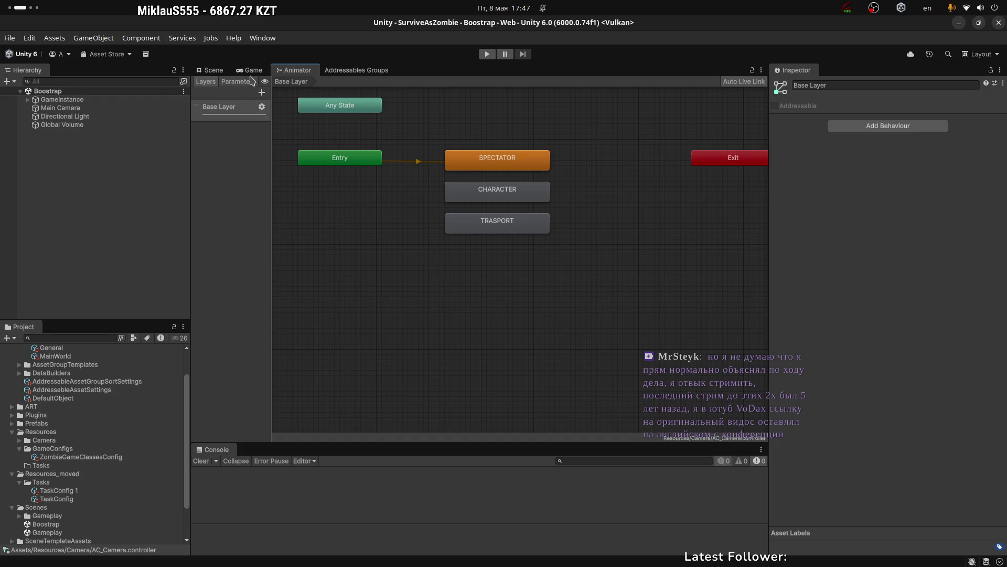
pyautogui.click(253, 70)
pyautogui.click(215, 70)
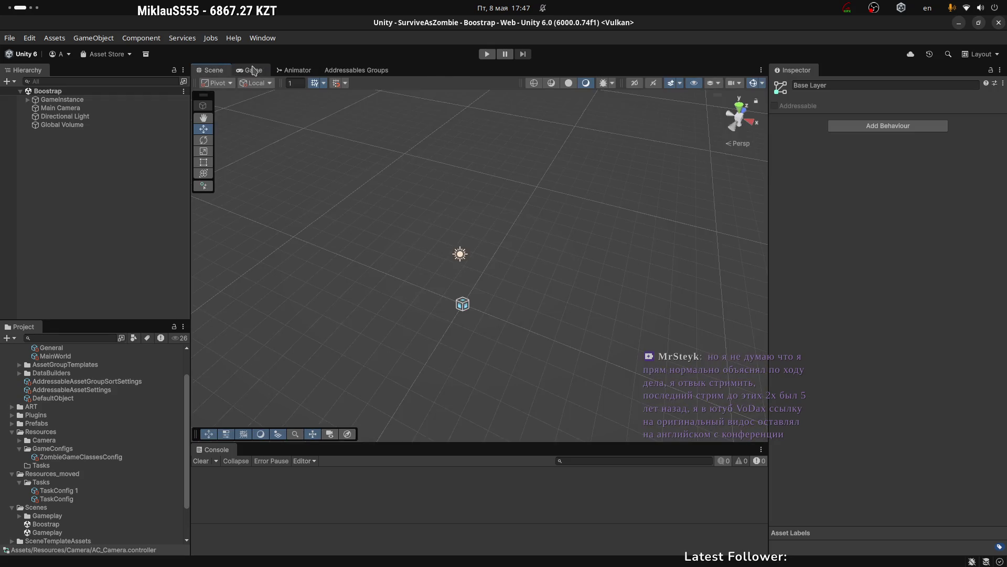
pyautogui.click(254, 70)
pyautogui.click(142, 282)
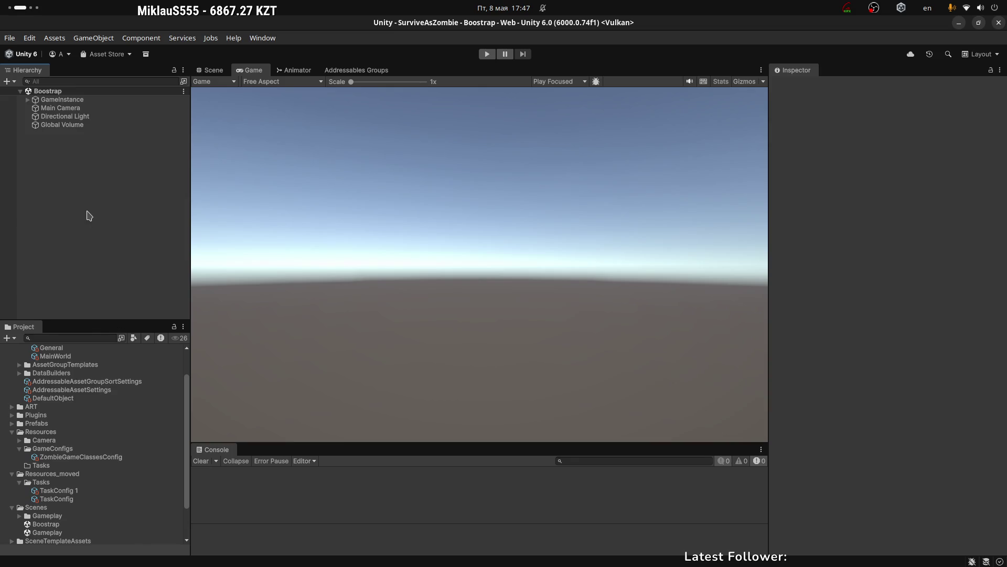
# Collapse the AssetGroups and AddressableAssetsData folders in the Project window.
pyautogui.scroll(3, 42, 414)
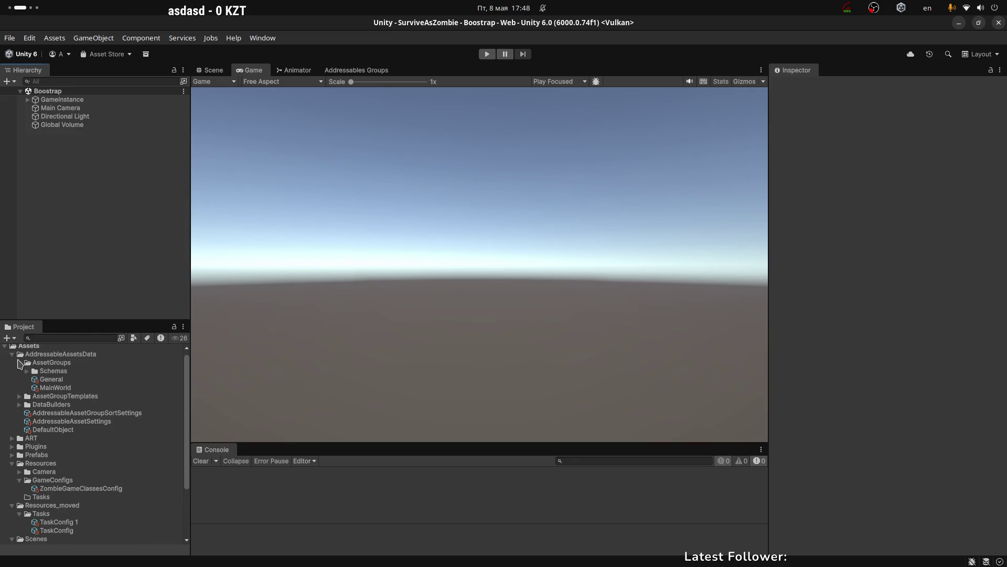
pyautogui.click(20, 362)
pyautogui.click(12, 355)
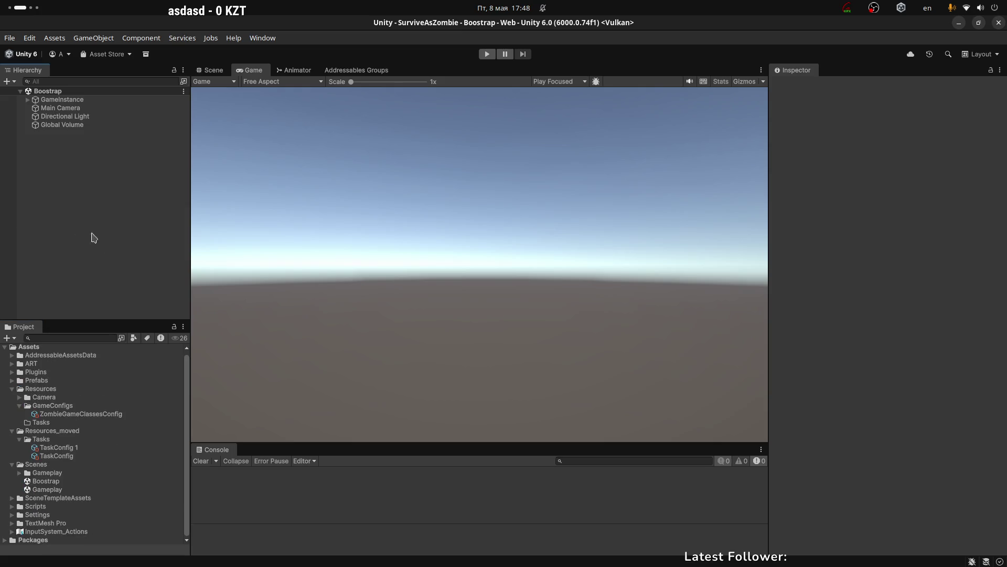
pyautogui.click(442, 175)
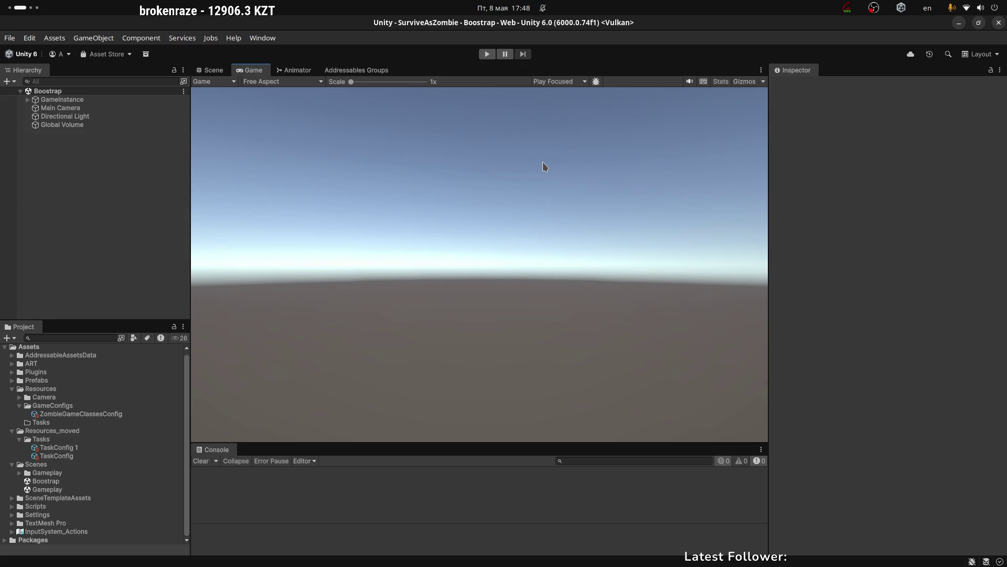
# Glance at the Animator, Scene and Addressables Groups views, return to Game, and widen the left panels slightly.
pyautogui.click(294, 70)
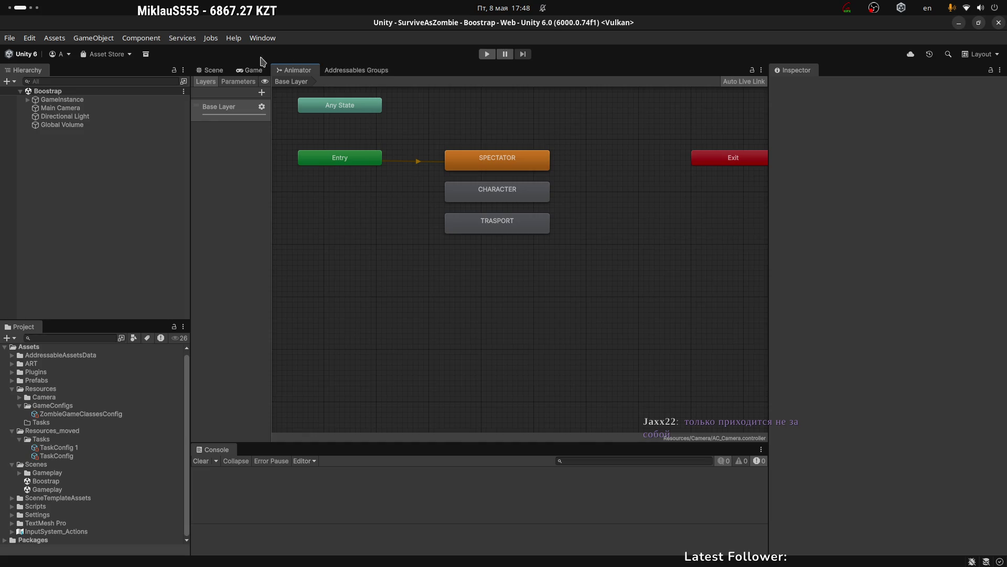
pyautogui.click(220, 71)
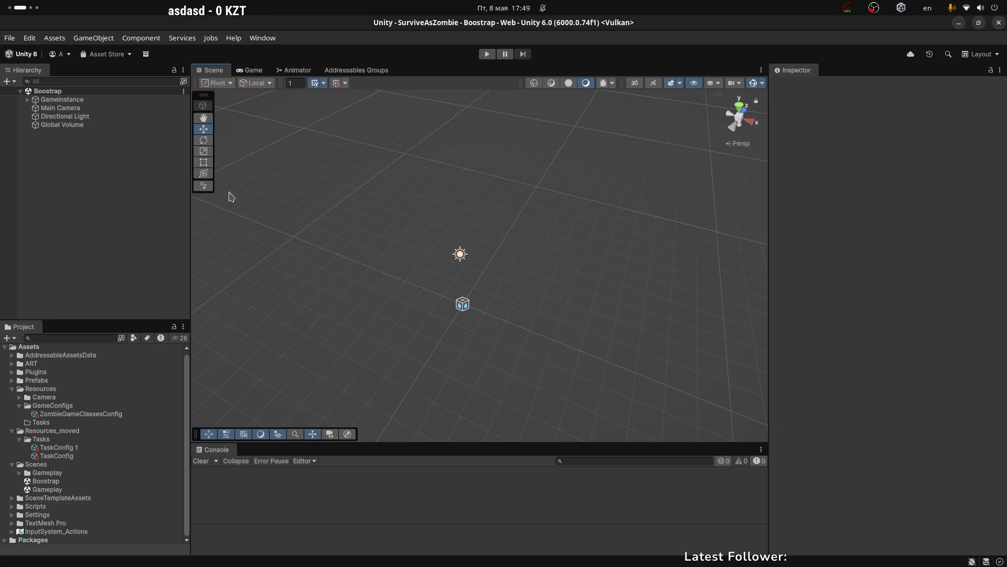
pyautogui.click(251, 70)
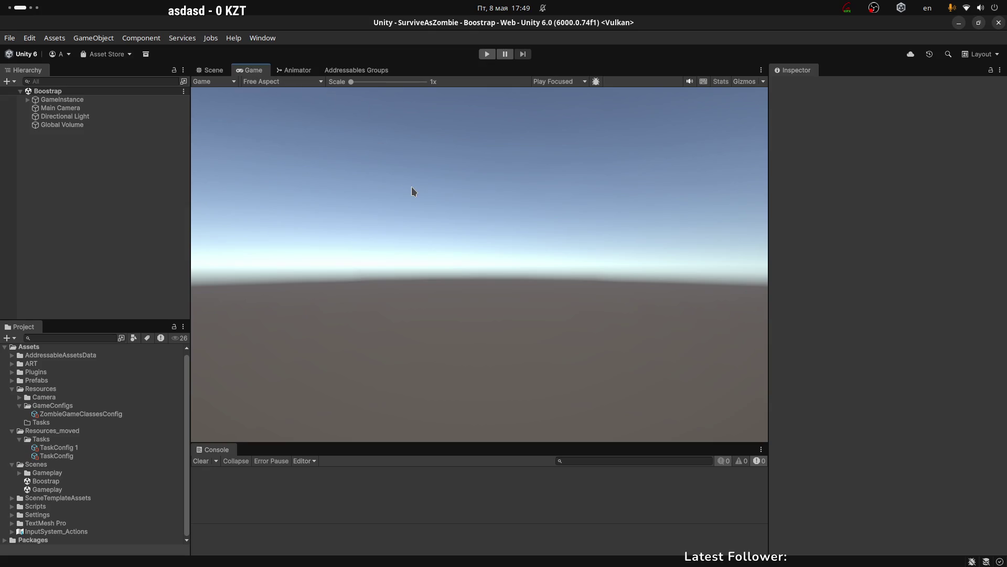
pyautogui.click(357, 70)
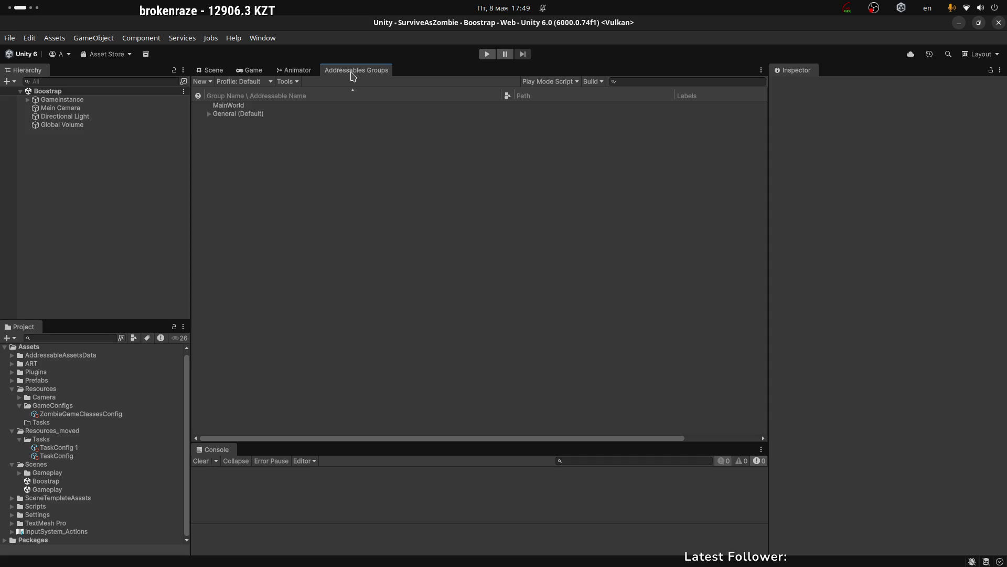
pyautogui.click(254, 70)
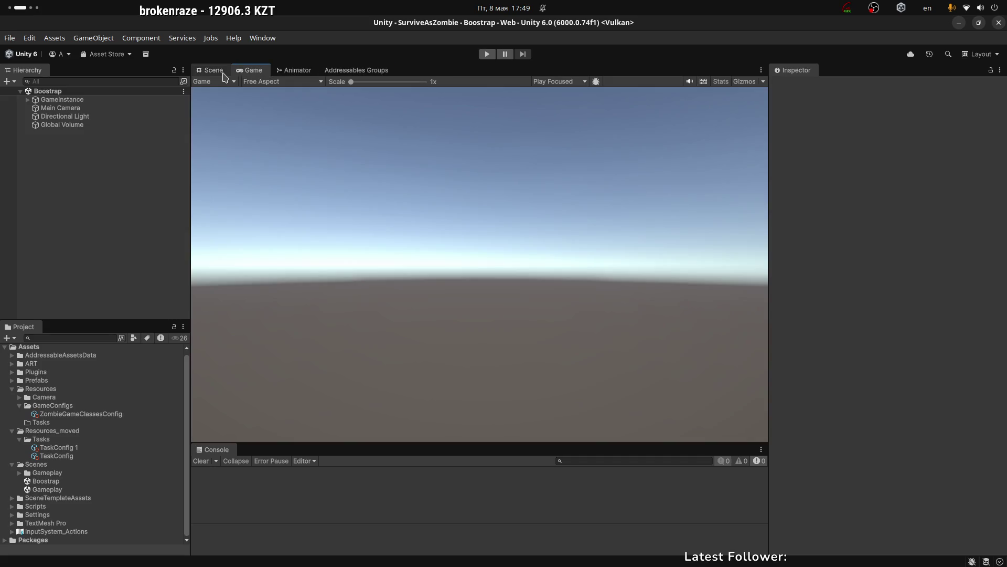
pyautogui.click(219, 74)
pyautogui.click(254, 70)
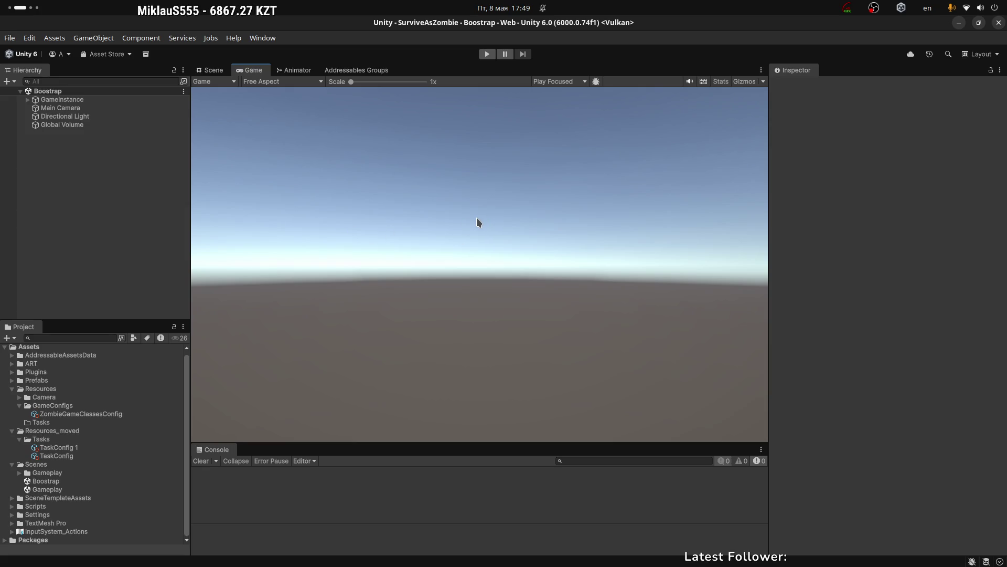
pyautogui.scroll(1, 102, 427)
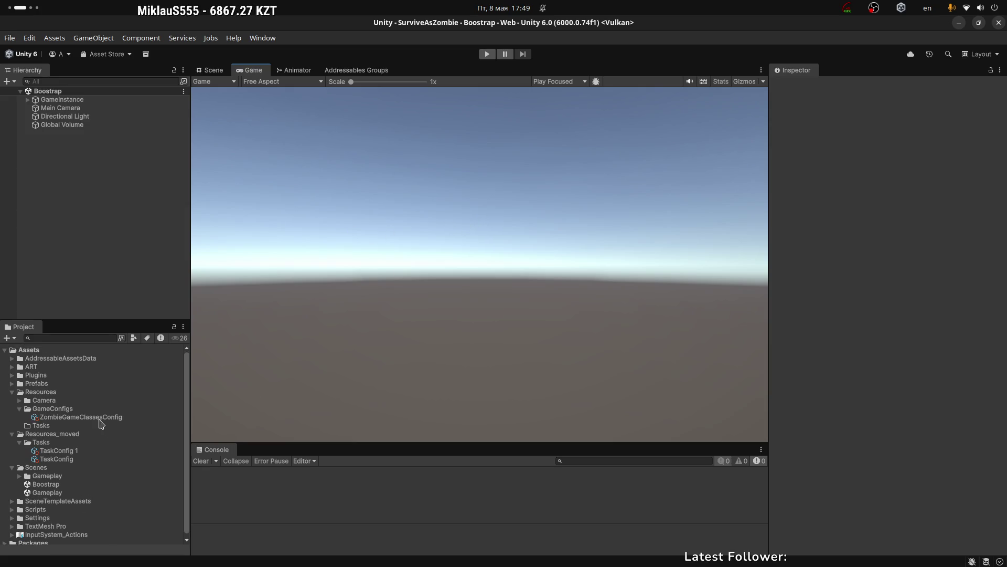
pyautogui.moveTo(190, 362)
pyautogui.mouseDown()
pyautogui.moveTo(199, 362)
pyautogui.moveTo(190, 362)
pyautogui.mouseUp()
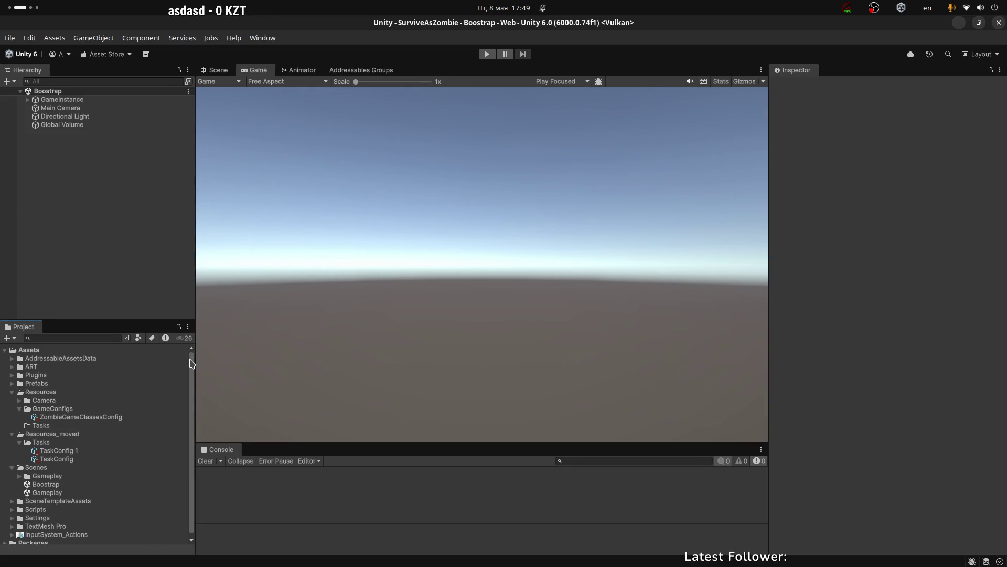
# Inspect GameInstance, Main Camera, Directional Light and Global Volume in the Hierarchy, then clear the selection.
pyautogui.click(57, 101)
pyautogui.click(62, 108)
pyautogui.click(69, 117)
pyautogui.click(74, 125)
pyautogui.click(78, 118)
pyautogui.click(63, 108)
pyautogui.click(74, 117)
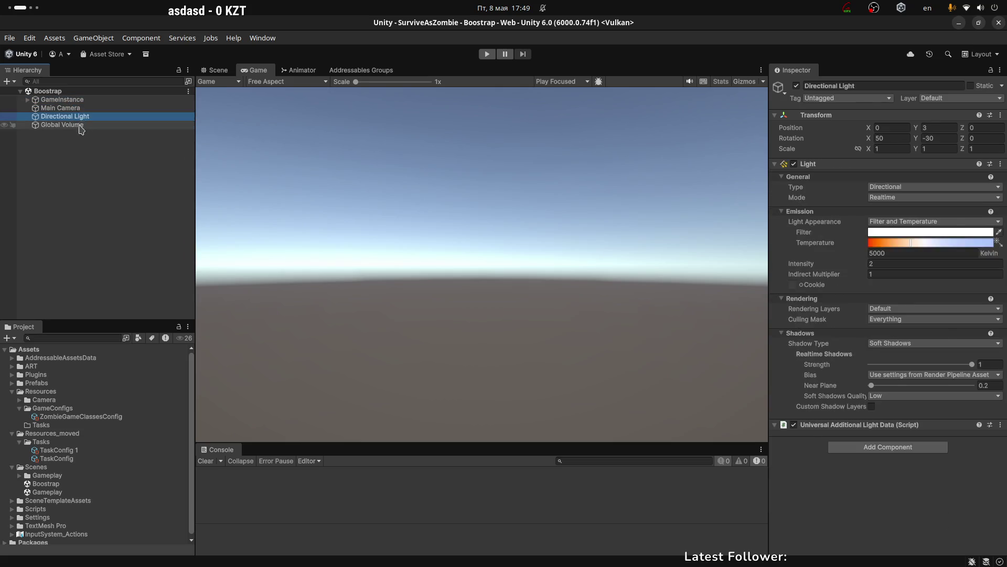
pyautogui.click(96, 182)
# Check the Animator graph, then orbit the Scene view camera around the grid.
pyautogui.click(299, 69)
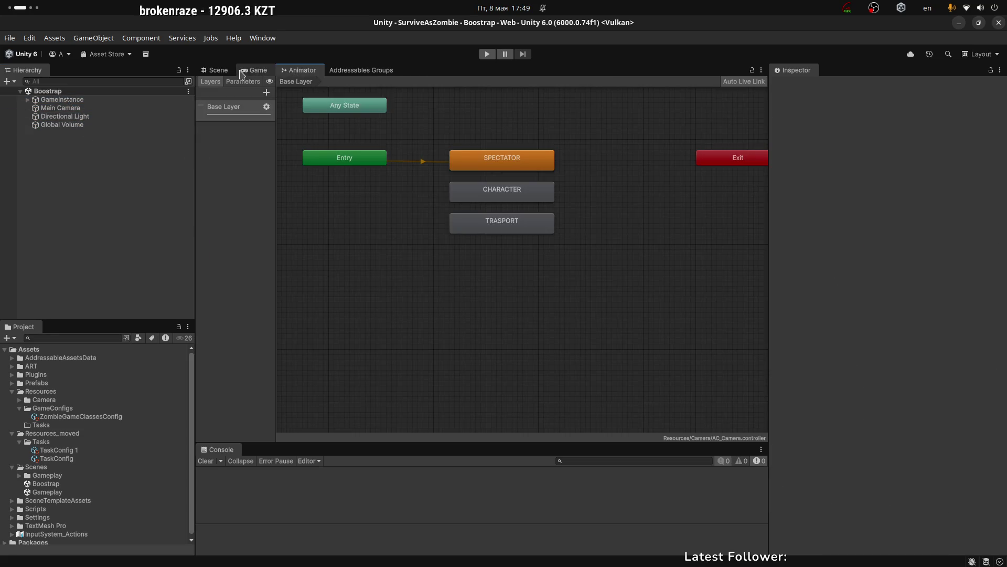
pyautogui.click(243, 72)
pyautogui.click(217, 70)
pyautogui.moveTo(558, 279)
pyautogui.mouseDown()
pyautogui.moveTo(530, 231)
pyautogui.moveTo(499, 236)
pyautogui.moveTo(499, 169)
pyautogui.mouseUp()
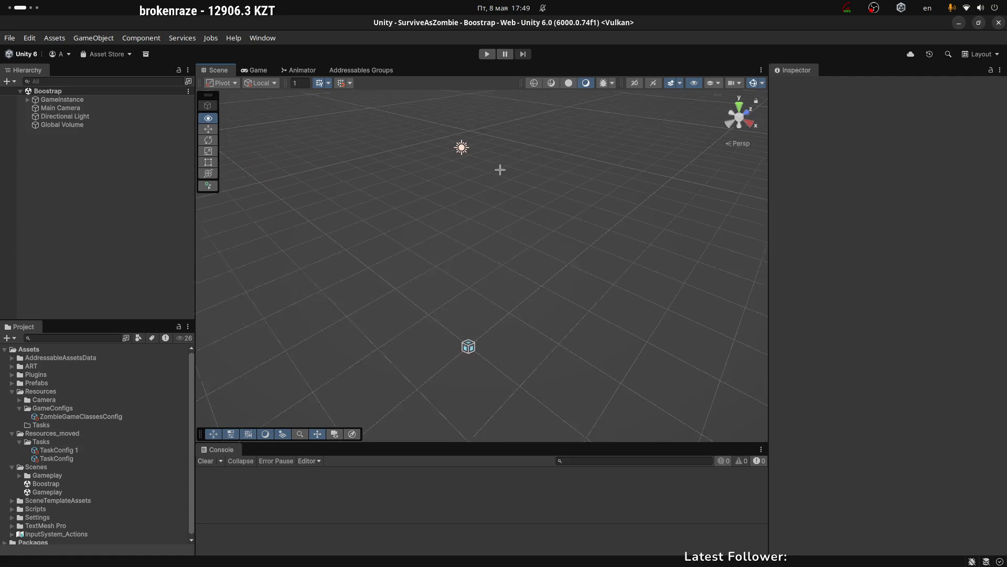
# Collapse the Global Volume's Tonemapping, Bloom and Vignette overrides, then return to the Game view.
pyautogui.click(464, 359)
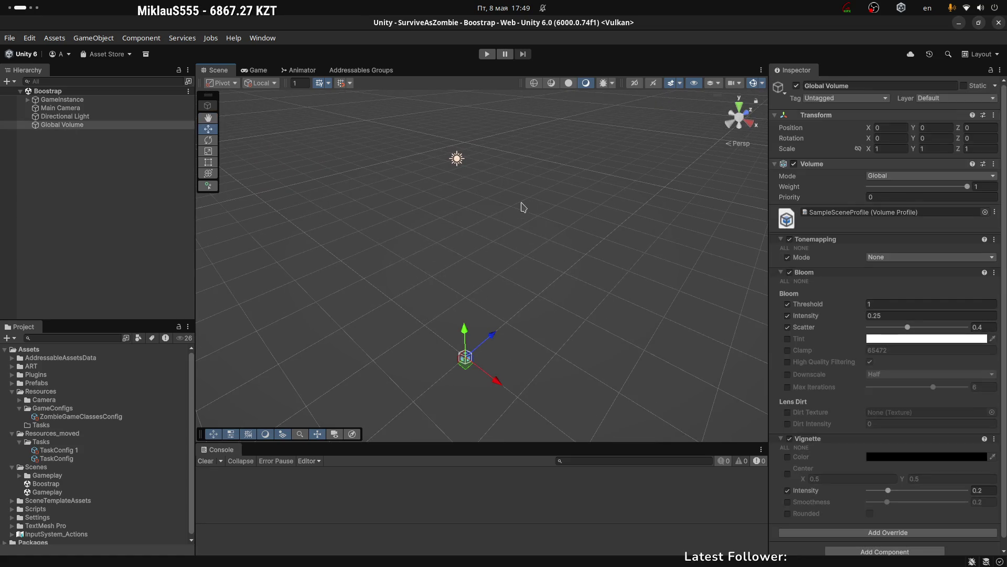
pyautogui.click(780, 239)
pyautogui.click(780, 249)
pyautogui.click(781, 258)
pyautogui.click(404, 219)
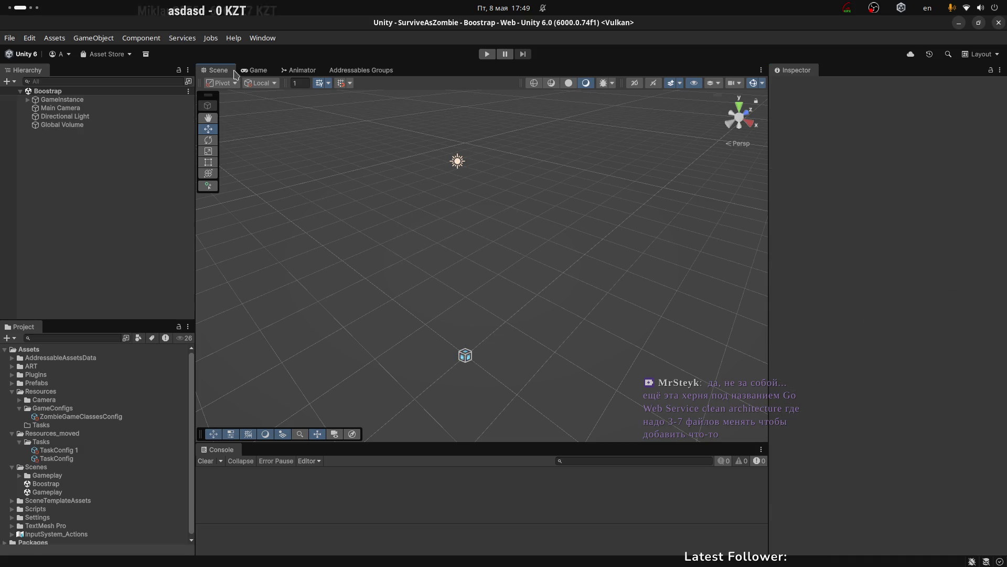
pyautogui.click(256, 69)
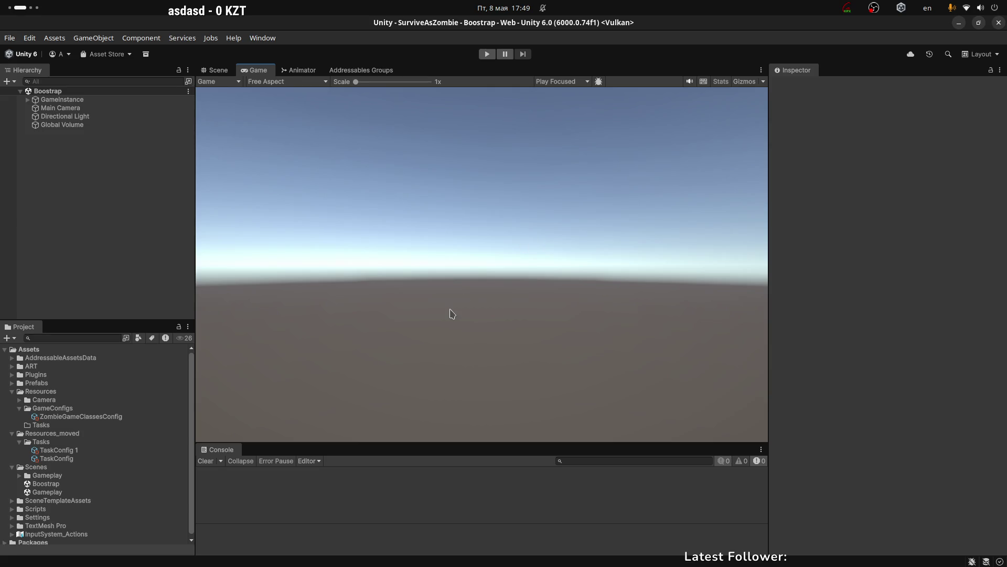
# In Rider, look over the OnRun and OnTick methods.
pyautogui.press('super+Page_Down')
pyautogui.scroll(-2, 485, 245)
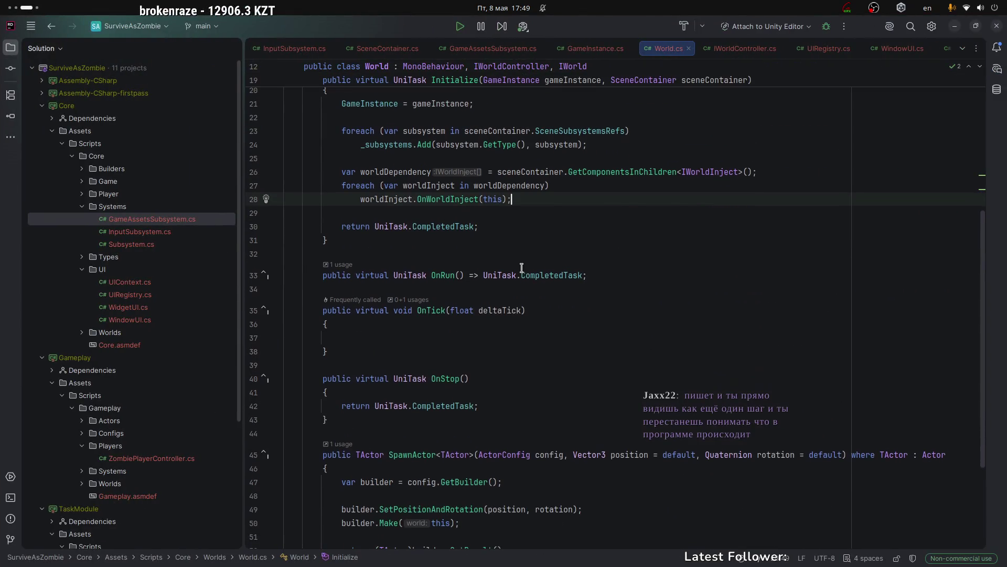
pyautogui.click(504, 236)
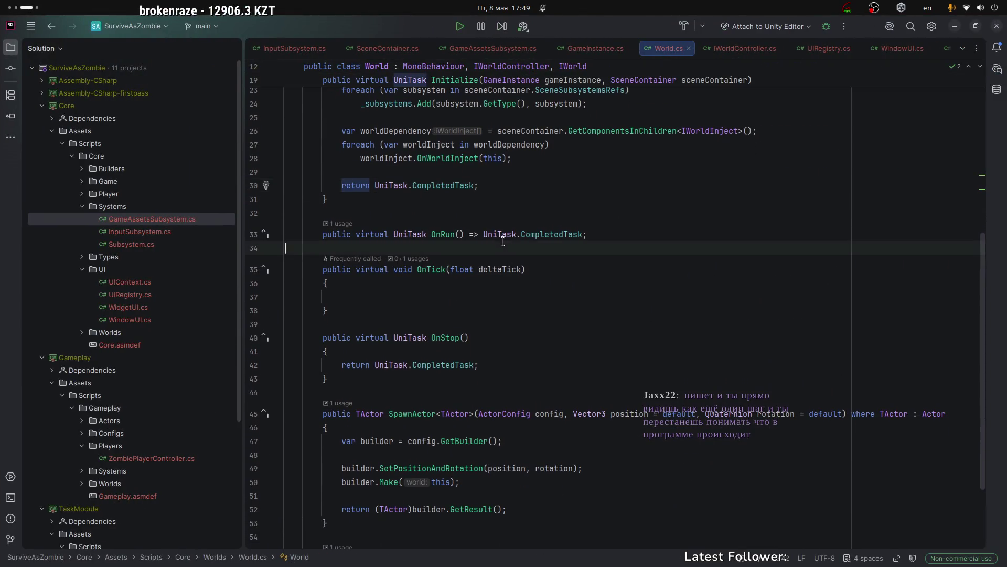
pyautogui.click(529, 270)
pyautogui.scroll(2, 482, 296)
pyautogui.scroll(5, 482, 295)
# Return to the GitHub page for GameAssetsService.cs and scroll through it.
pyautogui.press('super+Page_Down')
pyautogui.scroll(-3, 472, 315)
pyautogui.scroll(-3, 69, 417)
pyautogui.scroll(-7, 68, 417)
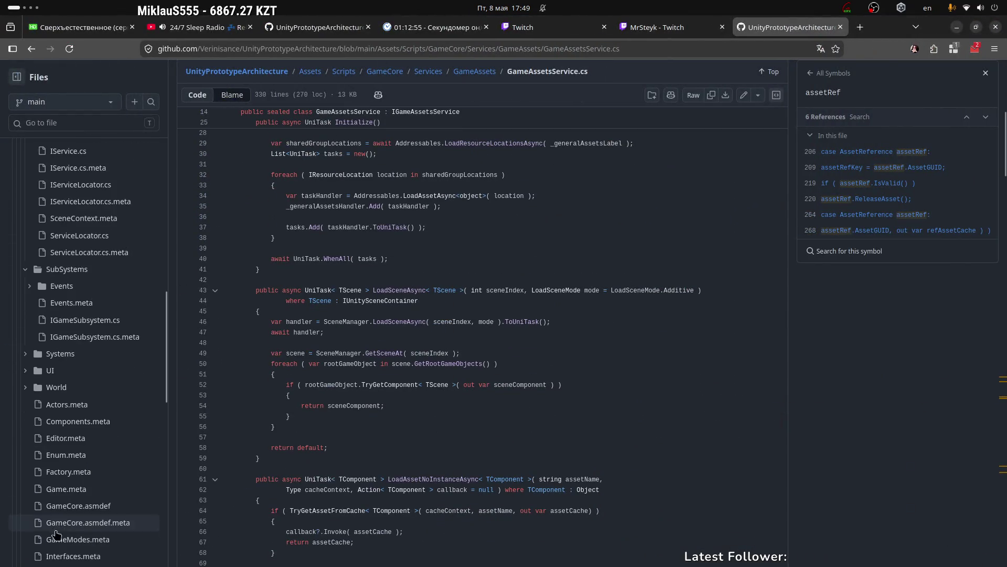
# Browse SceneContext.meta, Events.meta and GameAssetsService.cs in the repository file tree.
pyautogui.click(79, 212)
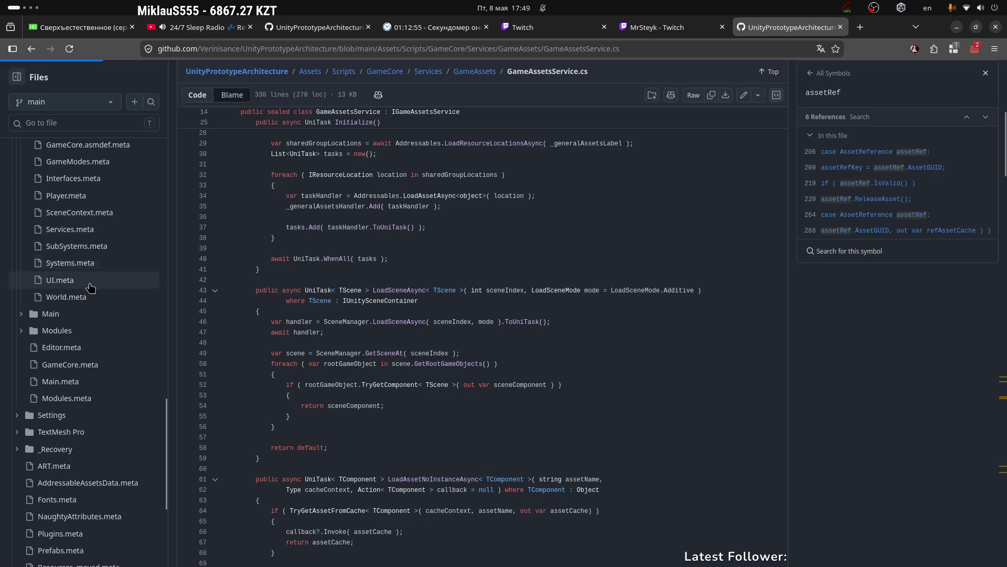
pyautogui.scroll(7, 76, 273)
pyautogui.click(72, 297)
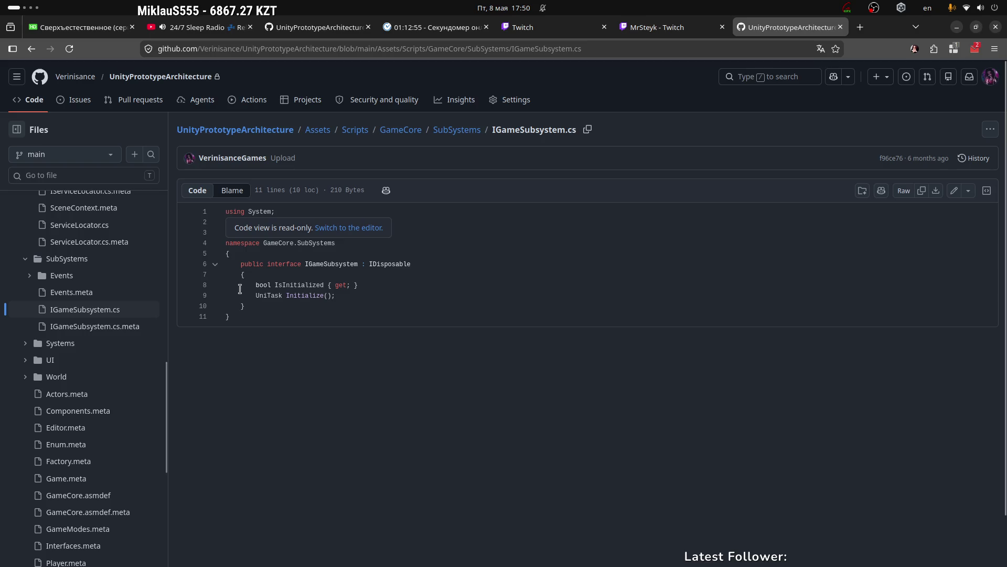
pyautogui.moveTo(240, 286); pyautogui.dragTo(341, 316)
pyautogui.scroll(2, 76, 252)
pyautogui.click(116, 330)
pyautogui.scroll(3, 90, 315)
pyautogui.click(86, 399)
# Expand the GameModes folder and read GameModeConfig.cs, including GetGameModeInstance.
pyautogui.click(24, 318)
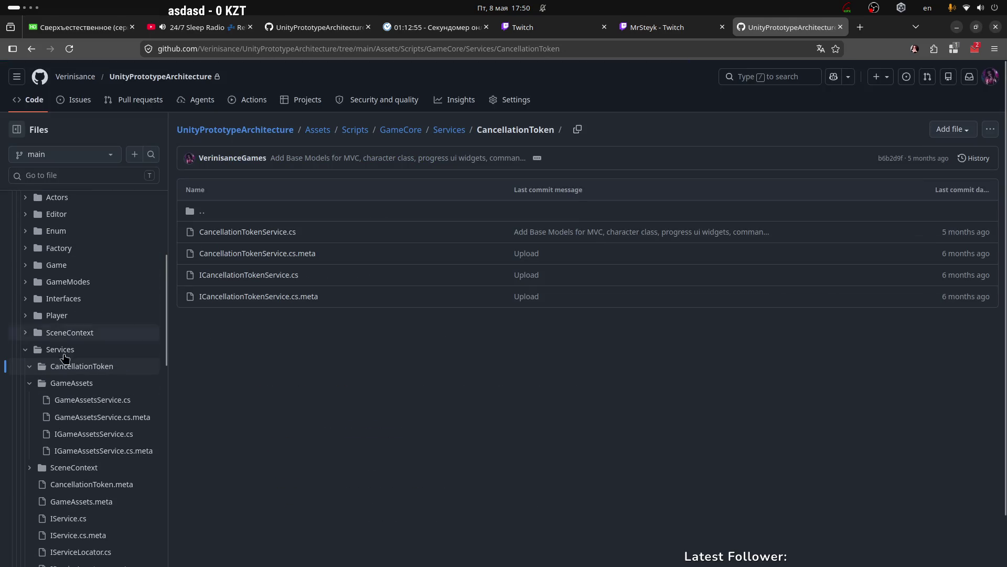
pyautogui.click(32, 342)
pyautogui.click(69, 361)
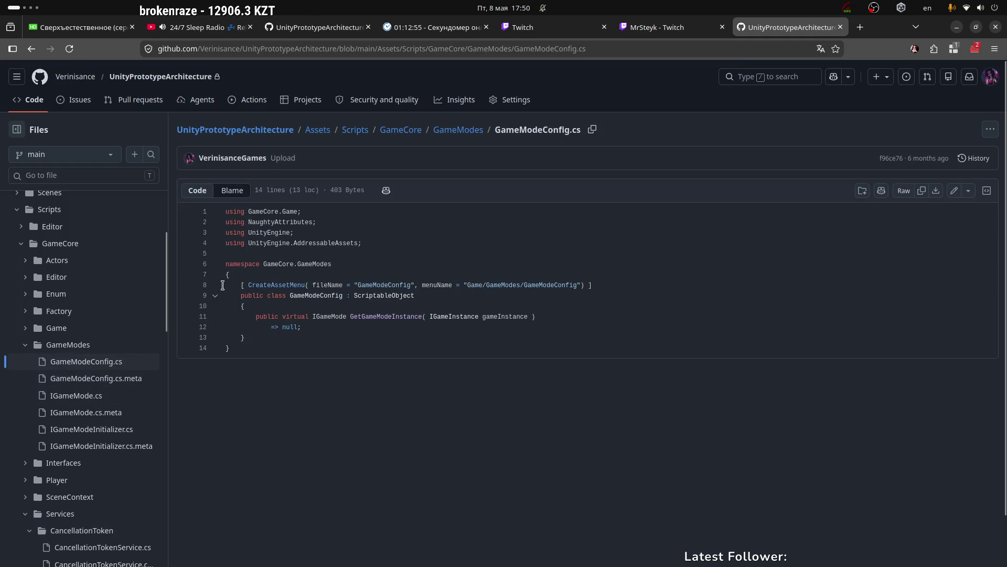
pyautogui.moveTo(222, 286); pyautogui.dragTo(320, 351)
pyautogui.click(355, 315)
pyautogui.moveTo(222, 285); pyautogui.dragTo(274, 348)
pyautogui.click(245, 306)
pyautogui.scroll(3, 89, 262)
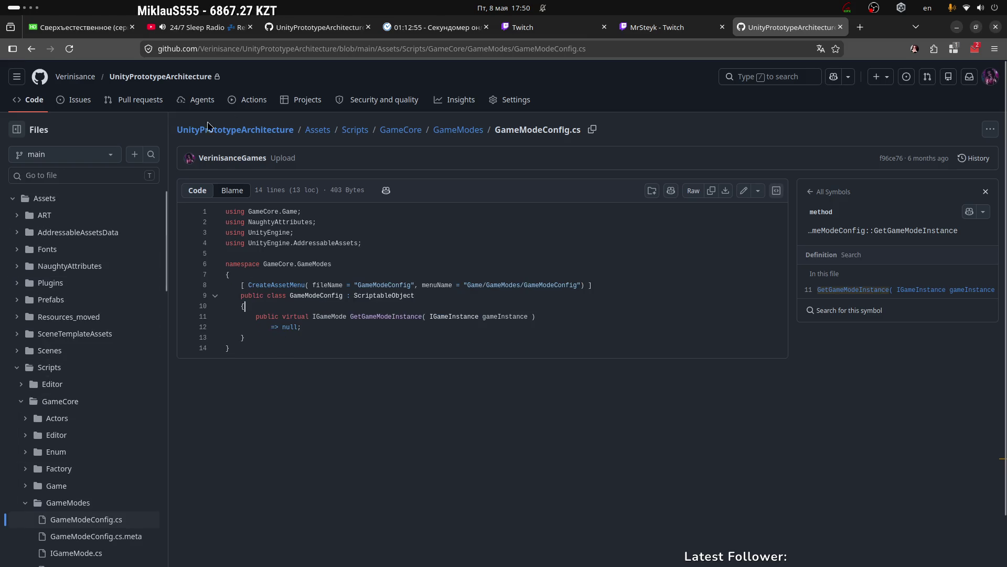
# Go to the repository root and view its Forks list, including SurviveAsAZombie_Unity.
pyautogui.click(262, 130)
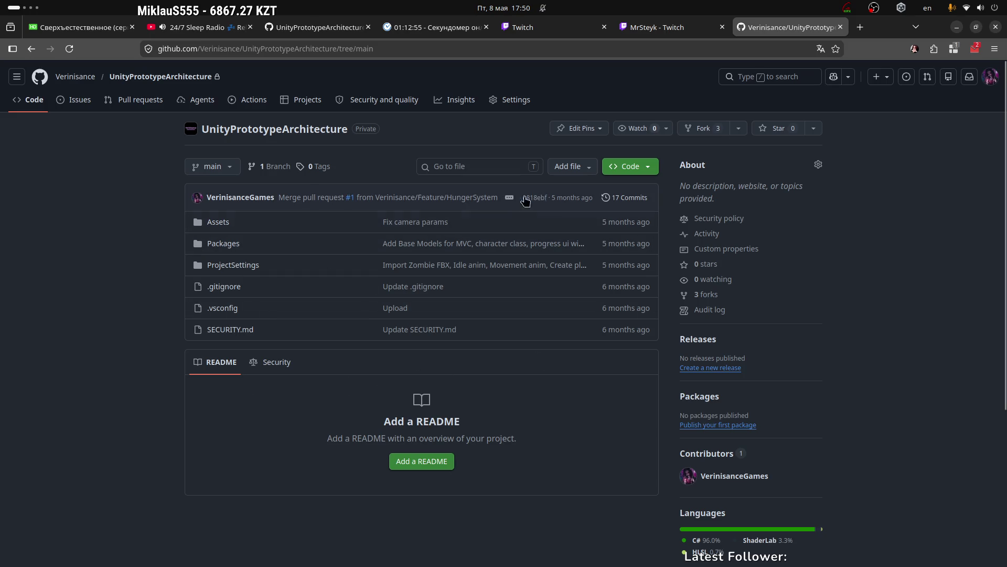
pyautogui.moveTo(492, 202)
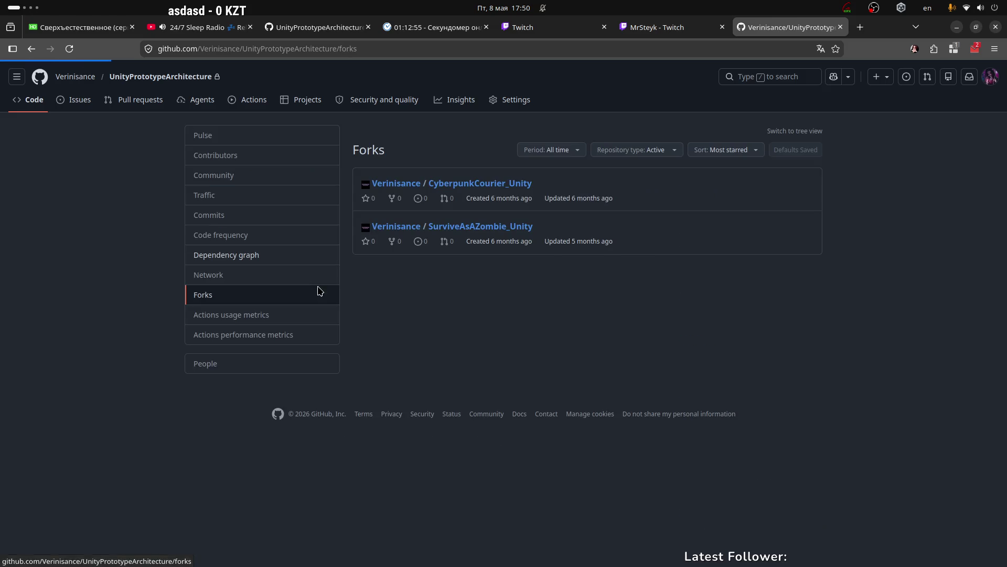
pyautogui.moveTo(586, 231); pyautogui.dragTo(430, 228)
pyautogui.click(584, 323)
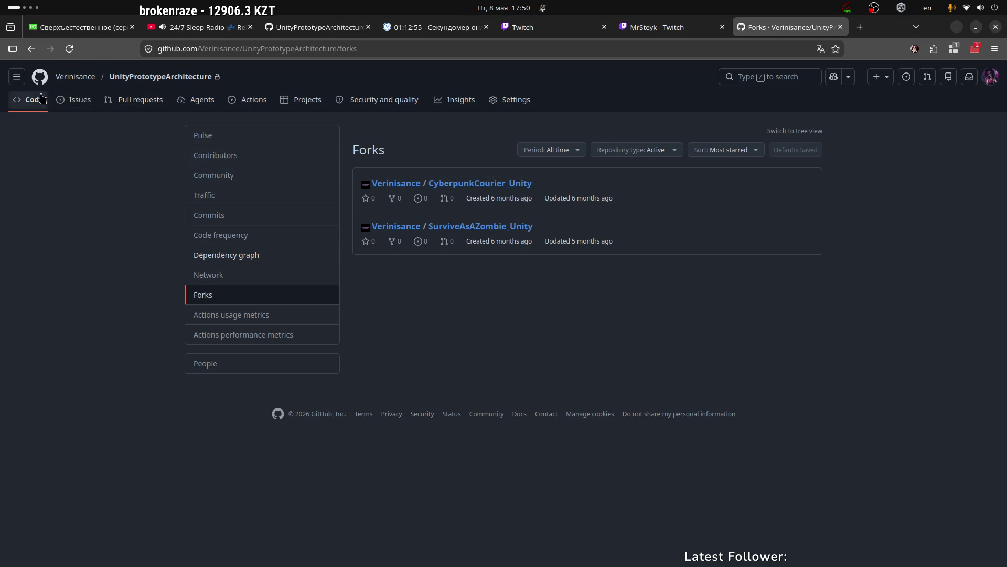
# In Rider's World.cs, fold the using block and highlight usages of _subsystems.
pyautogui.press('super+3')
pyautogui.click(419, 181)
pyautogui.scroll(2, 302, 180)
pyautogui.click(275, 67)
pyautogui.click(495, 191)
pyautogui.scroll(-2, 469, 252)
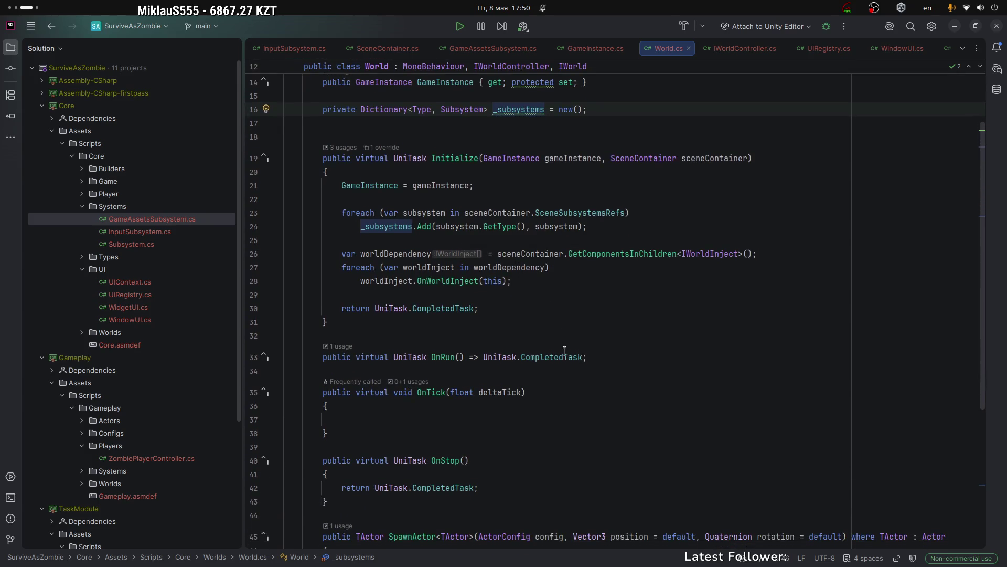
# Review World.cs's Initialize return line, OnRun and the empty OnTick body.
pyautogui.scroll(-1, 564, 351)
pyautogui.click(496, 262)
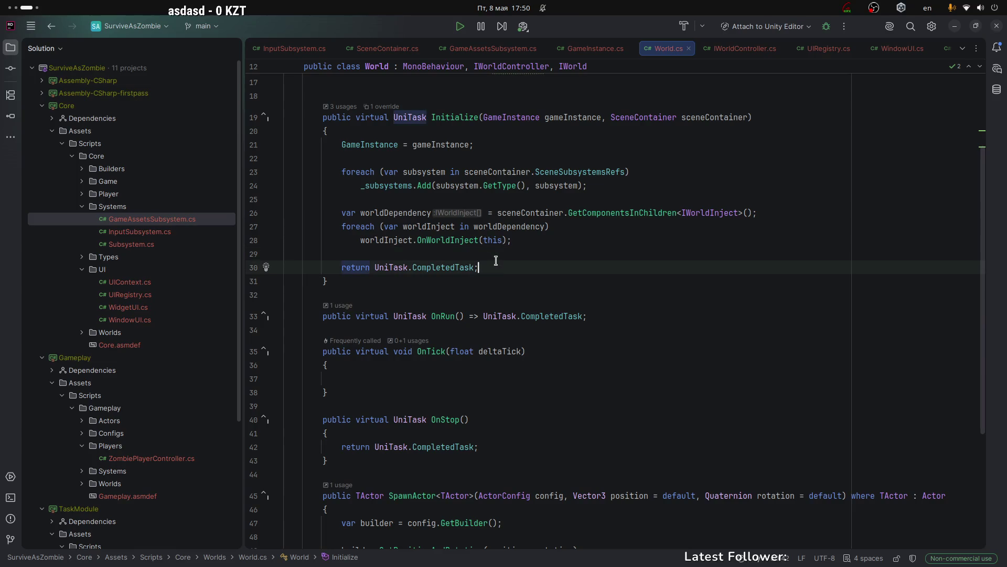
pyautogui.scroll(-1, 532, 274)
pyautogui.click(545, 275)
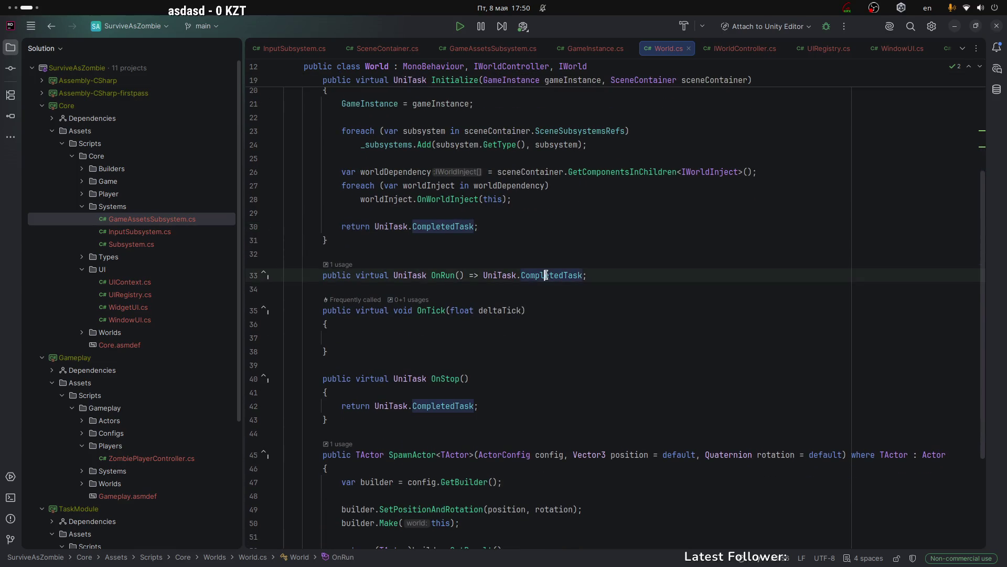
pyautogui.click(535, 310)
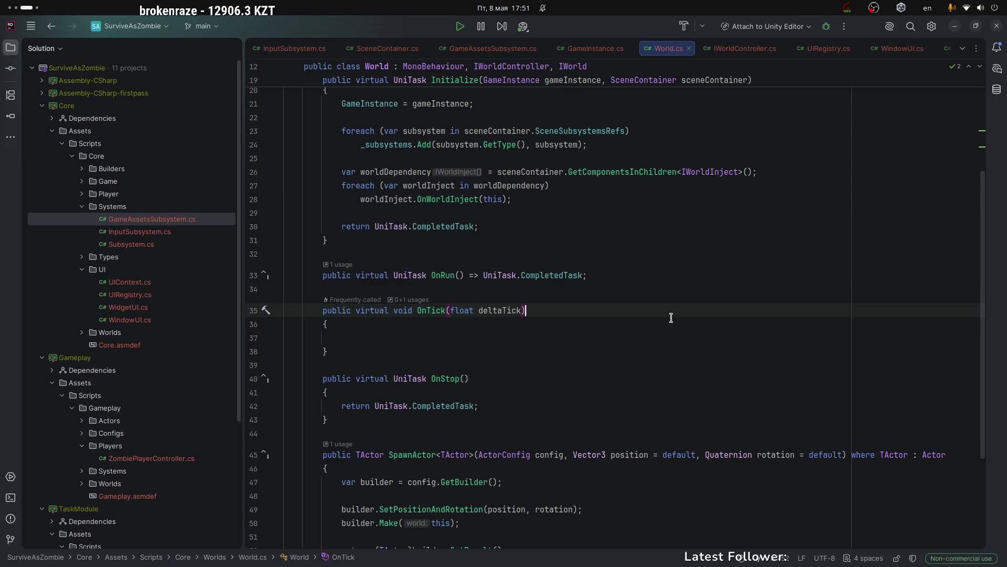
pyautogui.press('Down')
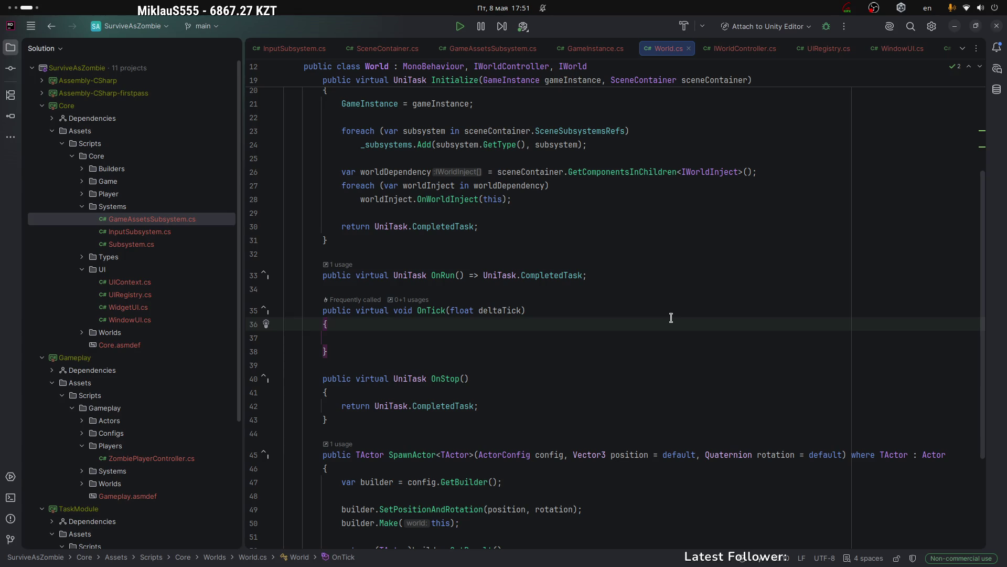
pyautogui.scroll(-1, 671, 317)
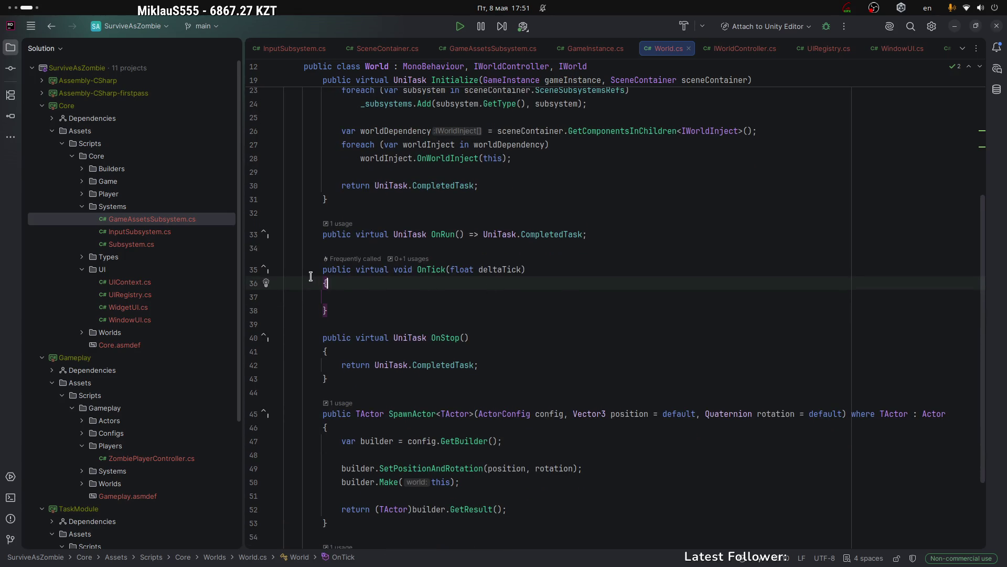
pyautogui.click(320, 234)
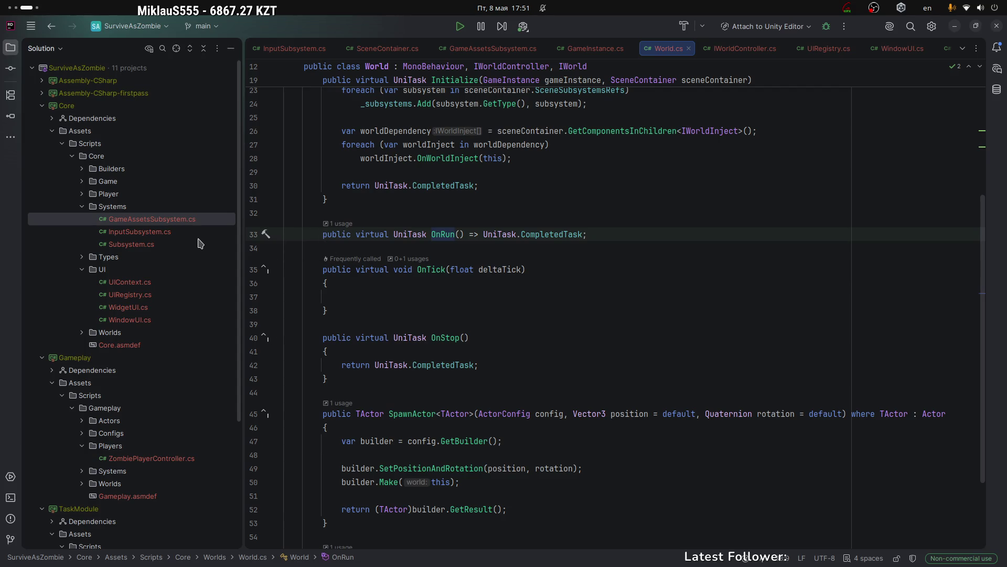
pyautogui.scroll(5, 306, 126)
# Select the code from the class header to OnRun and check the GameInstance property and _subsystems field.
pyautogui.moveTo(306, 126)
pyautogui.mouseDown()
pyautogui.moveTo(521, 191)
pyautogui.moveTo(513, 439)
pyautogui.mouseUp()
pyautogui.click(451, 240)
pyautogui.click(403, 190)
pyautogui.click(455, 165)
pyautogui.click(517, 191)
pyautogui.scroll(-1, 502, 276)
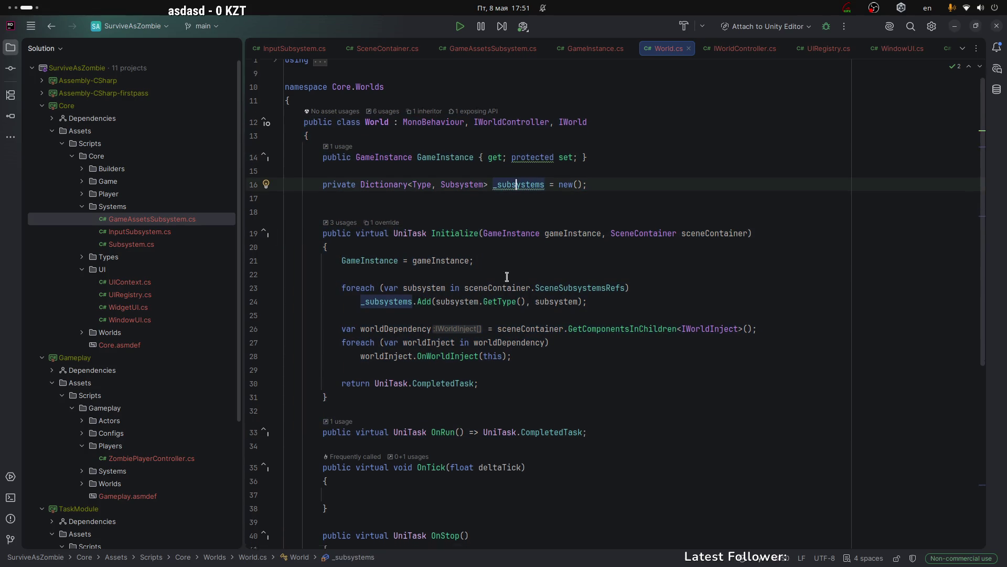
pyautogui.scroll(-2, 544, 286)
pyautogui.scroll(-4, 500, 266)
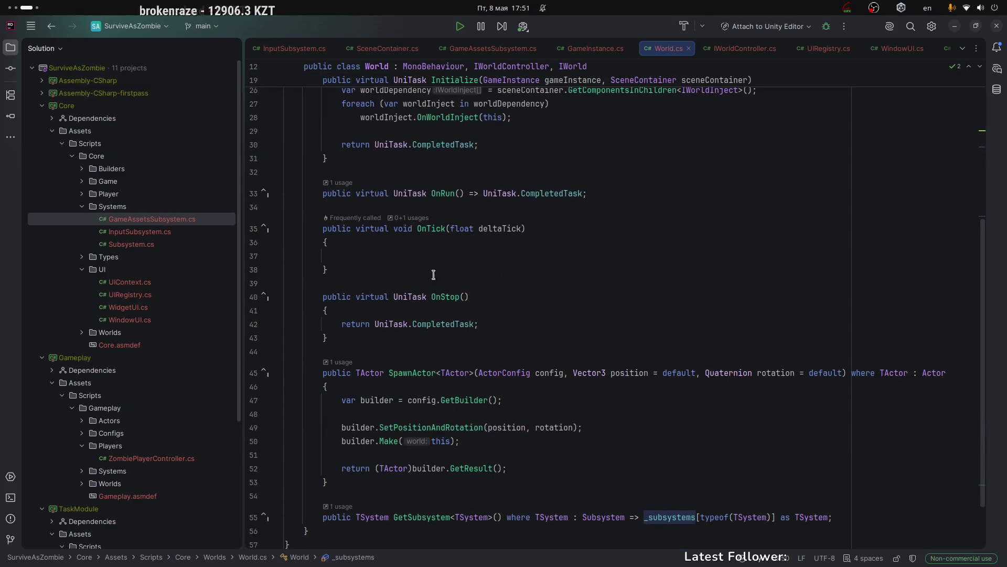
# Step through OnTick, OnStop, SpawnActor (GetBuilder, SetPositionAndRotation, return) and GetSubsystem.
pyautogui.click(432, 229)
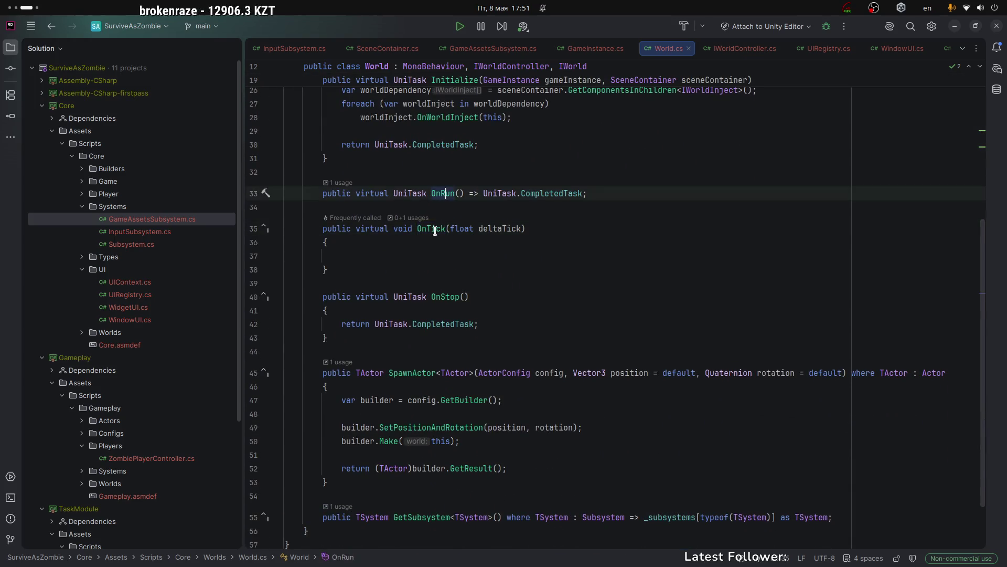
pyautogui.scroll(-2, 434, 225)
pyautogui.click(433, 226)
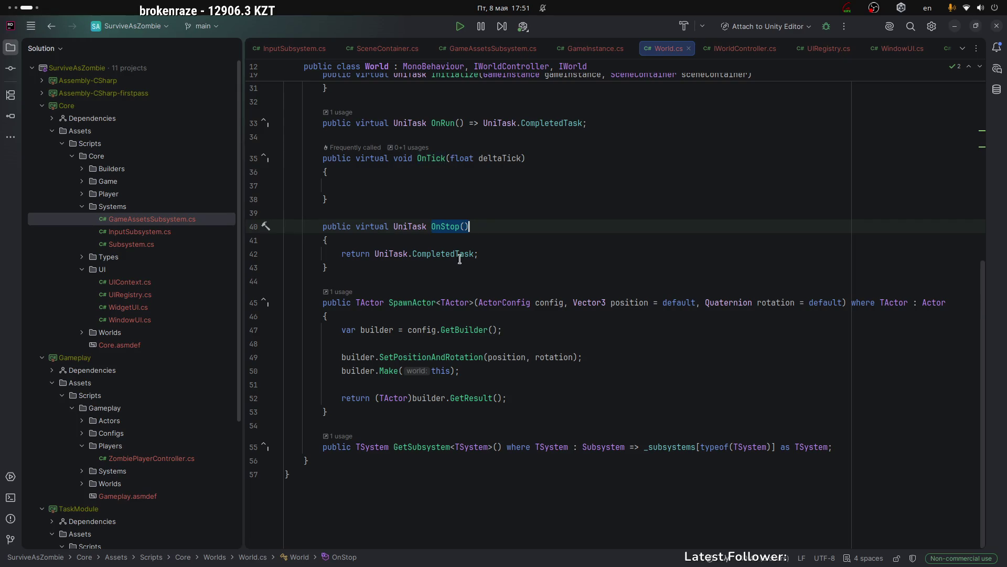
pyautogui.click(438, 254)
pyautogui.click(409, 302)
pyautogui.click(454, 330)
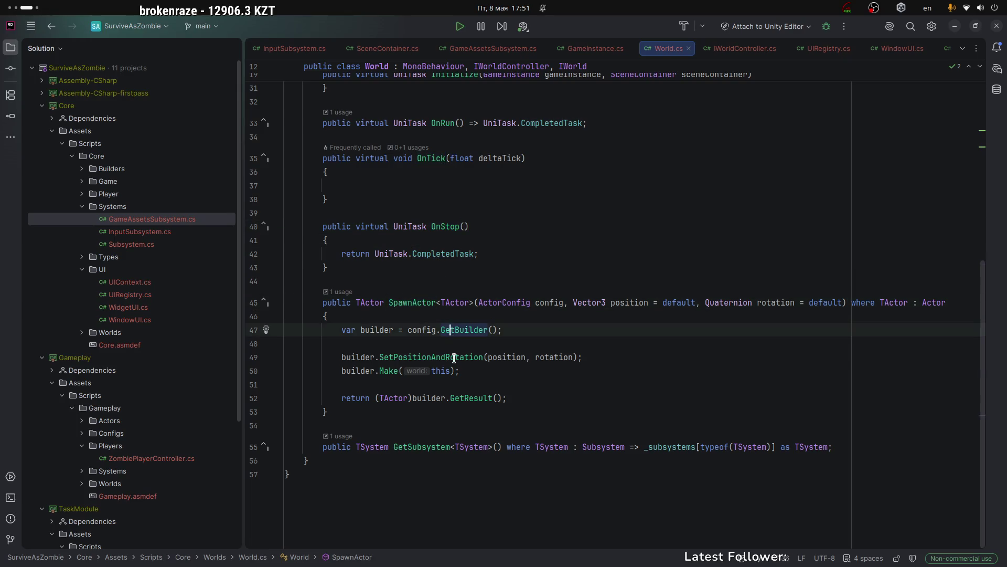
pyautogui.click(446, 357)
pyautogui.click(517, 393)
pyautogui.click(394, 450)
pyautogui.click(402, 302)
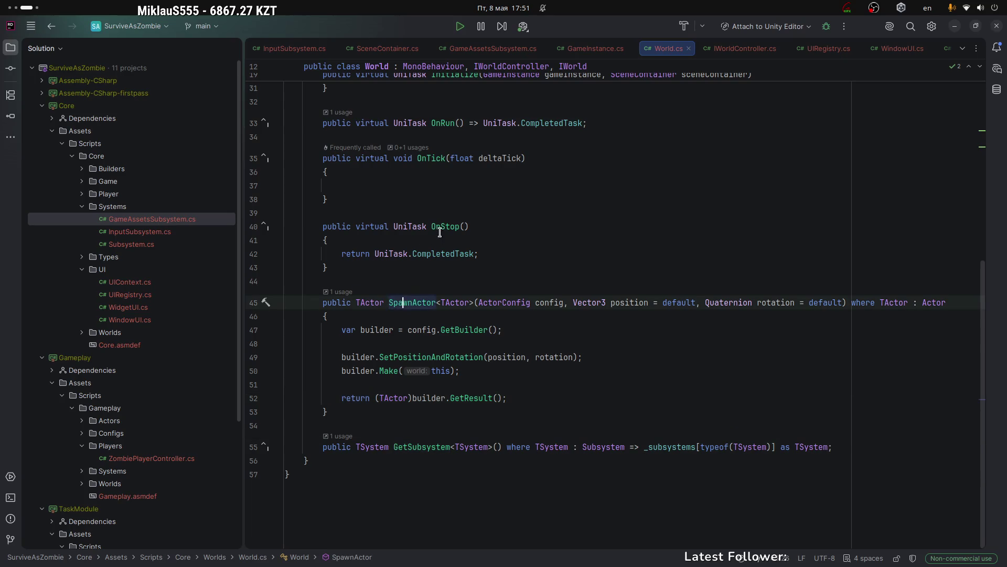
# Select the World class name, then look at the lines between the class members.
pyautogui.scroll(5, 440, 233)
pyautogui.doubleClick(370, 128)
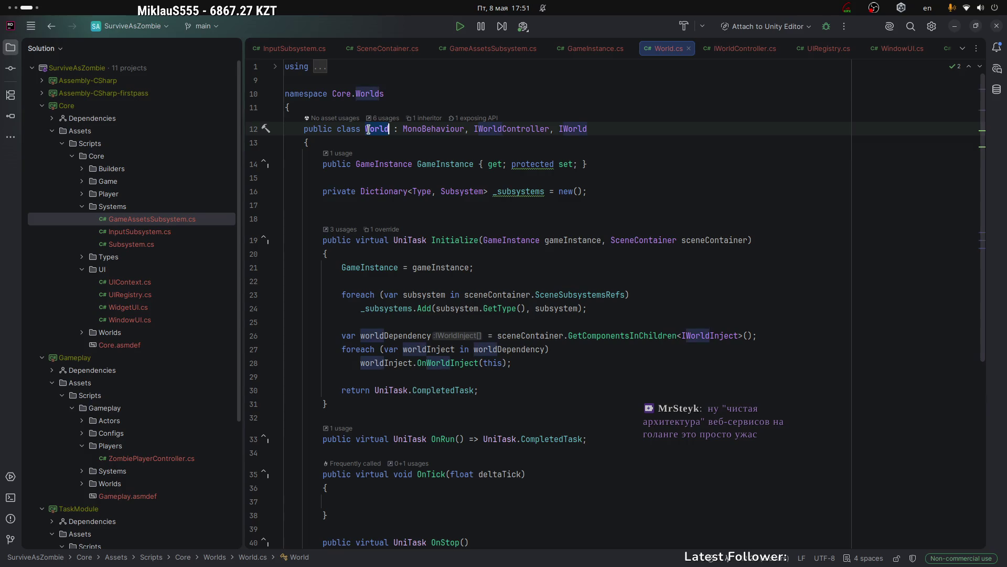
pyautogui.click(500, 191)
pyautogui.click(622, 178)
# Review OnInitializeSubsystems in GameInstance.cs, then switch to the browser.
pyautogui.click(593, 48)
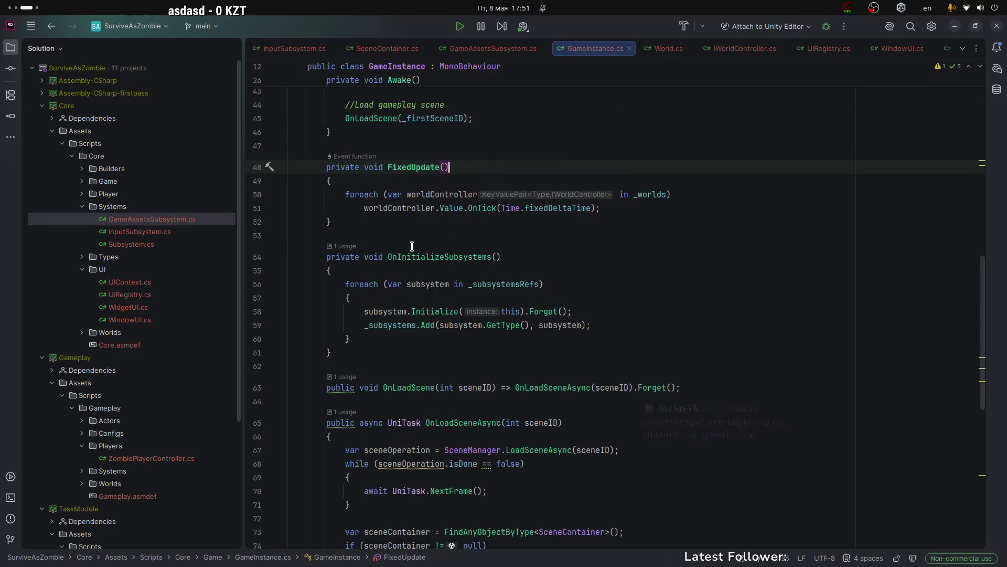
pyautogui.scroll(-3, 410, 224)
pyautogui.click(554, 173)
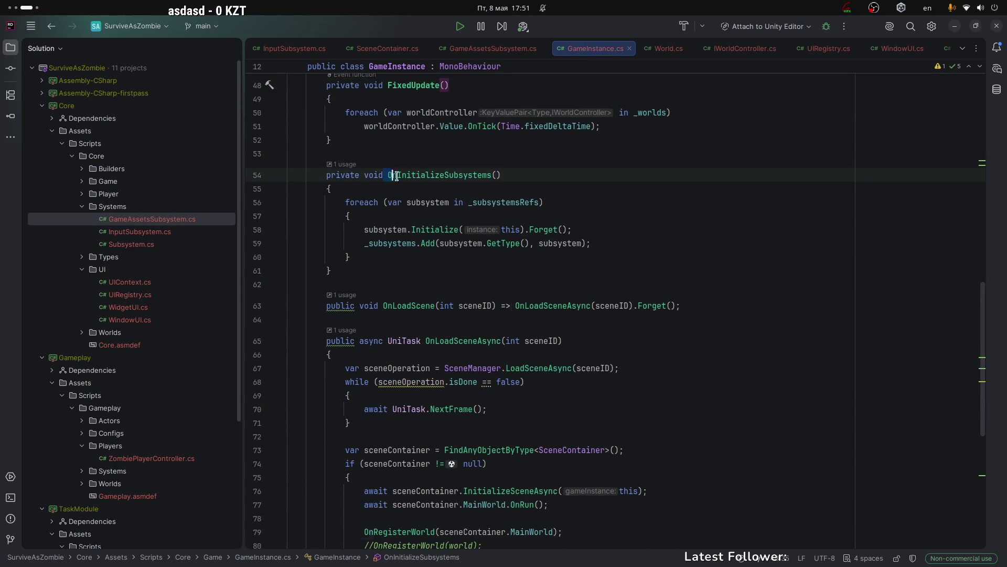
pyautogui.scroll(-2, 551, 172)
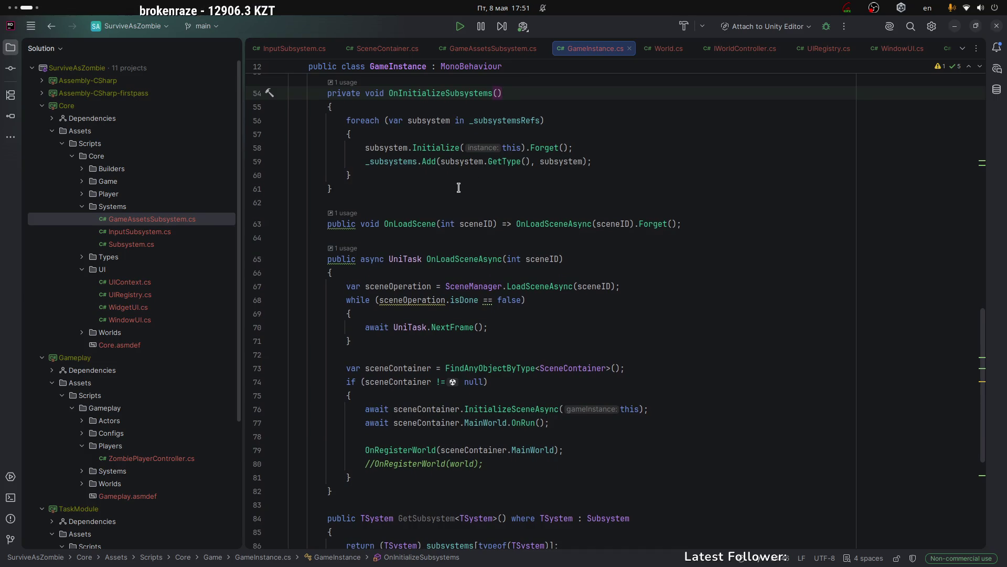
pyautogui.hotkey('alt', 'Tab')
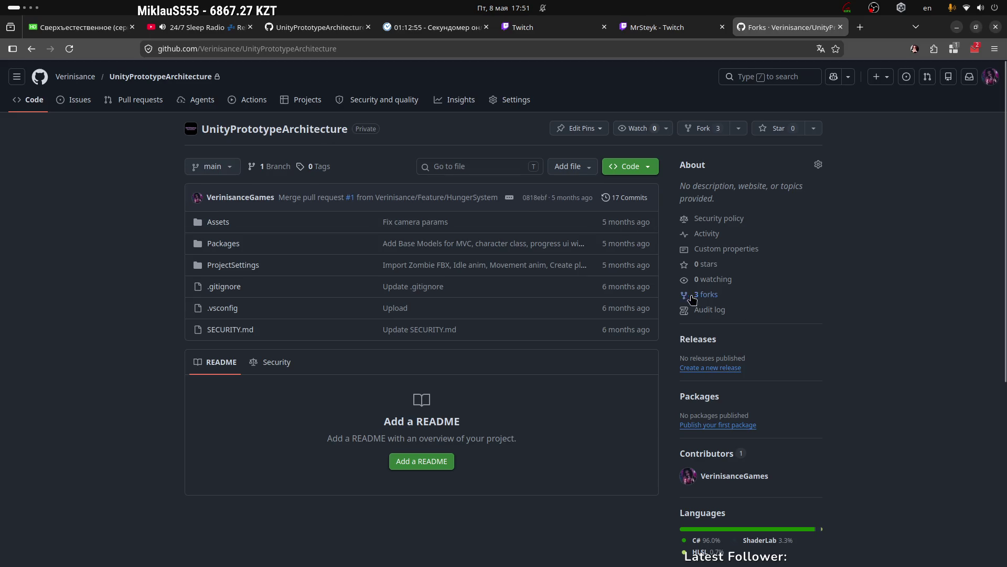
# View the repository's forks list, return to its main Code page, and minimize Firefox.
pyautogui.click(711, 300)
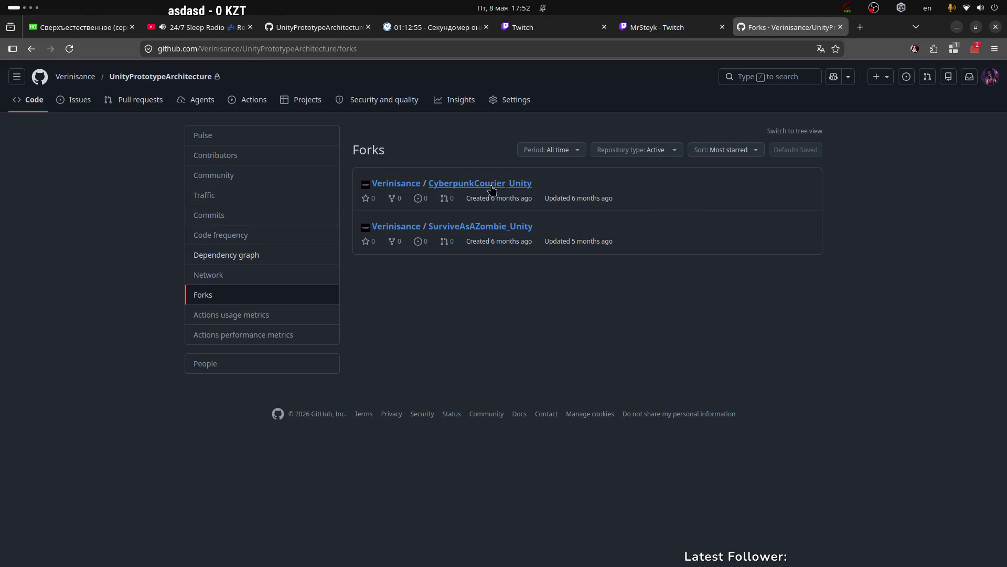
pyautogui.click(134, 79)
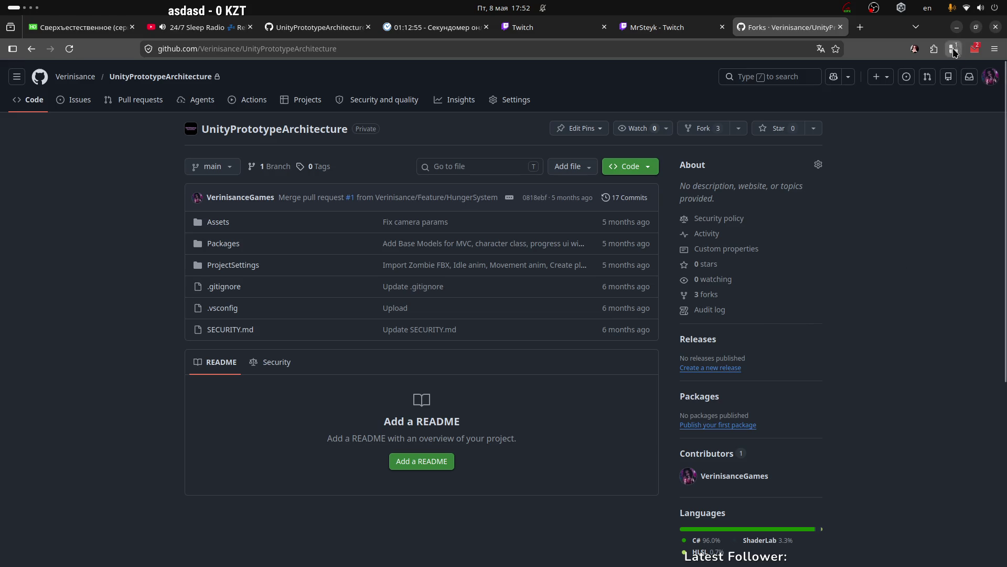
pyautogui.click(956, 27)
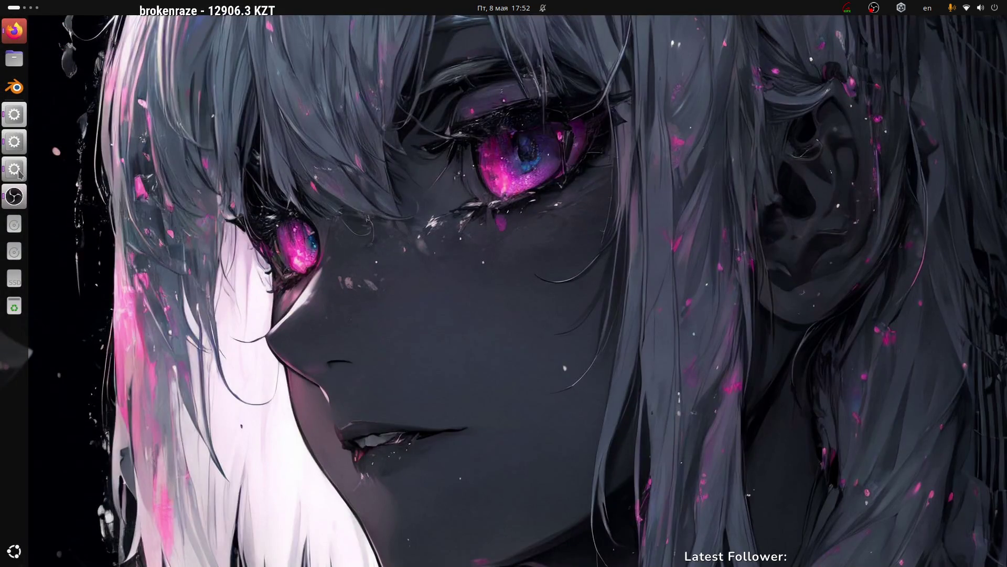
# Restore the Unity editor, then open and close the Unity Hub project list.
pyautogui.click(19, 172)
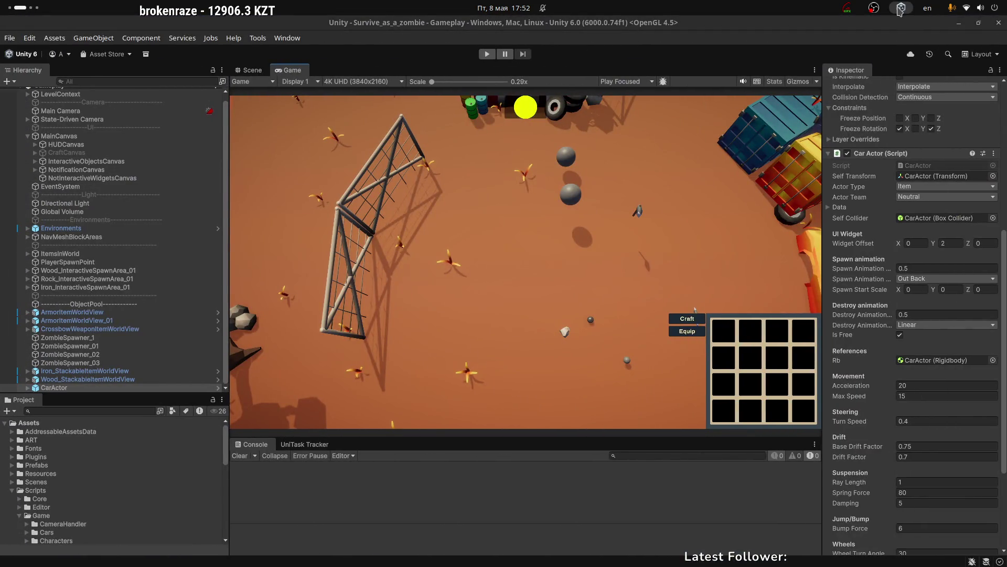
pyautogui.click(900, 10)
pyautogui.click(895, 146)
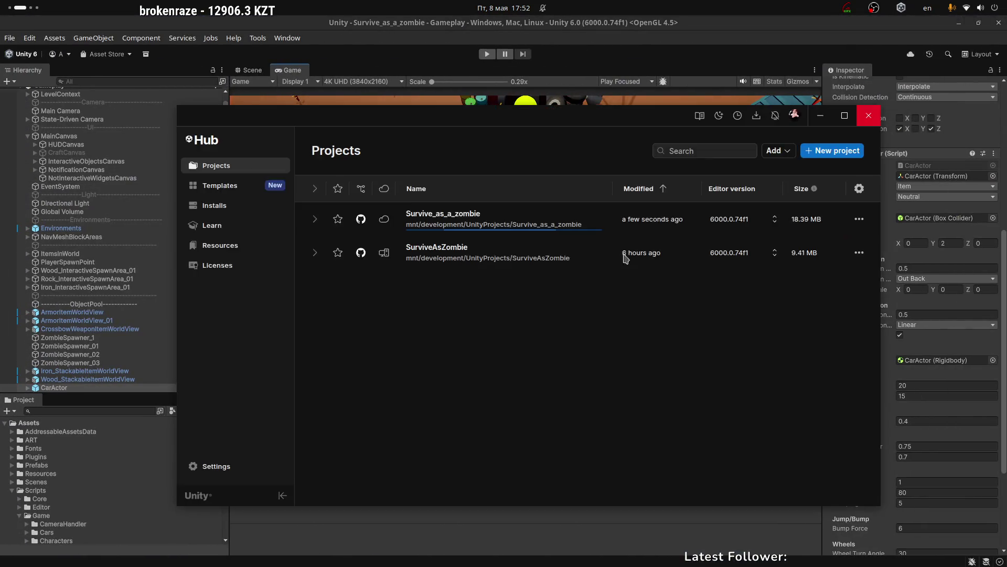
pyautogui.click(869, 117)
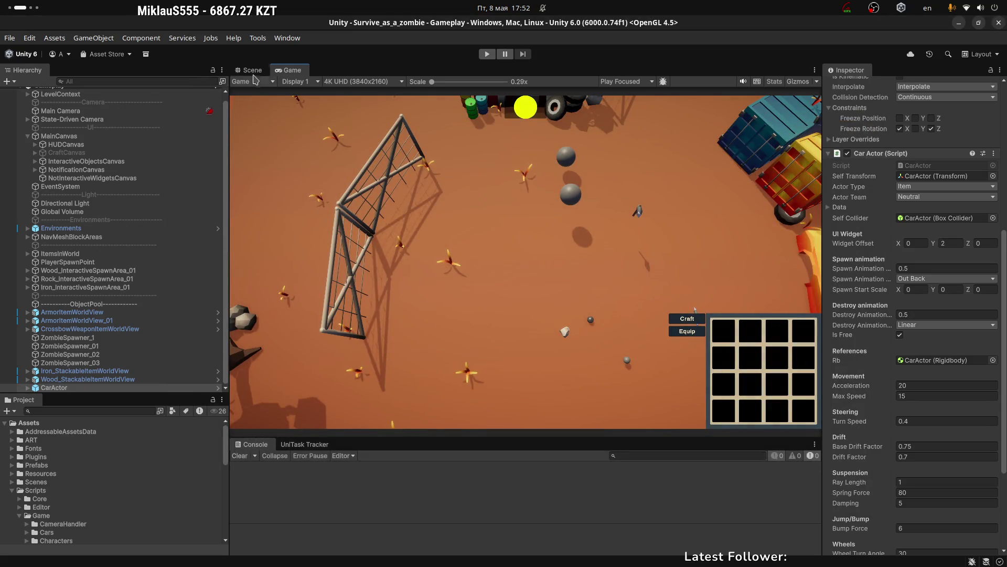
# Select the State-Driven Camera in the Gameplay scene's Hierarchy.
pyautogui.click(253, 70)
pyautogui.scroll(1, 62, 178)
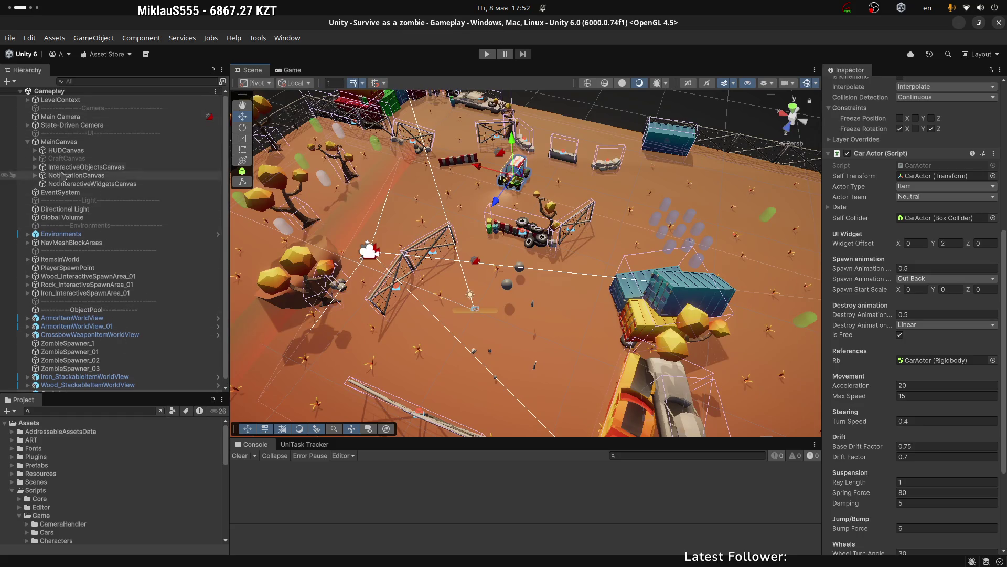
pyautogui.click(80, 126)
pyautogui.click(293, 71)
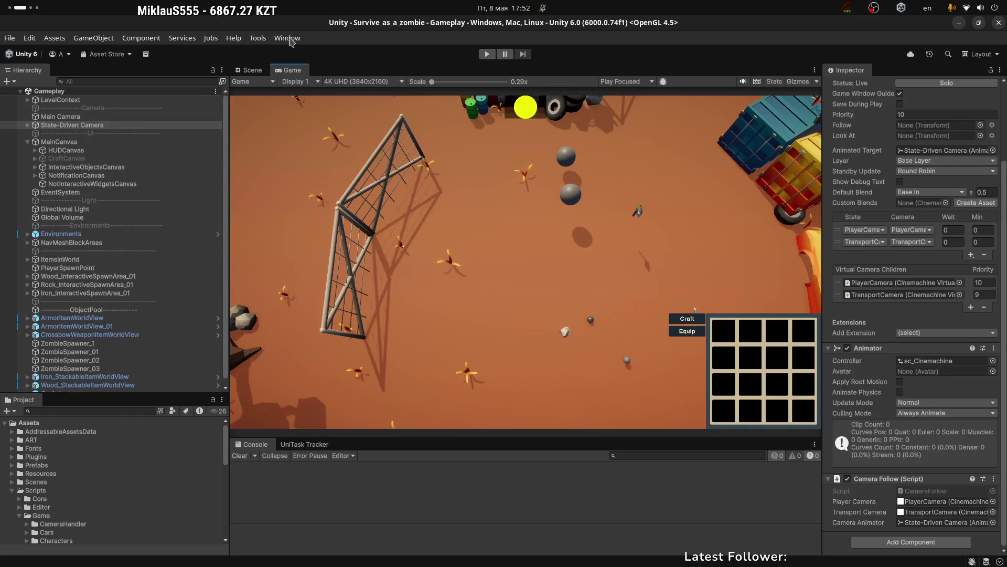
# Inspect the UI group in the Addressables Groups window, then close the window.
pyautogui.click(287, 38)
pyautogui.moveTo(348, 231)
pyautogui.moveTo(478, 242)
pyautogui.click(549, 242)
pyautogui.click(289, 147)
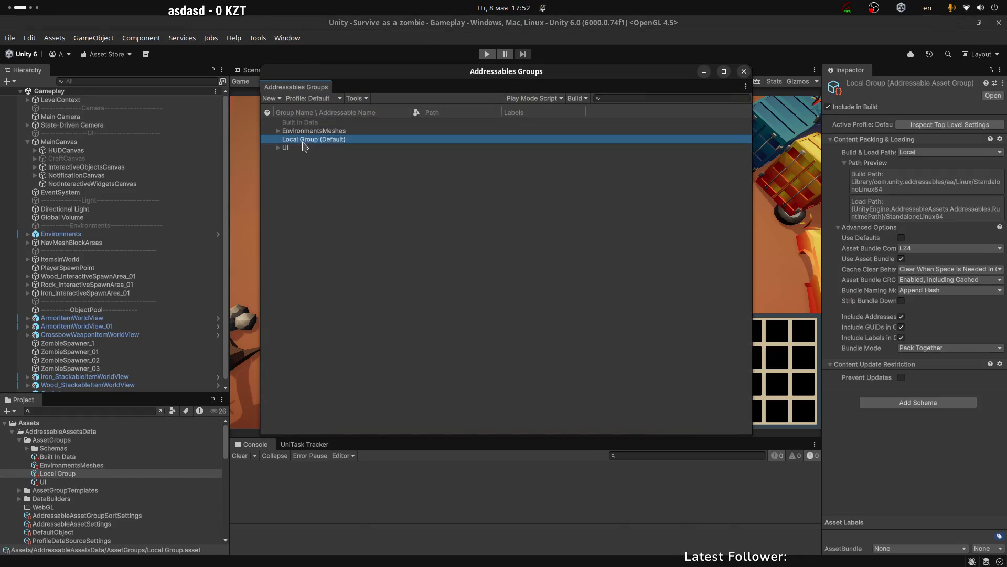
pyautogui.click(744, 71)
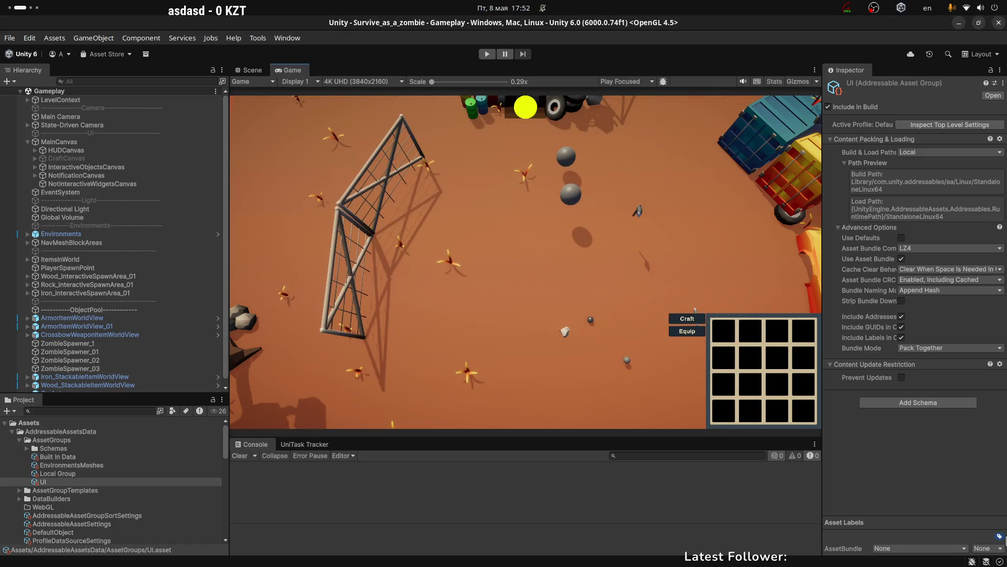
# Return to the Scene view and scroll around the scene.
pyautogui.click(251, 68)
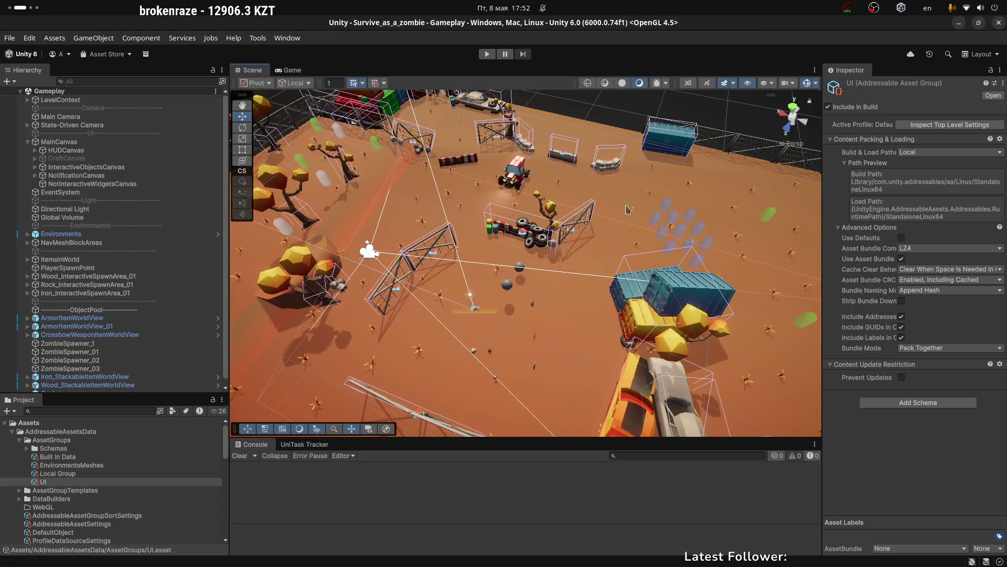
pyautogui.scroll(10, 638, 223)
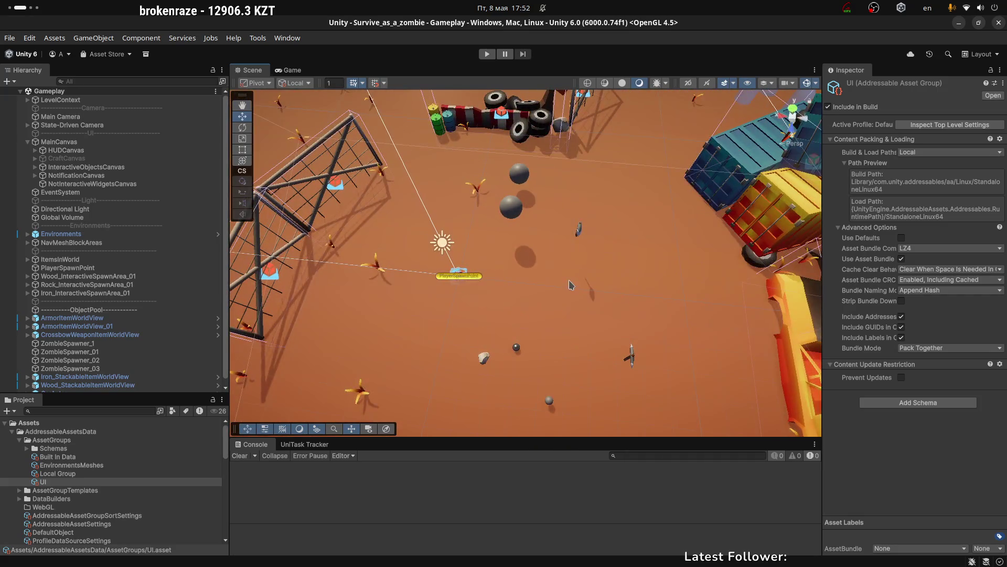
pyautogui.scroll(-5, 571, 285)
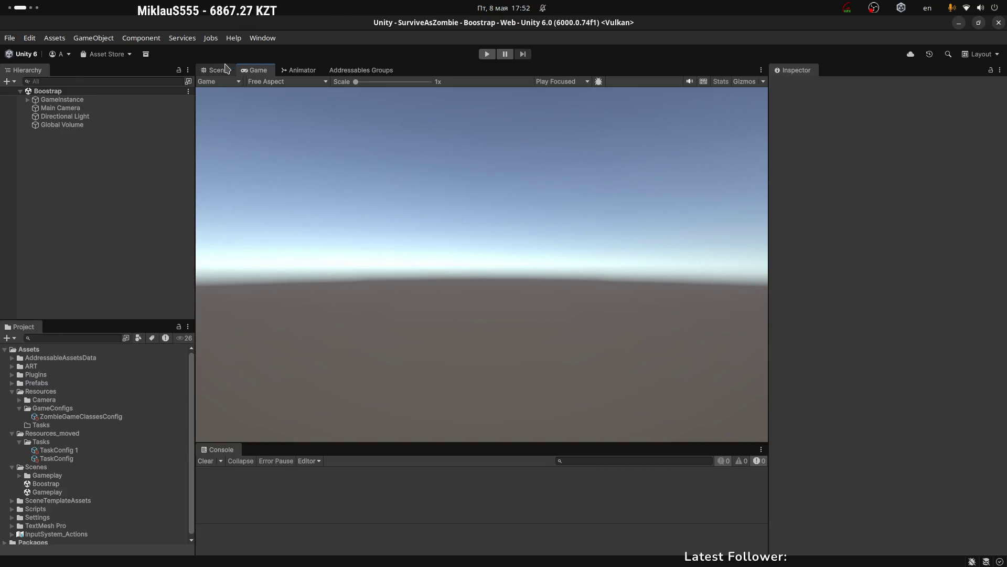
# Collapse GameConfigs and inspect Global Volume, Directional Light, Main Camera and GameInstance in Boostrap.
pyautogui.click(217, 70)
pyautogui.click(257, 69)
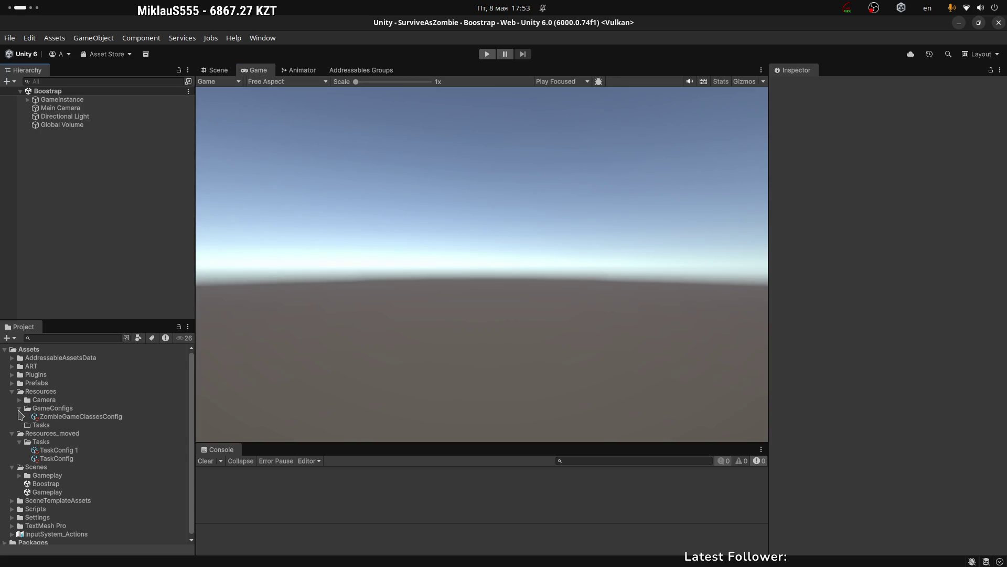
pyautogui.click(19, 409)
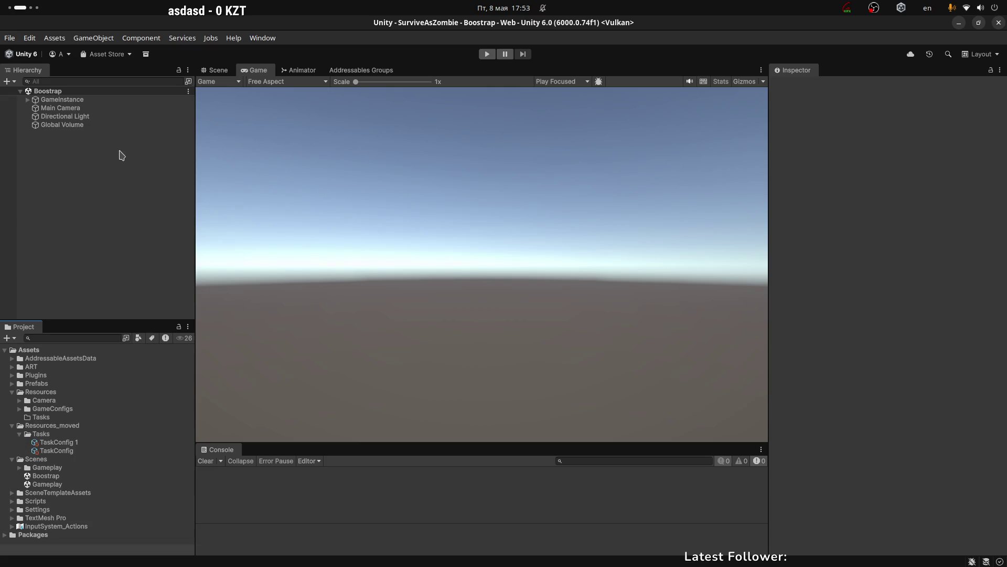
pyautogui.click(63, 125)
pyautogui.click(62, 116)
pyautogui.click(58, 107)
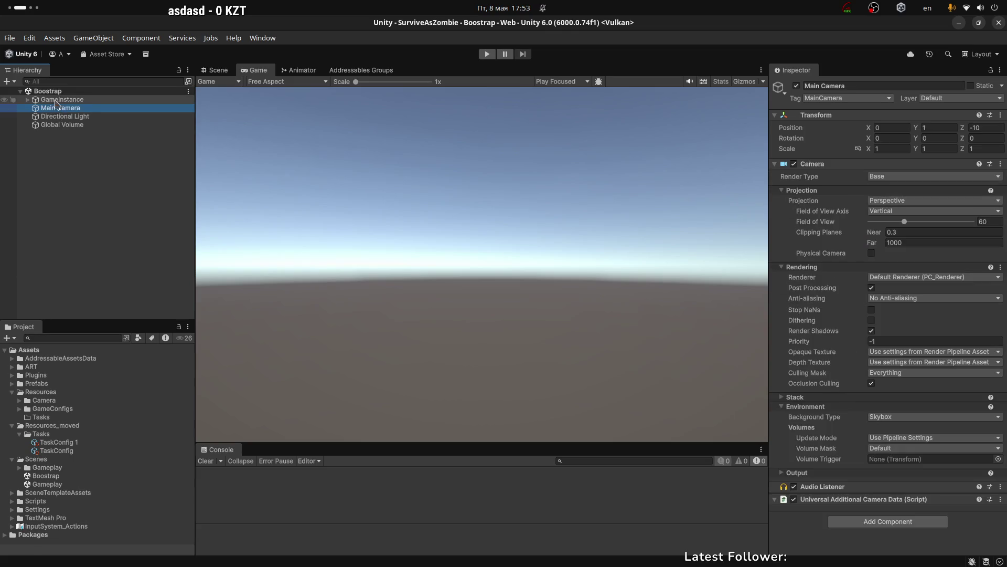
pyautogui.click(58, 99)
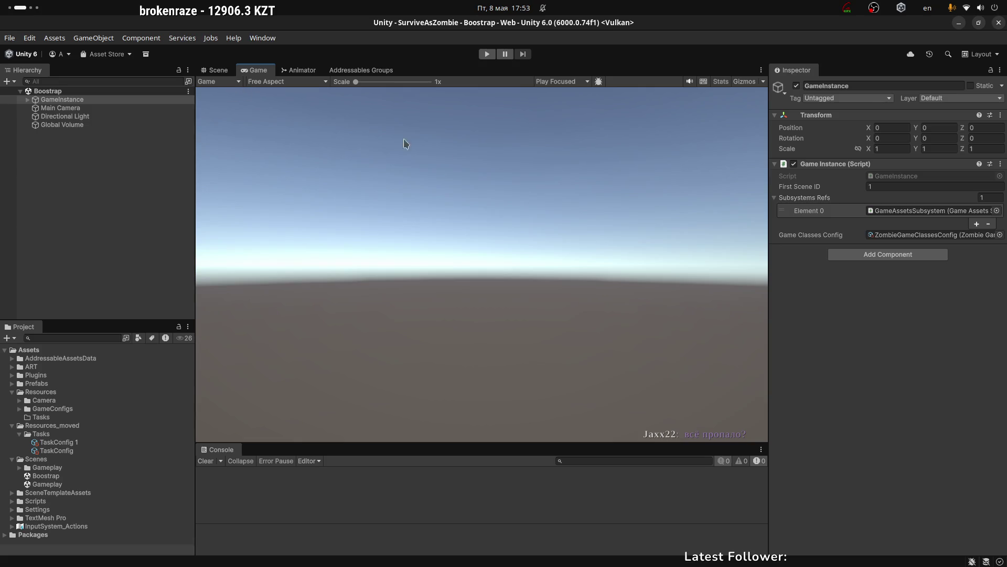
pyautogui.hotkey('alt', 'Tab')
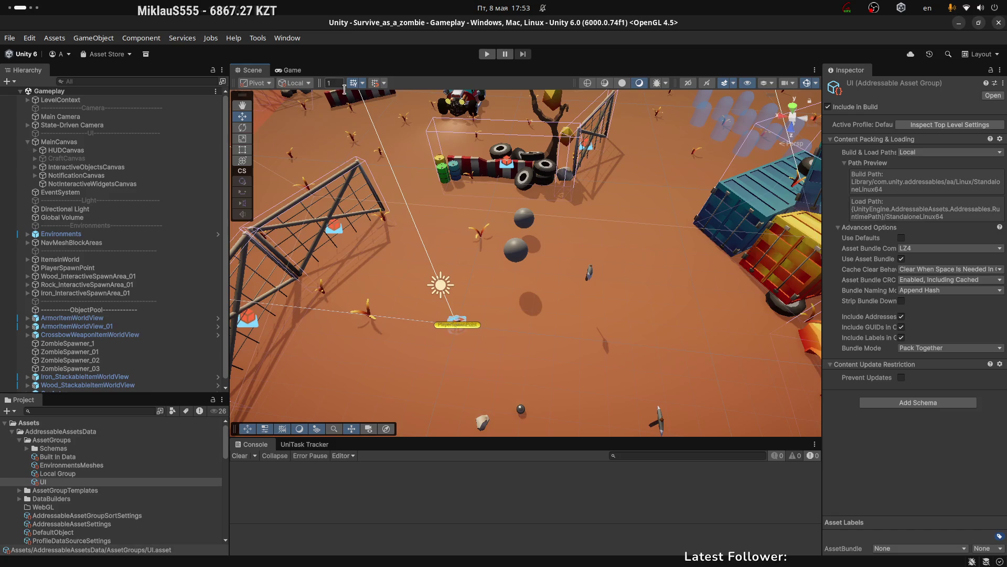
# Inspect NotInteractiveWidgetsCanvas, then open the Addressables Groups window and reposition it.
pyautogui.click(330, 107)
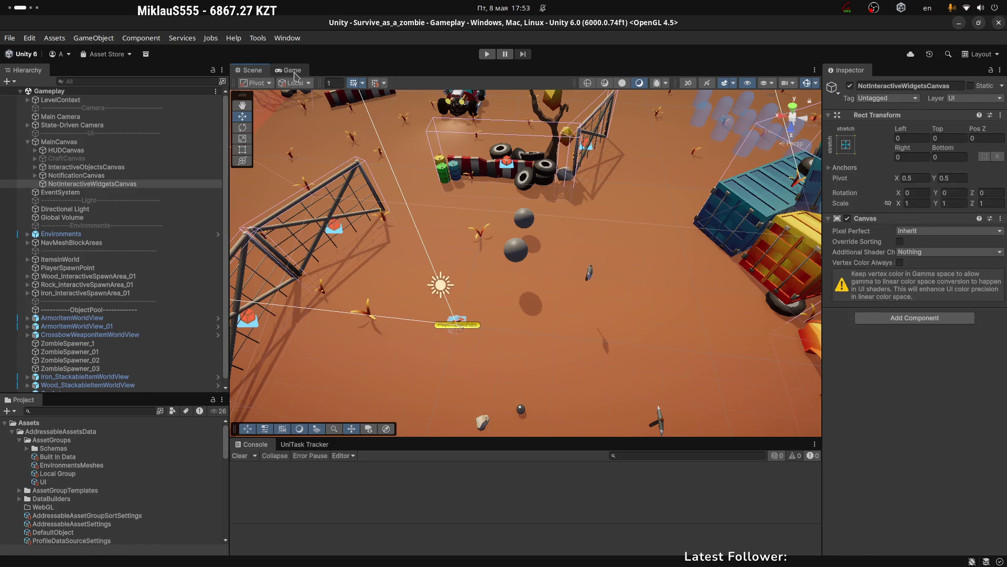
pyautogui.click(291, 71)
pyautogui.click(287, 38)
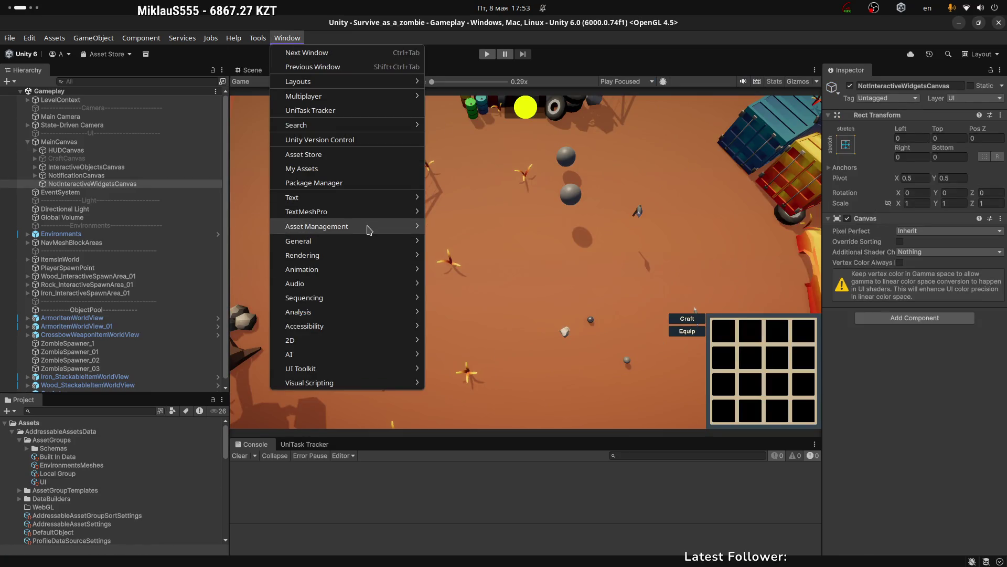
pyautogui.moveTo(370, 230)
pyautogui.moveTo(462, 241)
pyautogui.click(524, 241)
pyautogui.moveTo(408, 81)
pyautogui.mouseDown()
pyautogui.moveTo(499, 198)
pyautogui.moveTo(579, 196)
pyautogui.mouseUp()
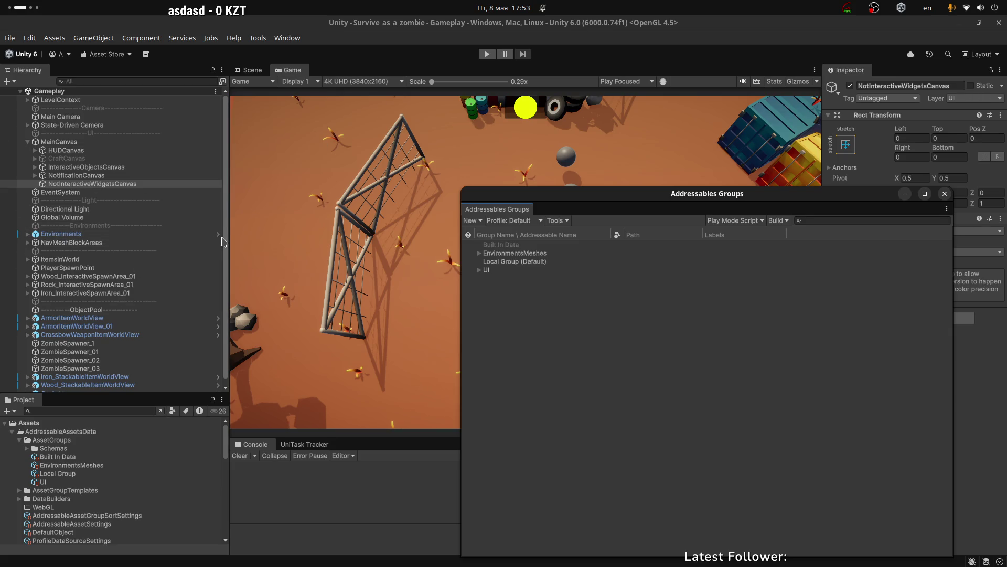
pyautogui.moveTo(613, 195); pyautogui.dragTo(496, 163)
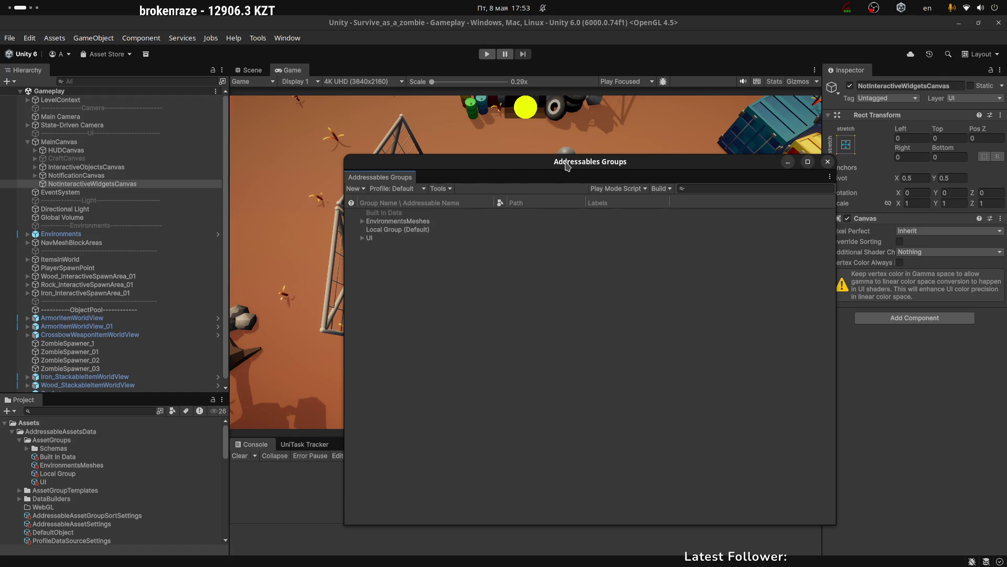
pyautogui.moveTo(565, 164); pyautogui.dragTo(534, 183)
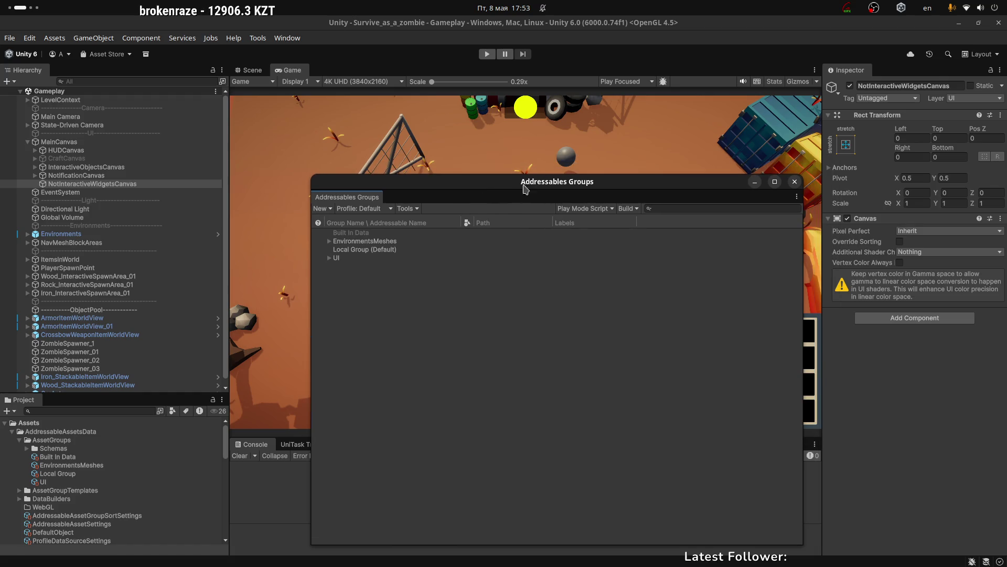
# Review the Local Group (Default), EnvironmentsMeshes and UI addressable groups, then close the window.
pyautogui.click(345, 250)
pyautogui.click(342, 258)
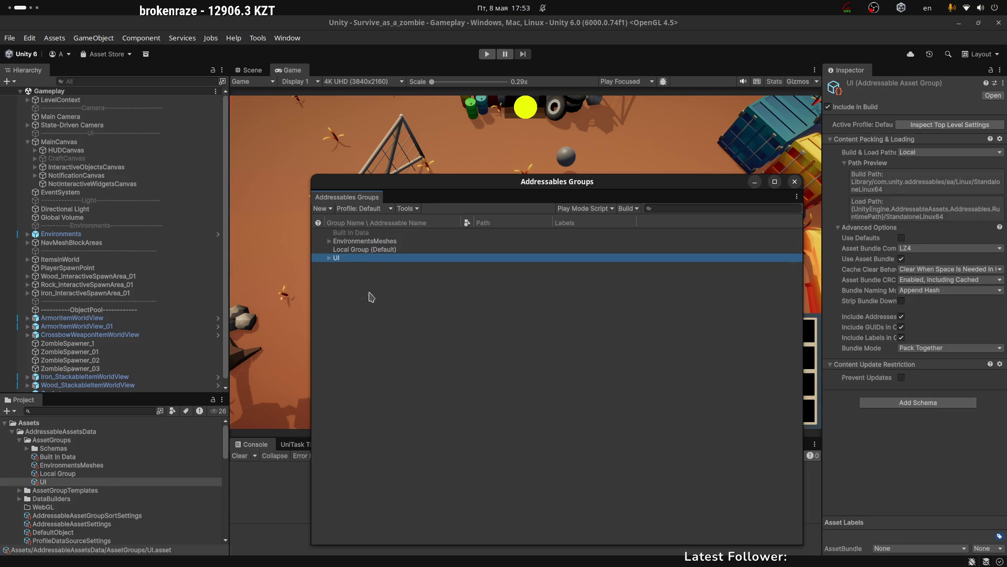
pyautogui.click(360, 250)
pyautogui.press('Up')
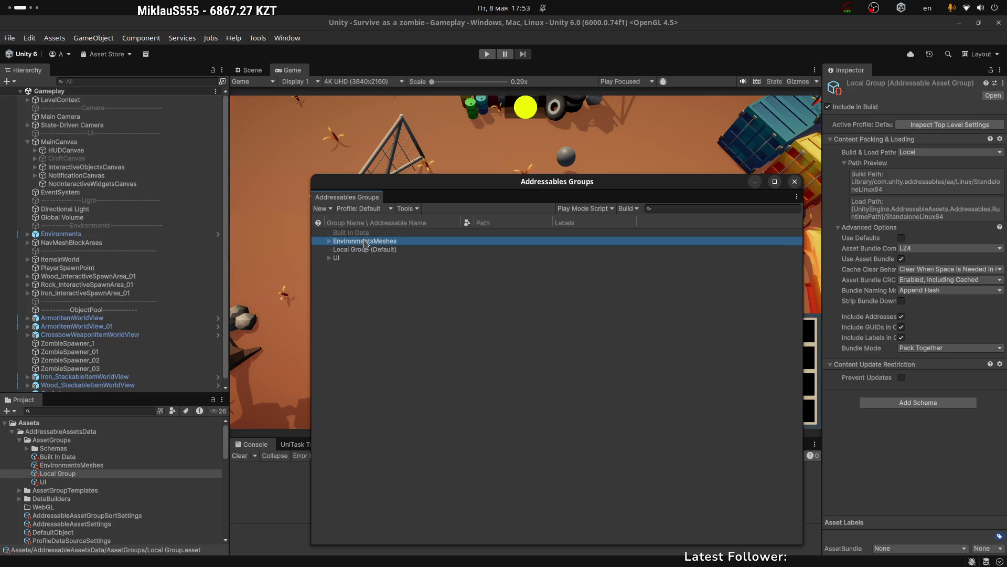
pyautogui.click(329, 242)
pyautogui.click(329, 241)
pyautogui.click(332, 258)
pyautogui.click(329, 257)
pyautogui.moveTo(657, 186)
pyautogui.mouseDown()
pyautogui.moveTo(598, 117)
pyautogui.moveTo(664, 130)
pyautogui.mouseUp()
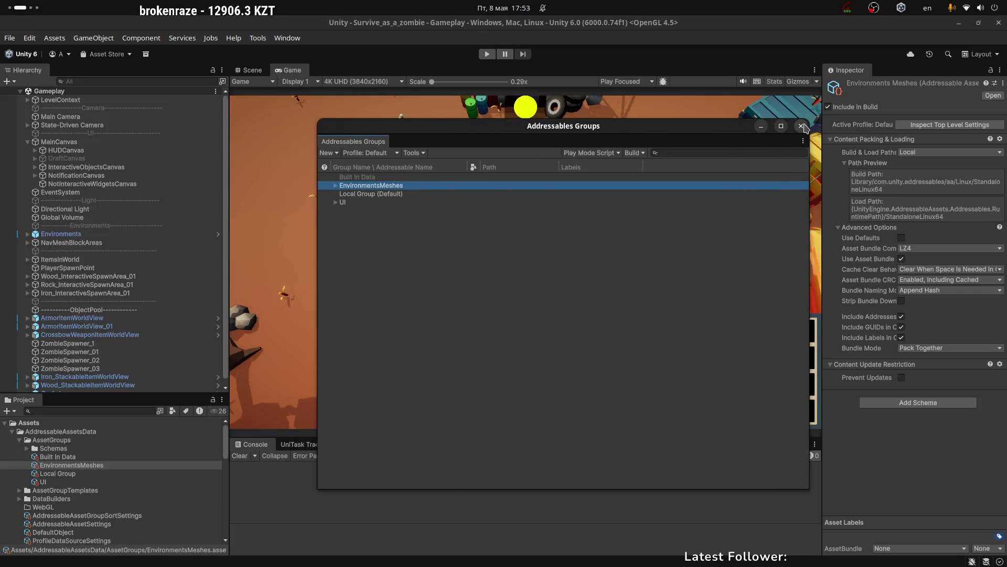
pyautogui.click(801, 126)
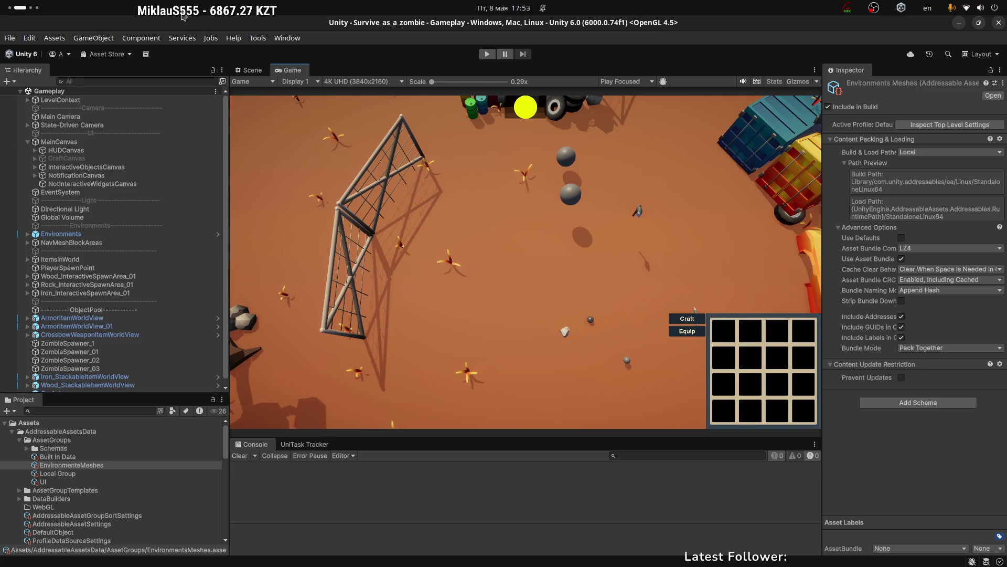
# Inspect the DefaultVolumeProfile and UniversalRenderPipelineGlobalSettings assets.
pyautogui.click(250, 70)
pyautogui.scroll(-10, 49, 533)
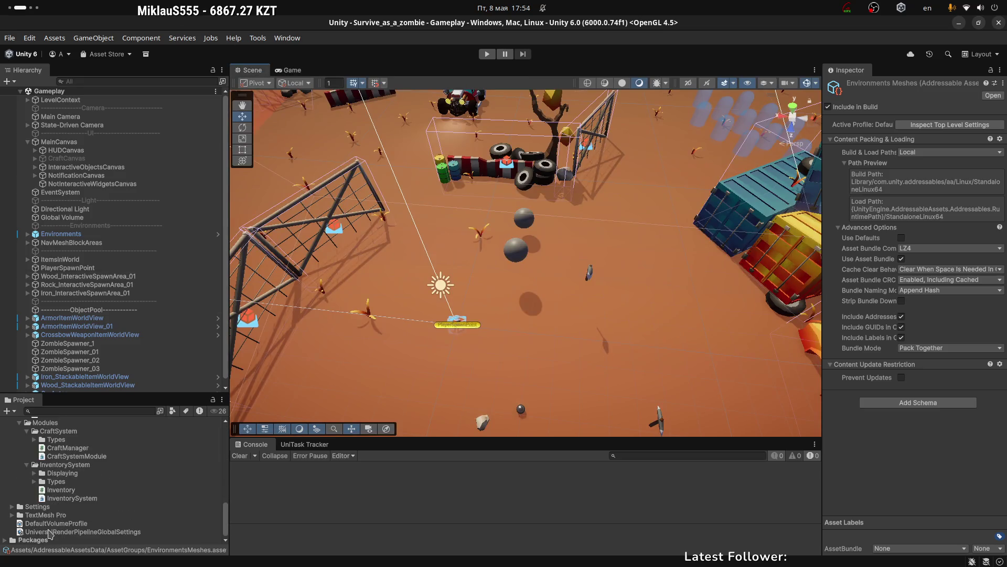
pyautogui.click(53, 524)
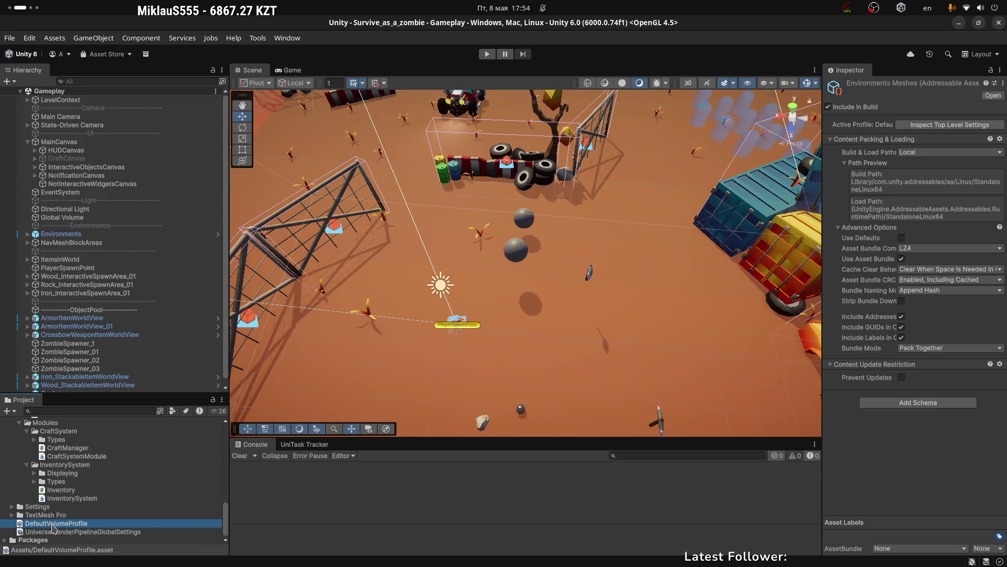
pyautogui.click(101, 531)
# View the Graphics and Physics 2D project settings, then close Project Settings.
pyautogui.click(915, 141)
pyautogui.scroll(-3, 428, 255)
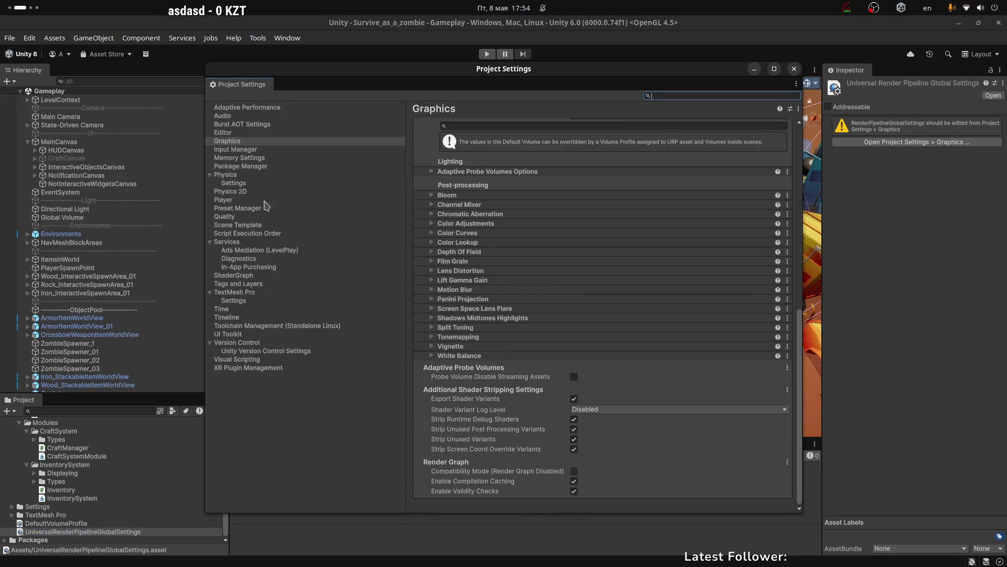
pyautogui.click(226, 192)
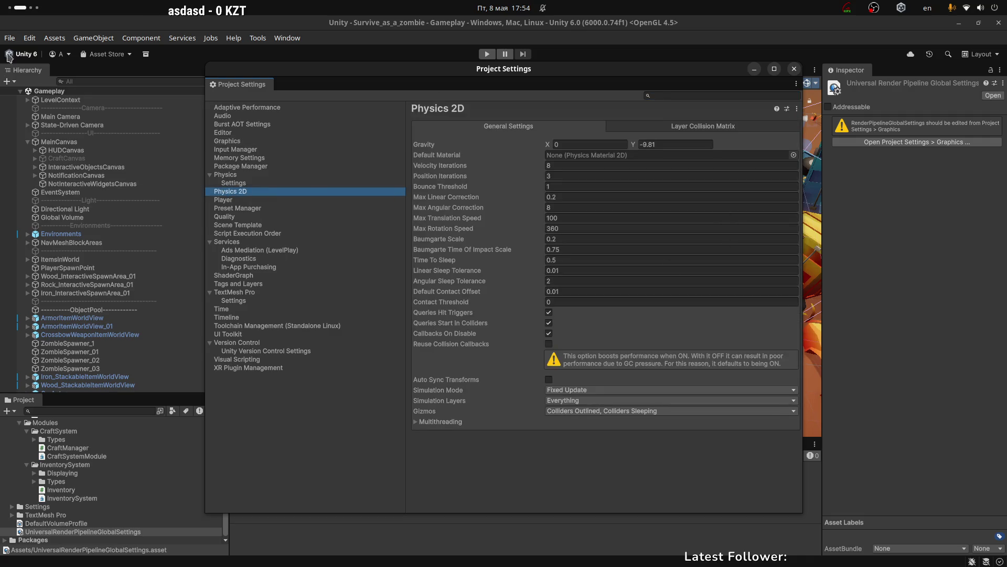
pyautogui.click(794, 68)
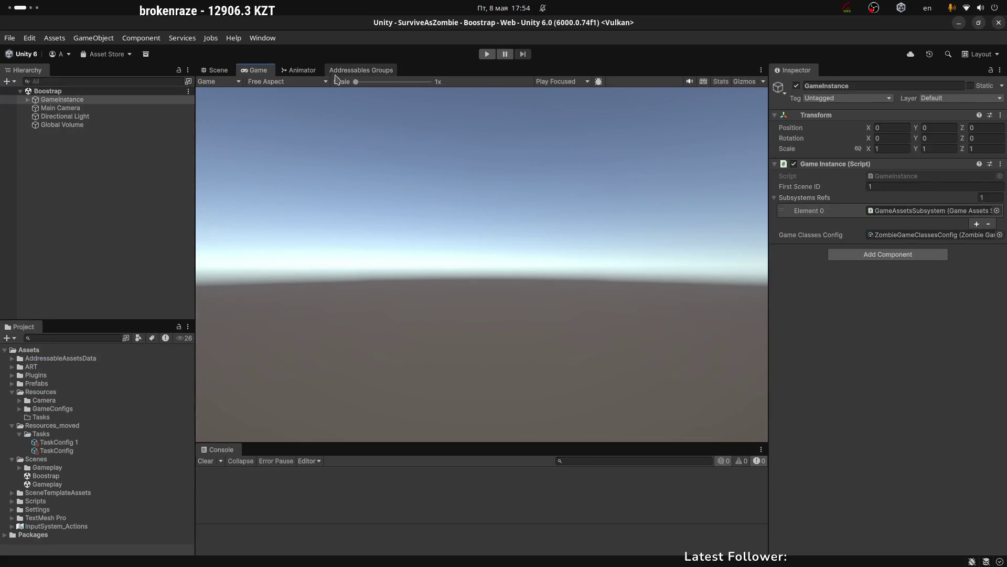
pyautogui.click(298, 70)
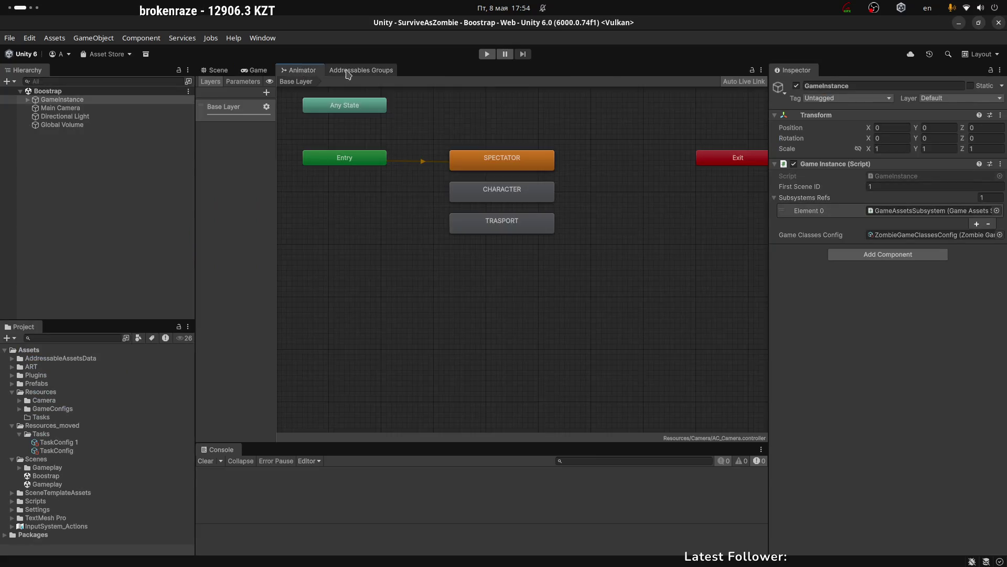
# Check the MainWorld group's settings in Addressables Groups, then switch to the GitHub browser.
pyautogui.click(361, 69)
pyautogui.click(243, 72)
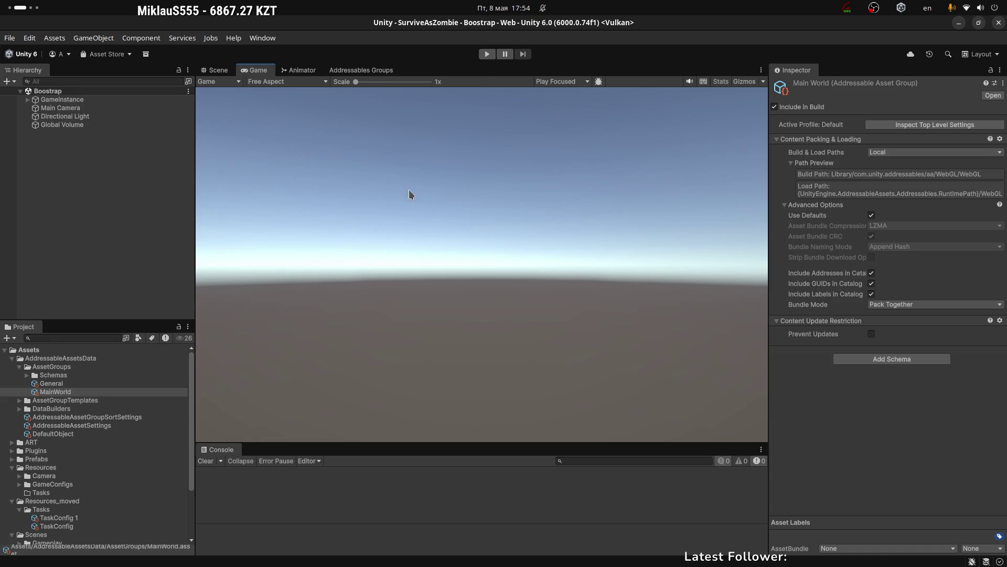
pyautogui.hotkey('alt', 'Tab')
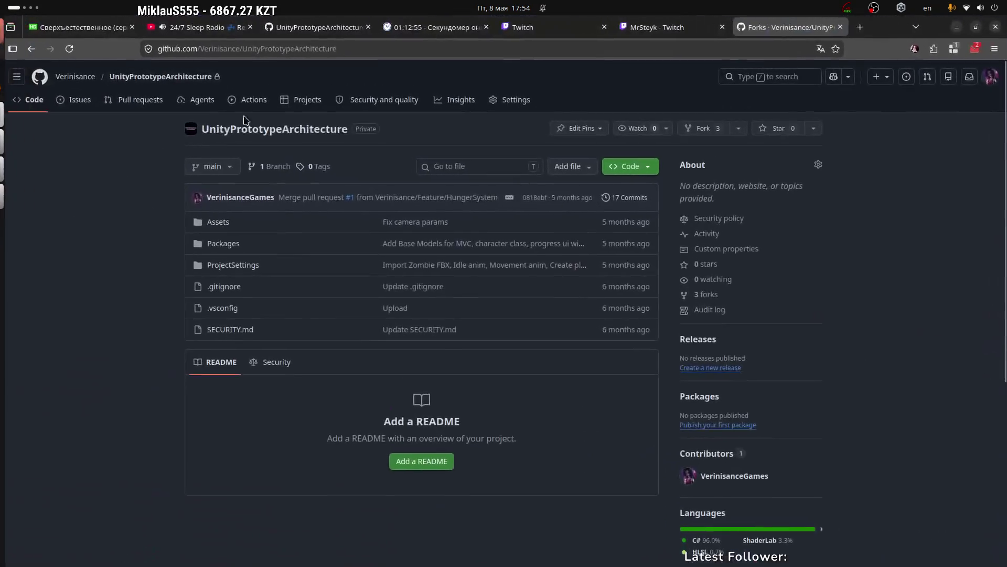
# Browse the repository's ProjectSettings folder, then open the Assets folder.
pyautogui.moveTo(380, 130); pyautogui.dragTo(220, 130)
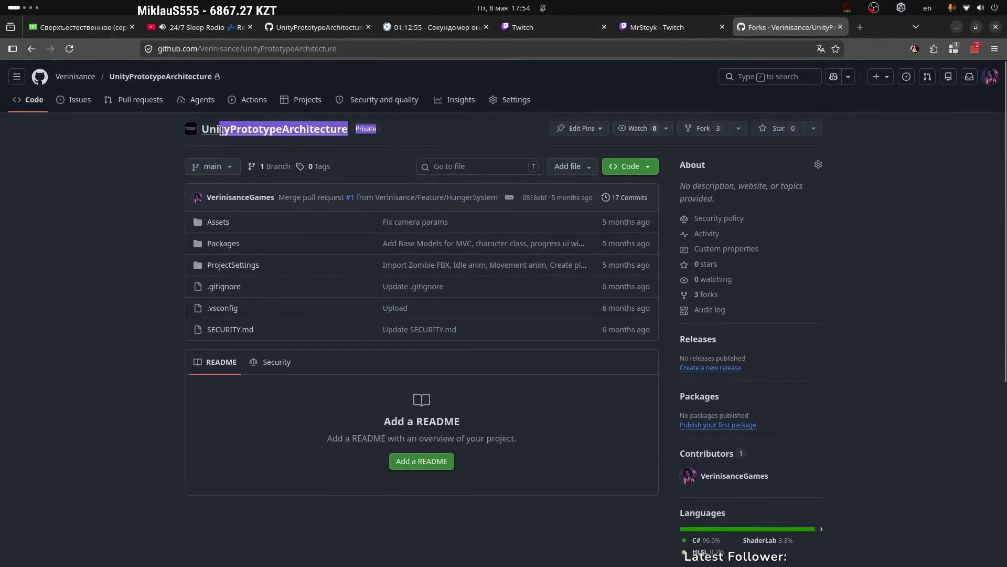
pyautogui.click(219, 131)
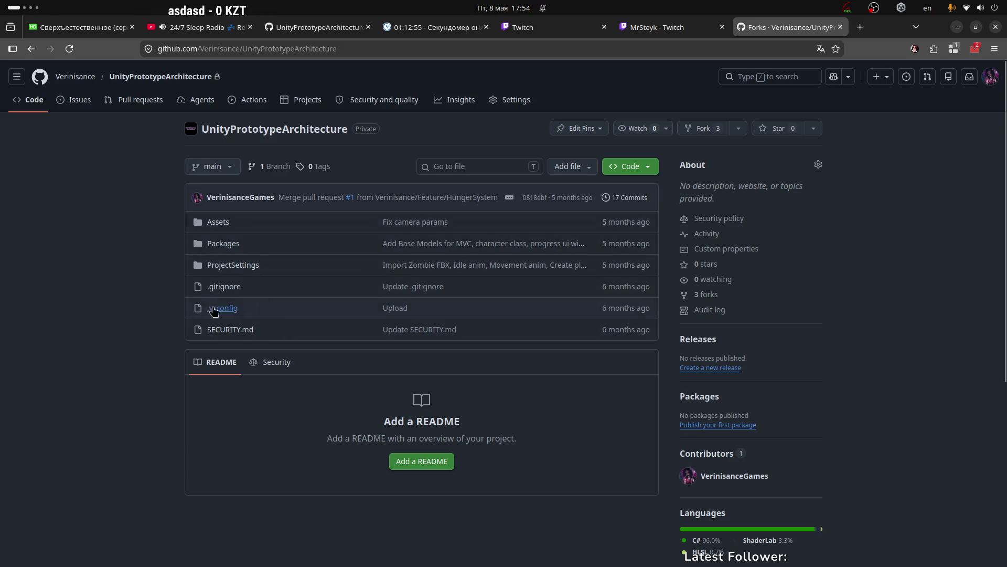
pyautogui.click(233, 265)
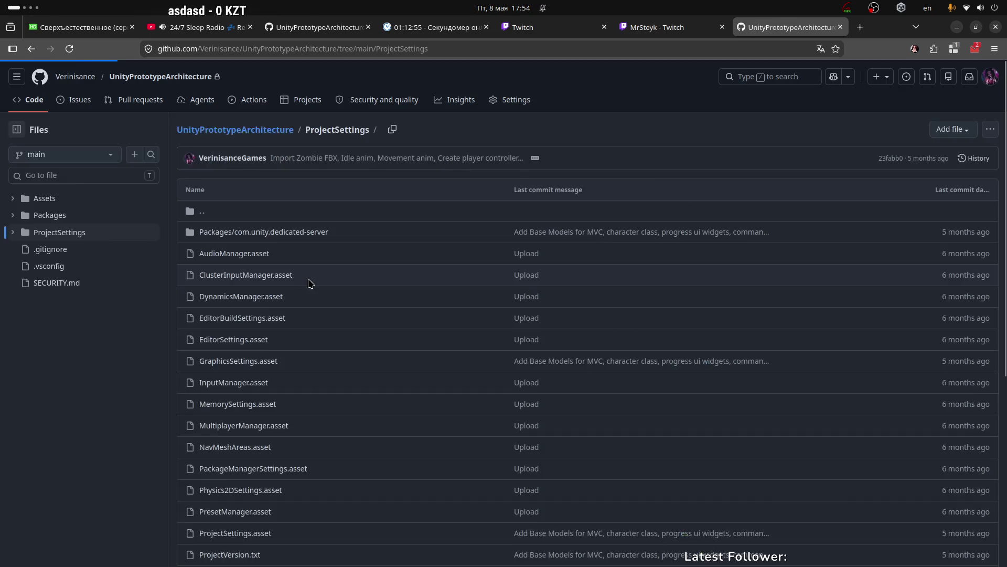
pyautogui.scroll(-5, 310, 283)
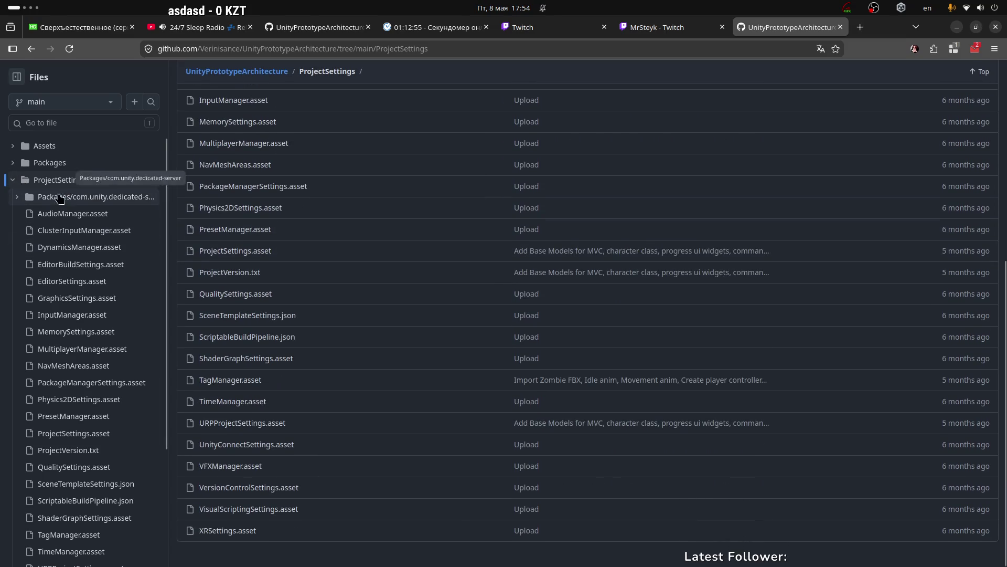
pyautogui.click(24, 146)
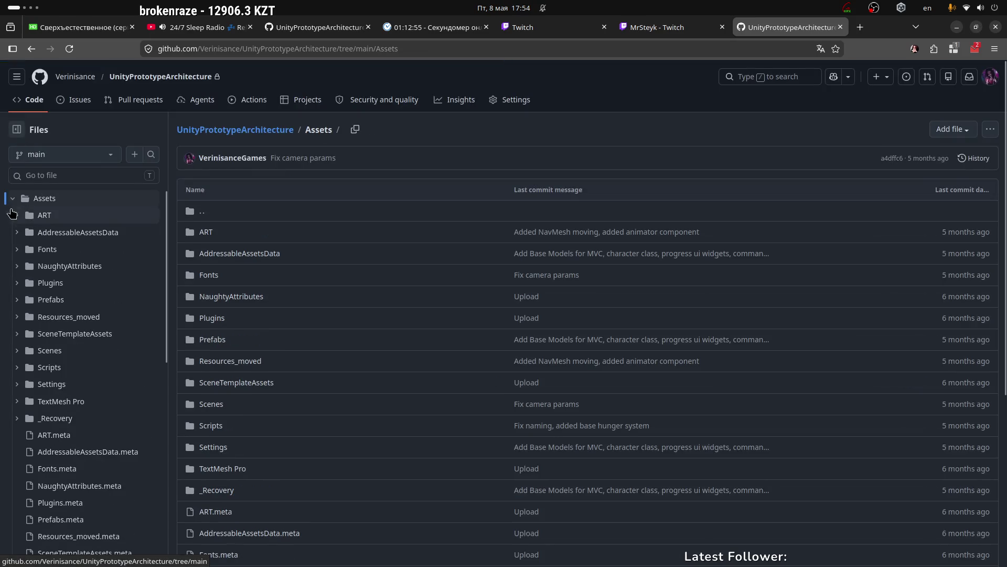
pyautogui.scroll(-3, 52, 273)
pyautogui.scroll(3, 52, 263)
# Expand and collapse the ART, Fonts and NaughtyAttributes folders in the file tree.
pyautogui.click(17, 216)
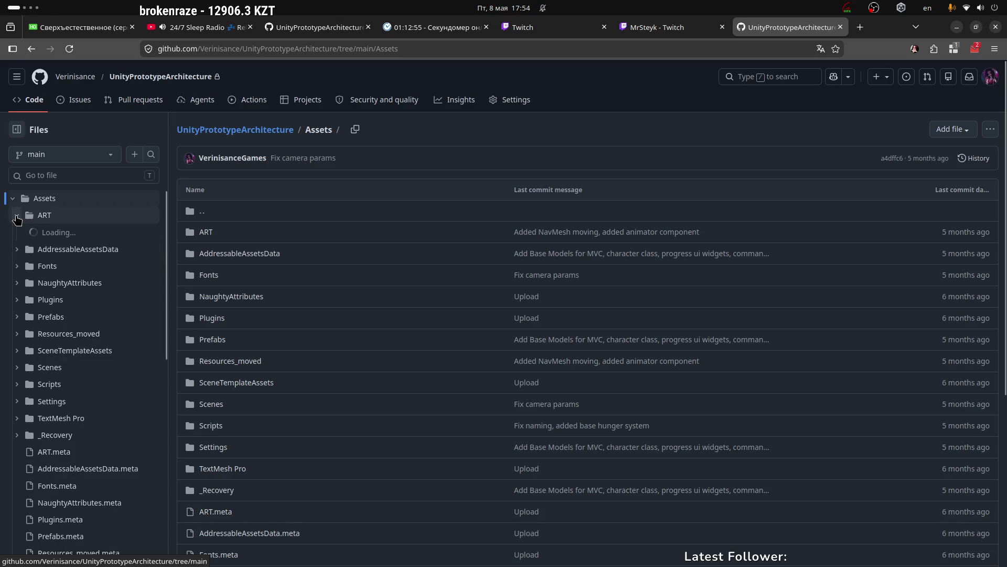
pyautogui.click(16, 217)
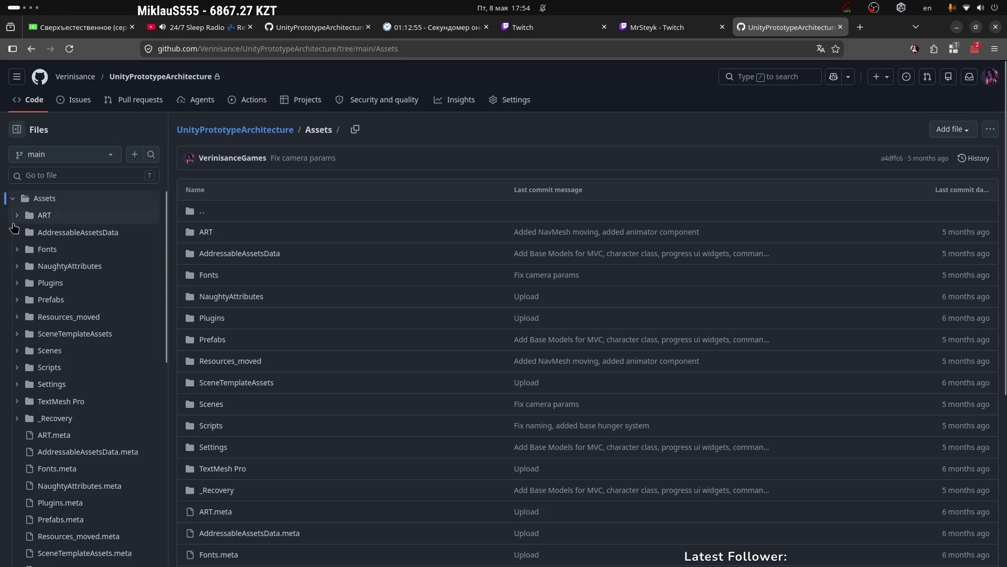
pyautogui.click(26, 248)
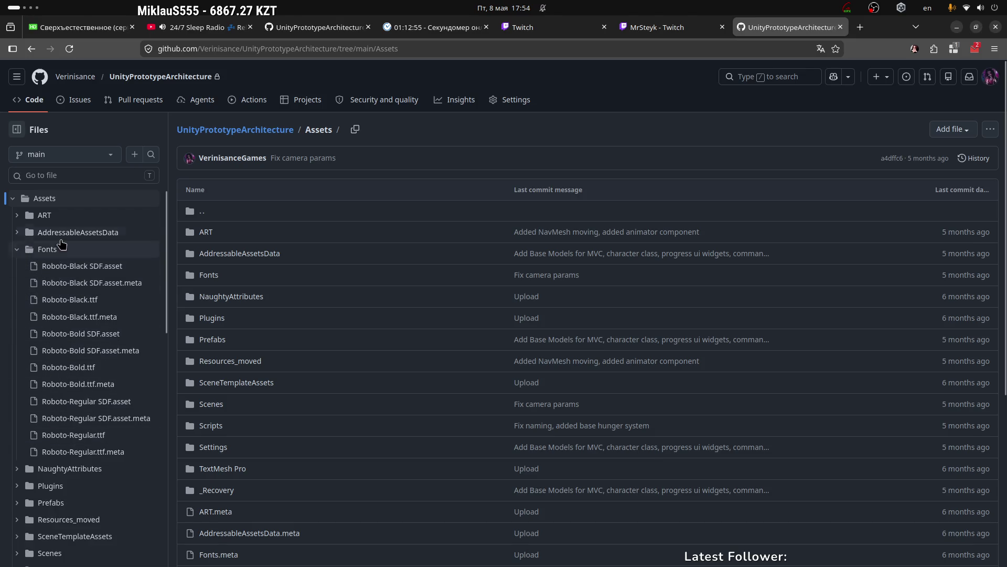
pyautogui.click(15, 251)
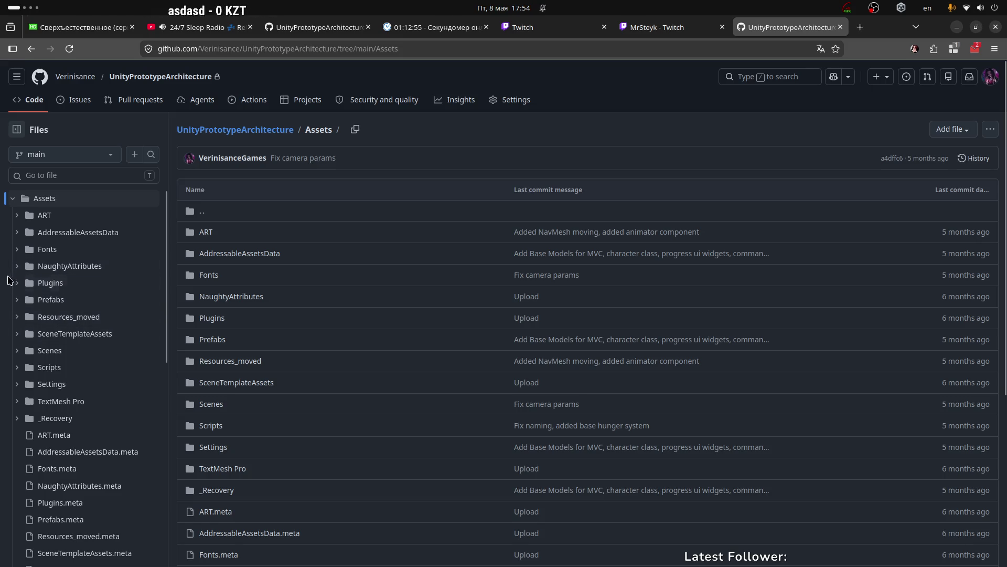
pyautogui.click(17, 268)
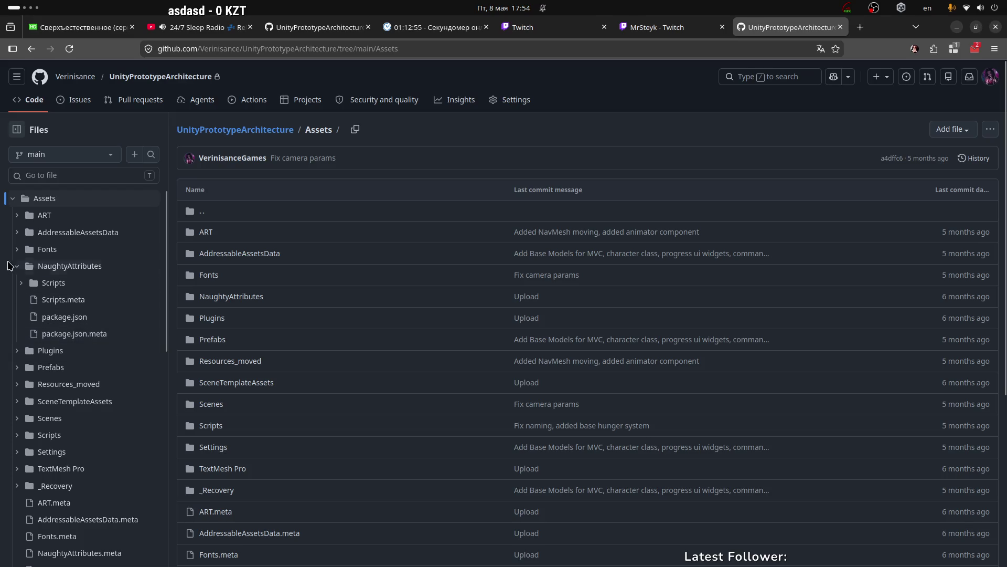
pyautogui.click(18, 267)
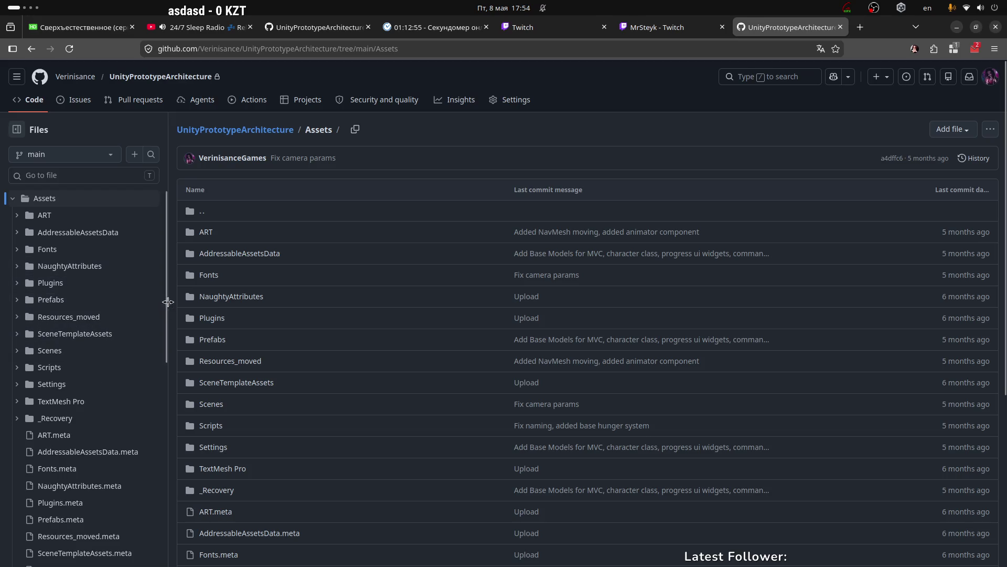
pyautogui.hotkey('alt', 'Tab')
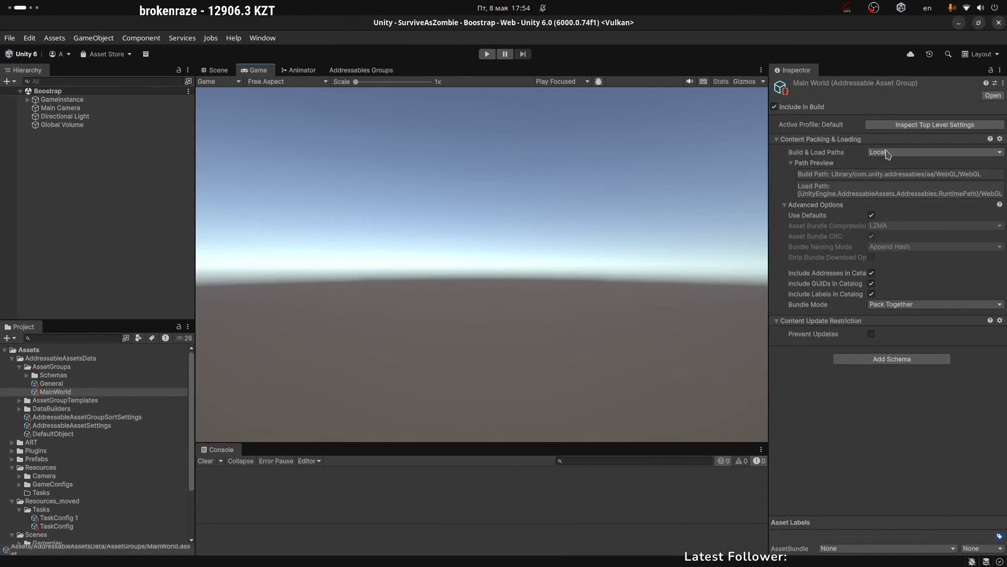
# Keep MainWorld's Build & Load Paths on Local, then scroll the GitHub Assets page.
pyautogui.click(888, 156)
pyautogui.click(855, 455)
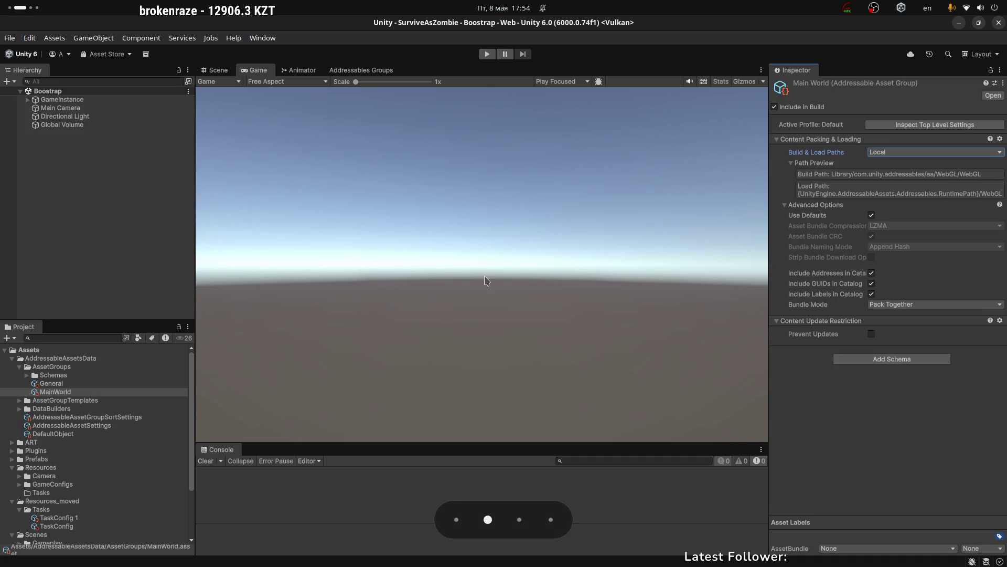
pyautogui.press('super+Page_Up')
pyautogui.scroll(-3, 246, 409)
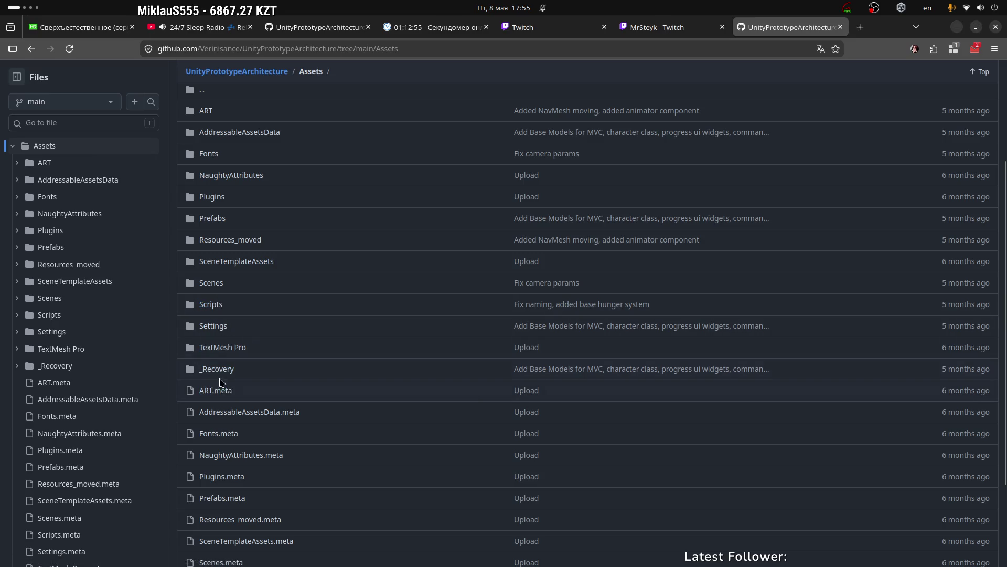
# Open the Assets/Scenes folder on GitHub, then minimise the browser.
pyautogui.click(215, 283)
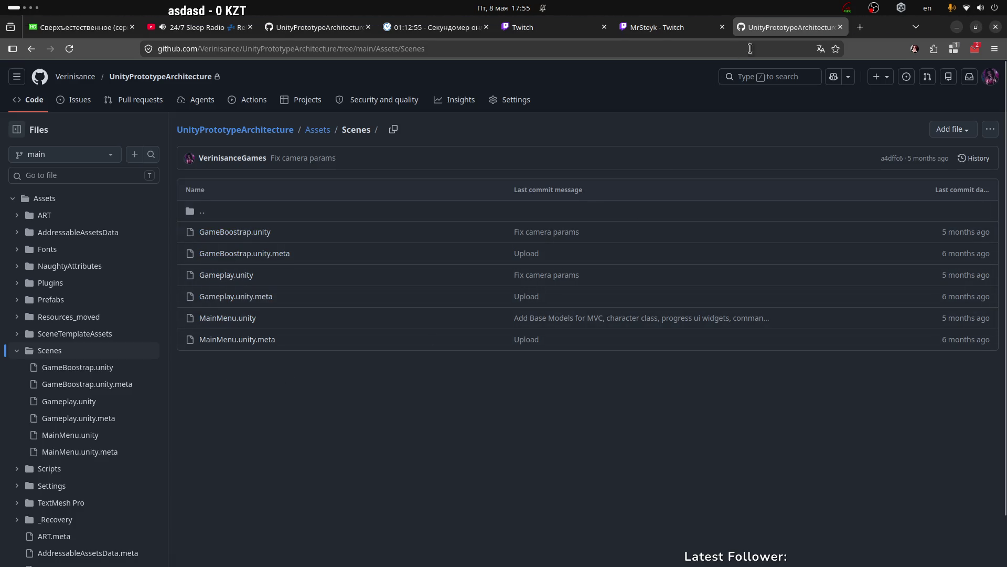
pyautogui.click(957, 27)
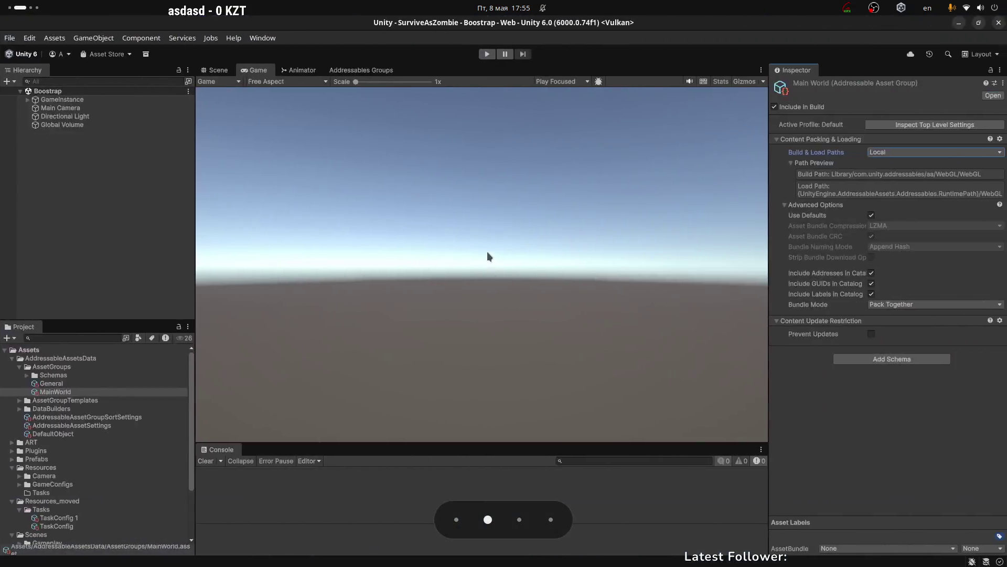
pyautogui.hotkey('ctrl', 'alt', 'Right')
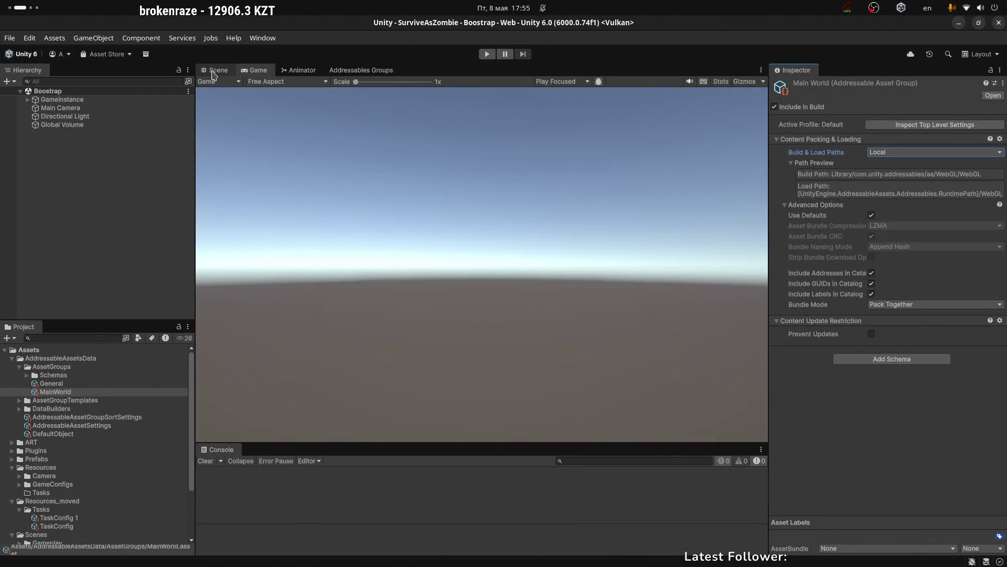
pyautogui.click(459, 186)
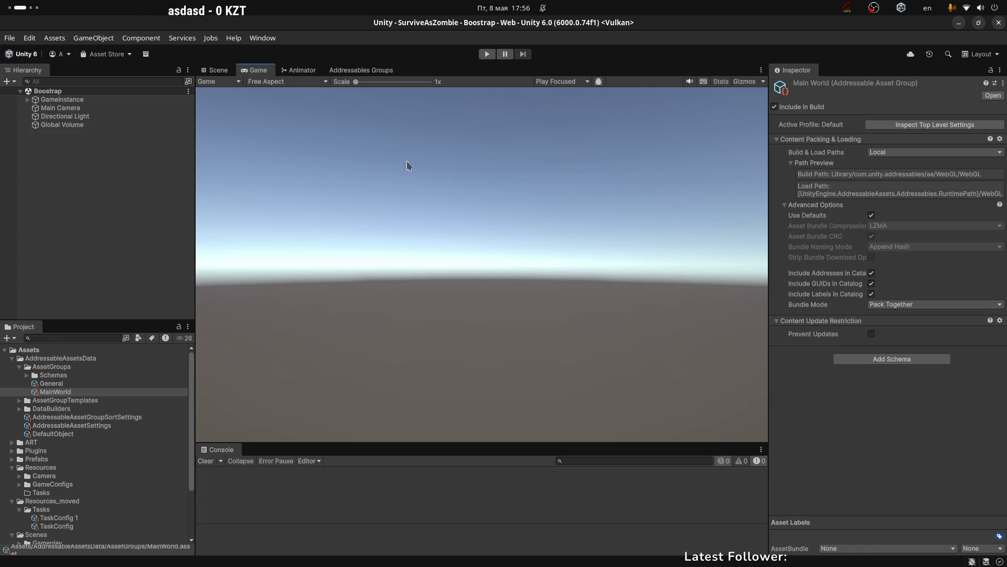
pyautogui.click(220, 70)
pyautogui.click(260, 71)
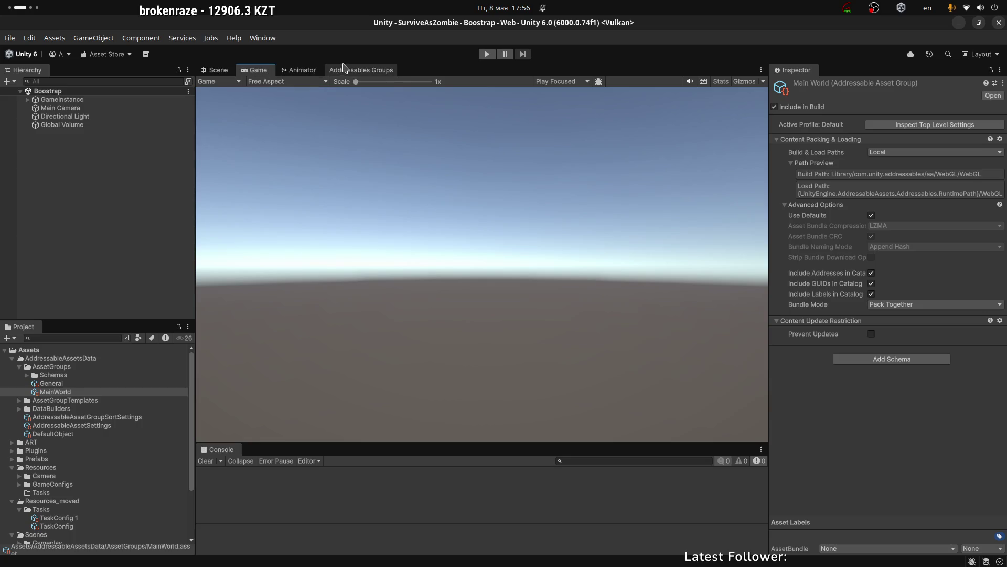
# Select the General (Default) addressable group and expand it to view its TaskConfig entries.
pyautogui.click(343, 70)
pyautogui.click(242, 114)
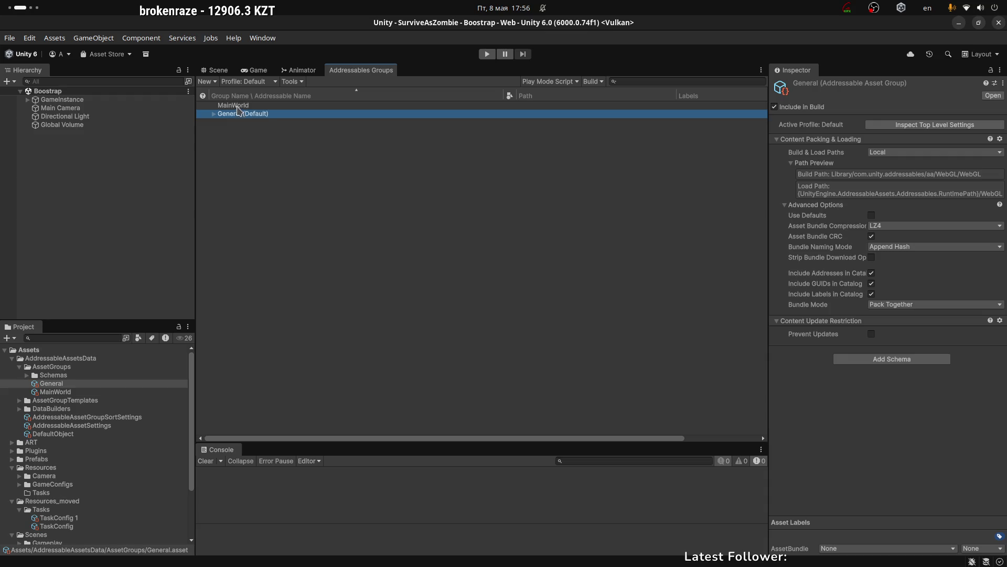
pyautogui.click(255, 71)
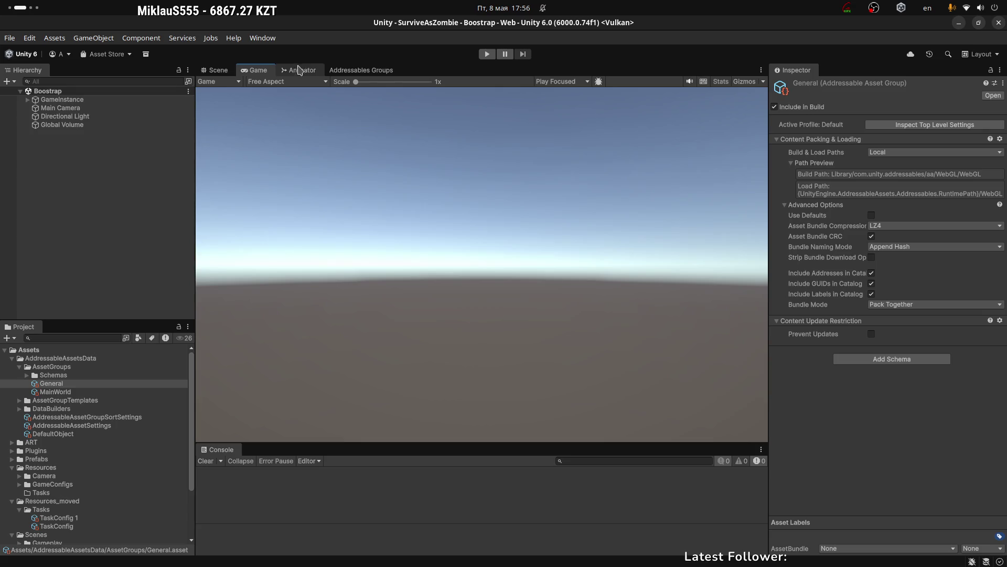
pyautogui.click(361, 70)
pyautogui.click(241, 115)
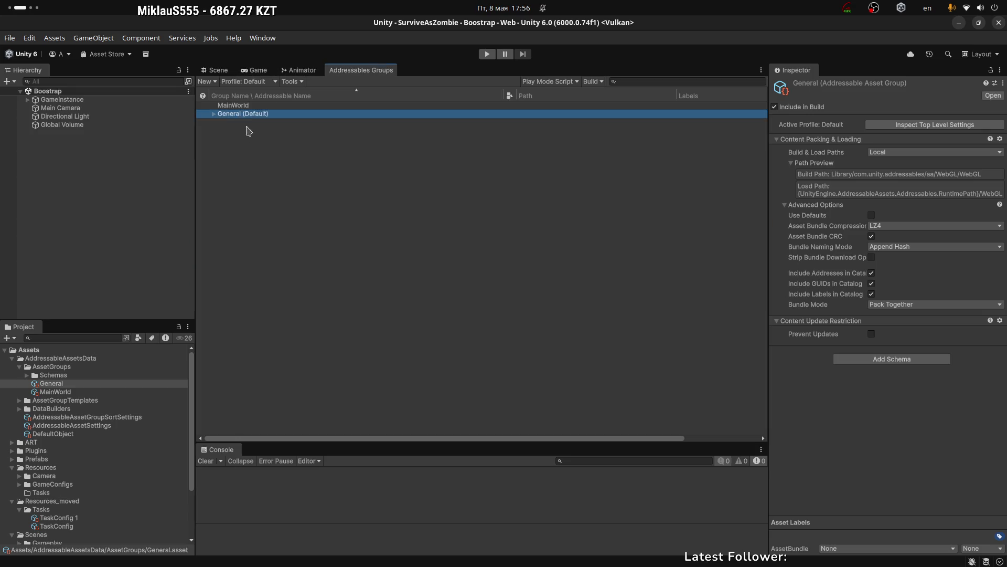
pyautogui.click(220, 123)
pyautogui.click(214, 114)
pyautogui.click(213, 114)
# Undock the Game view, then dock it back beside Addressables Groups.
pyautogui.click(257, 70)
pyautogui.moveTo(257, 70); pyautogui.dragTo(326, 153)
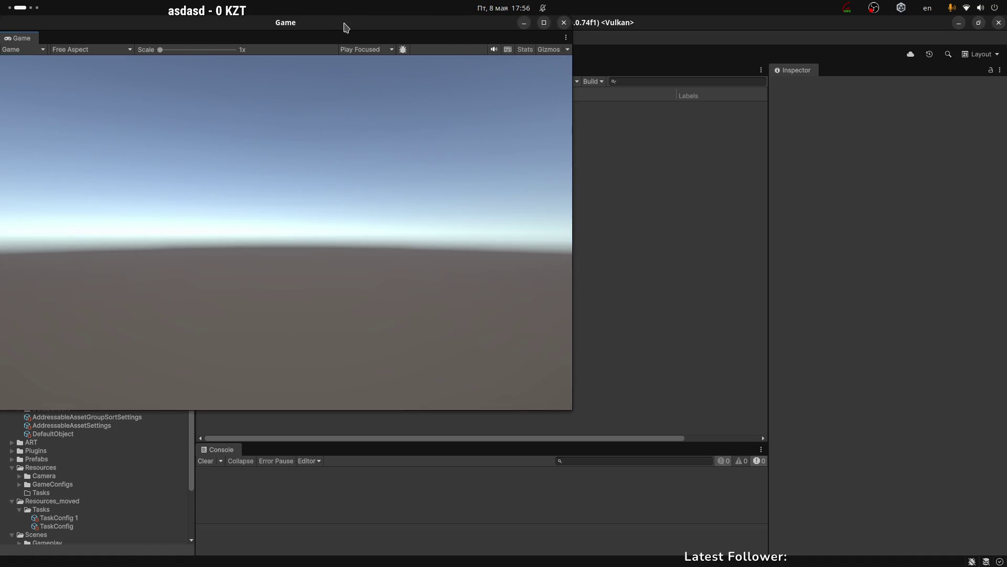
pyautogui.moveTo(344, 23); pyautogui.dragTo(586, 180)
pyautogui.moveTo(261, 195)
pyautogui.mouseDown()
pyautogui.moveTo(407, 99)
pyautogui.moveTo(270, 78)
pyautogui.mouseUp()
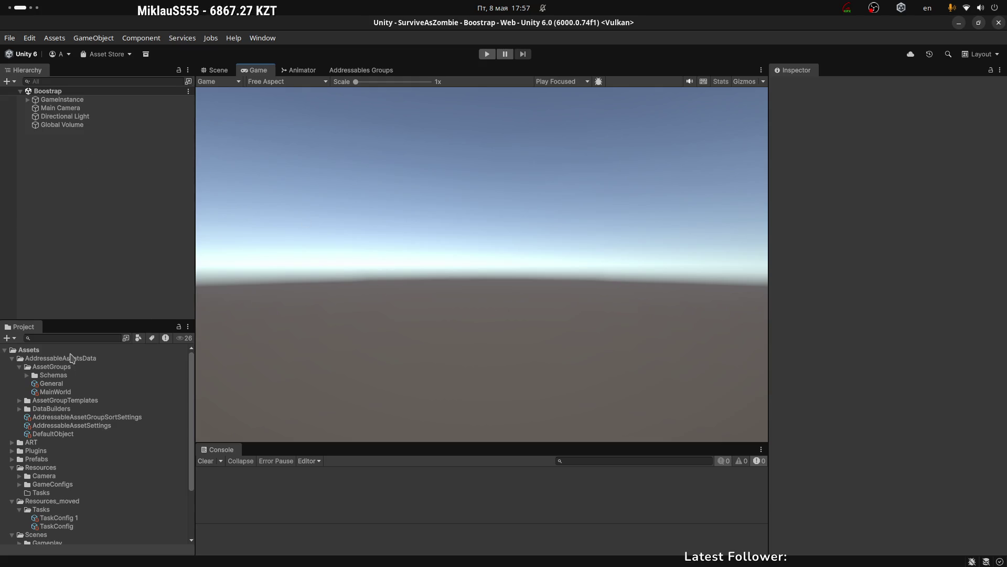
# Collapse the AssetGroups and AddressableAssetsData folders in the Project panel.
pyautogui.click(19, 367)
pyautogui.click(12, 358)
pyautogui.click(365, 268)
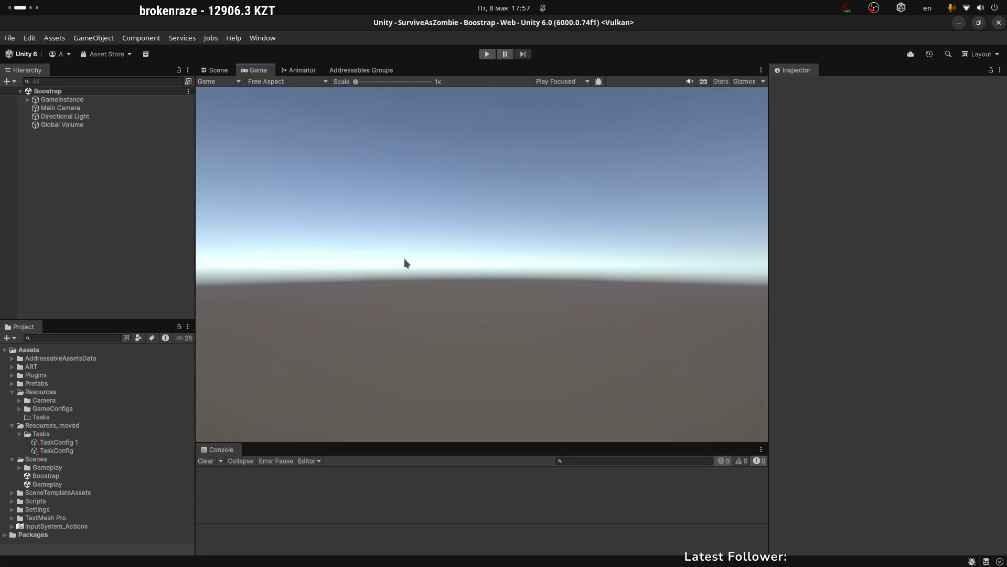
pyautogui.press('super+Right')
# Open GameAssetsSubsystem.cs and look over its class body, lines 15–34.
pyautogui.click(402, 224)
pyautogui.click(449, 259)
pyautogui.scroll(7, 461, 221)
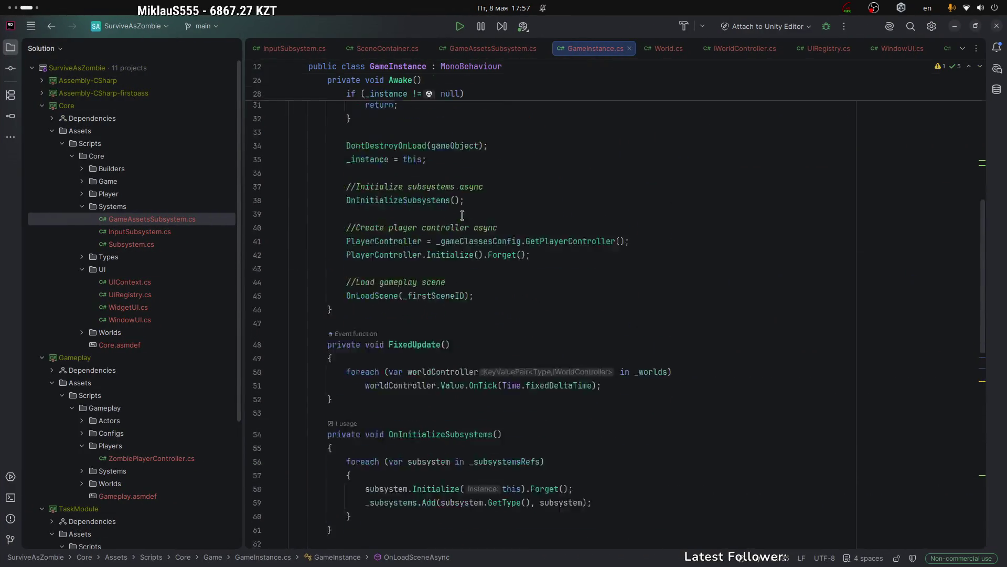
pyautogui.click(462, 48)
pyautogui.click(321, 184)
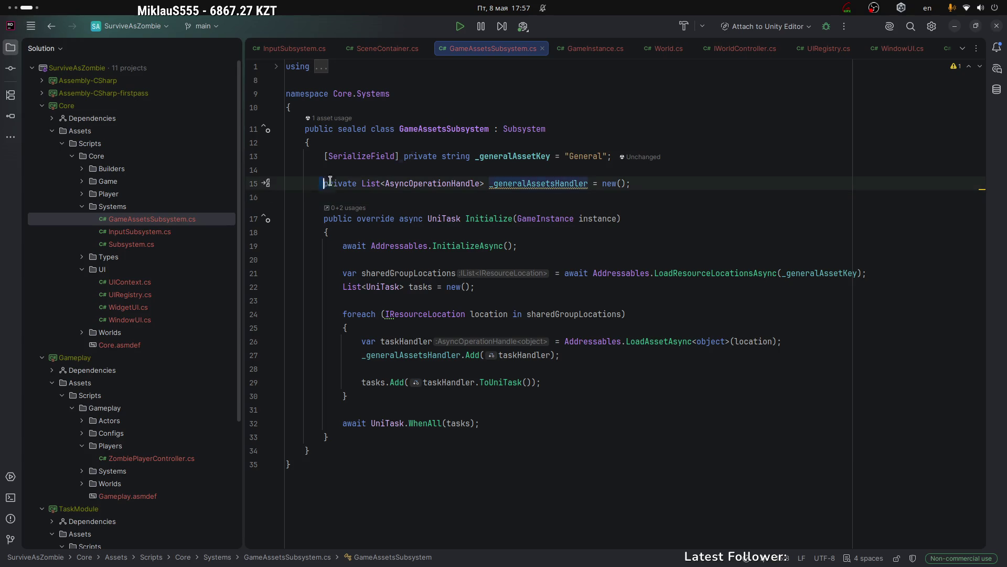
pyautogui.moveTo(320, 197); pyautogui.dragTo(441, 443)
pyautogui.doubleClick(438, 129)
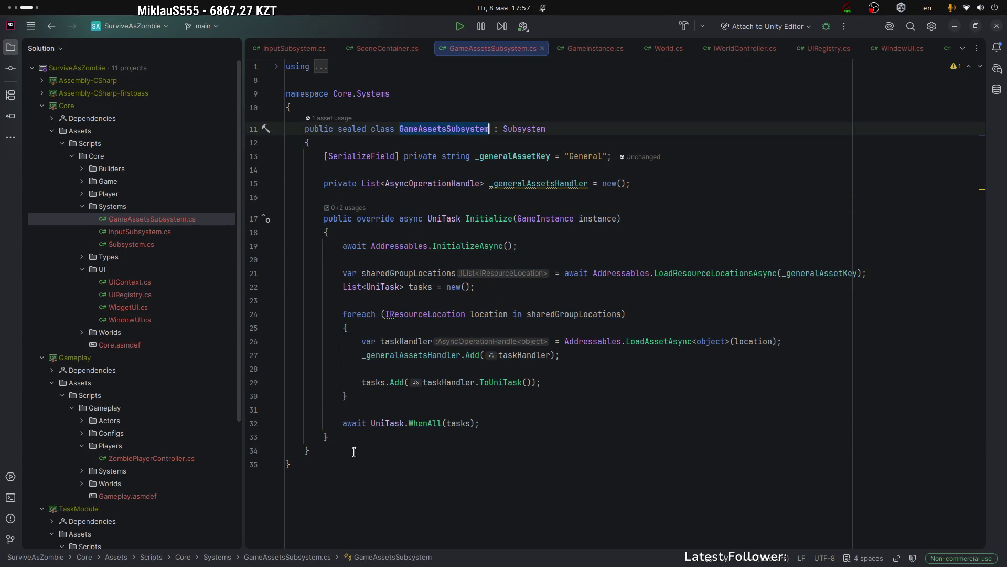
pyautogui.moveTo(354, 452); pyautogui.dragTo(323, 183)
pyautogui.click(487, 303)
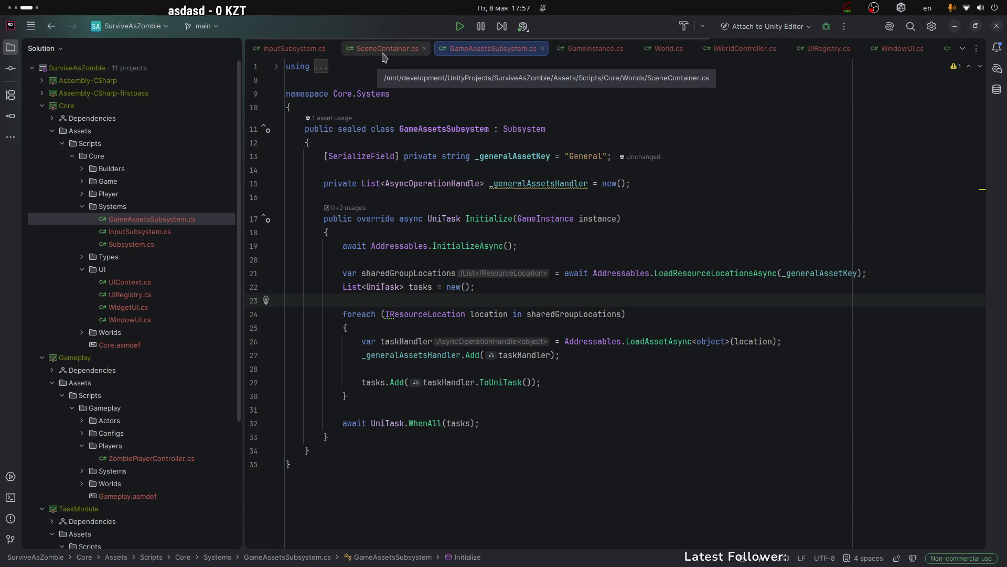
# Highlight AsyncOperationHandle and the Addressables.InitializeAsync() call on line 19.
pyautogui.moveTo(386, 183); pyautogui.dragTo(476, 184)
pyautogui.click(432, 220)
pyautogui.doubleClick(370, 244)
pyautogui.press('End')
pyautogui.hotkey('shift', 'Home')
pyautogui.hotkey('ctrl', 'shift', 'Right')
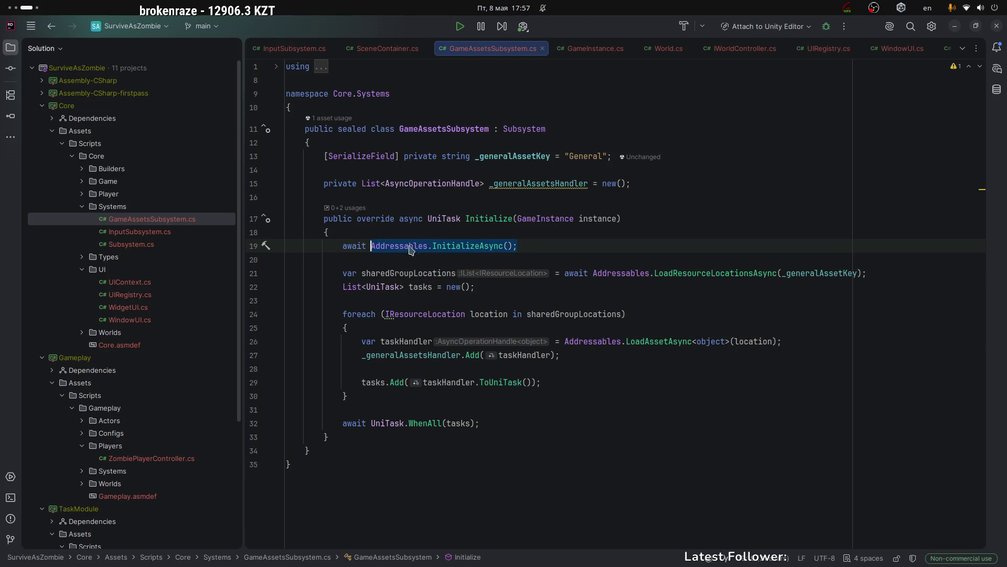
pyautogui.doubleClick(398, 247)
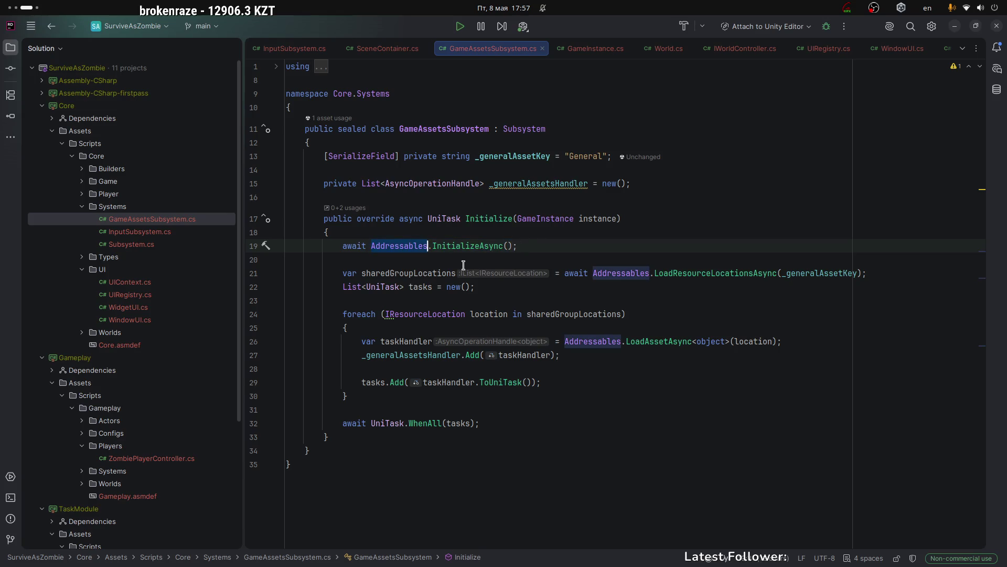
pyautogui.hotkey('alt', 'Tab')
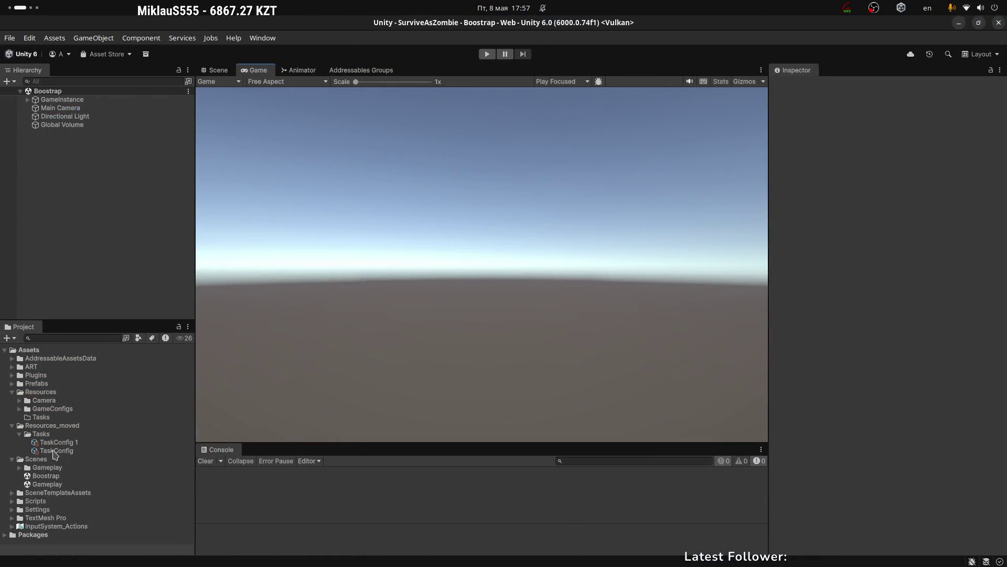
# Select the TaskConfig 1 asset and check it in the General addressable group.
pyautogui.click(49, 443)
pyautogui.rightClick(47, 445)
pyautogui.click(850, 379)
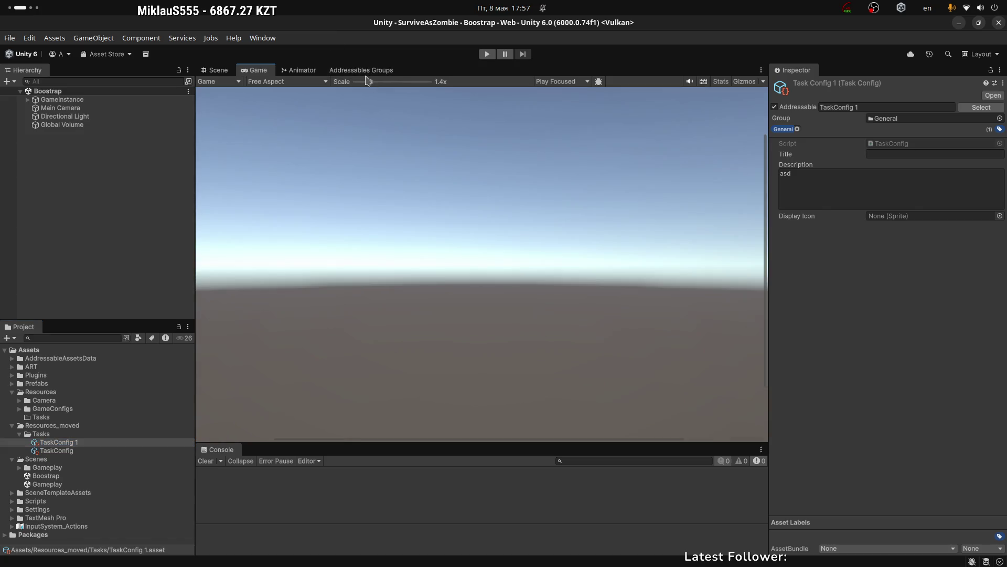
pyautogui.click(361, 70)
pyautogui.click(256, 70)
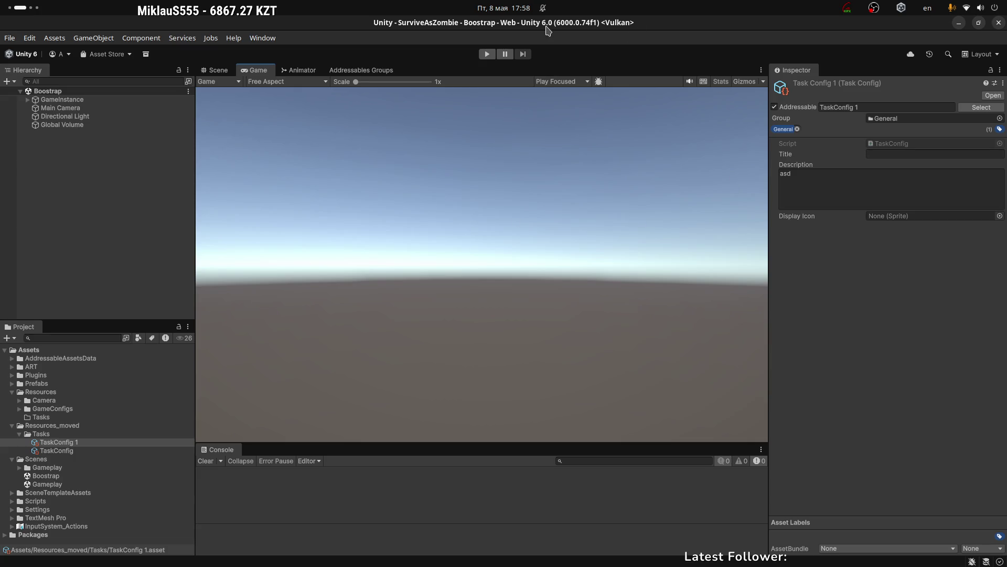
pyautogui.press('super+Page_Down')
pyautogui.press('super+Page_Up')
pyautogui.click(901, 7)
pyautogui.click(900, 153)
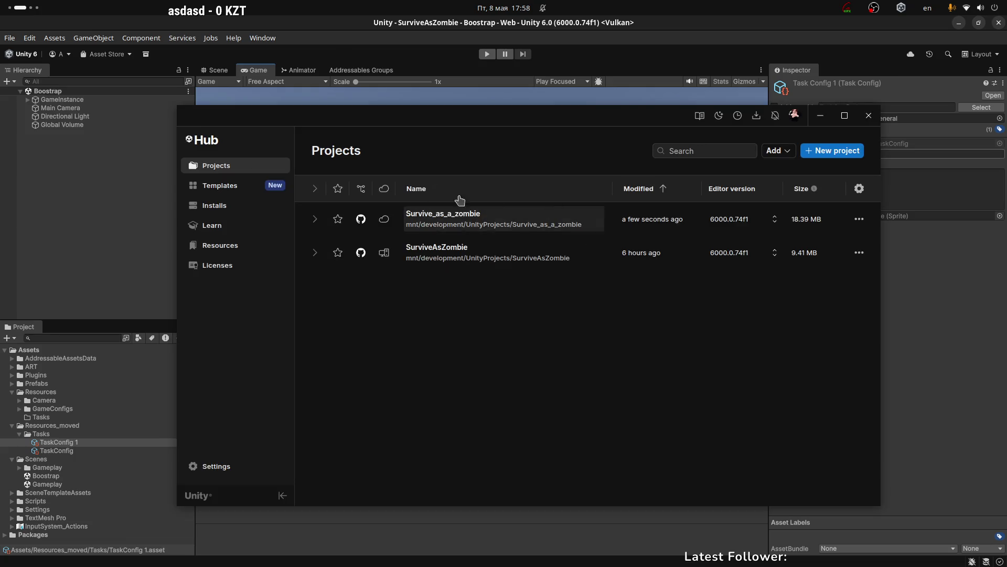
pyautogui.click(214, 208)
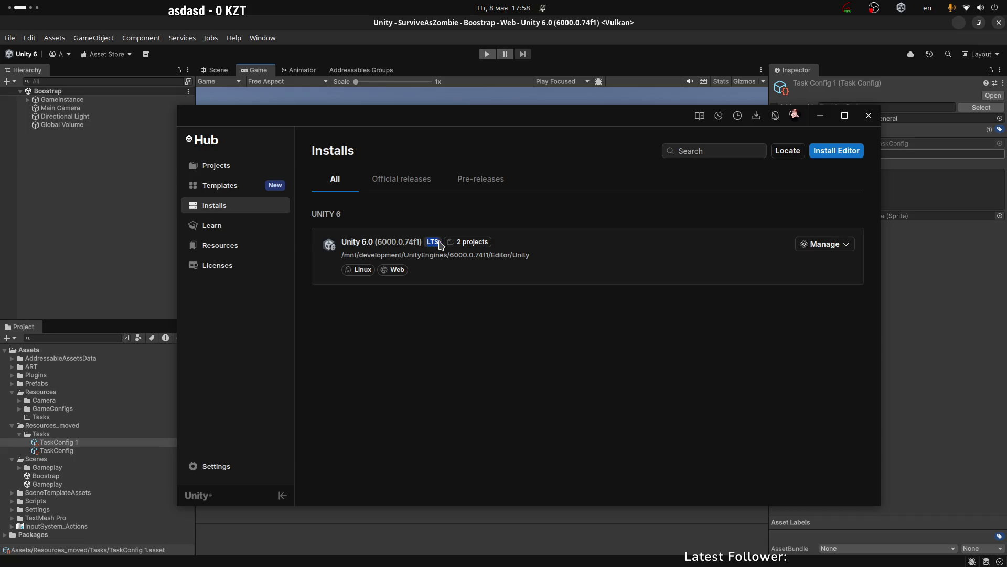
pyautogui.click(869, 116)
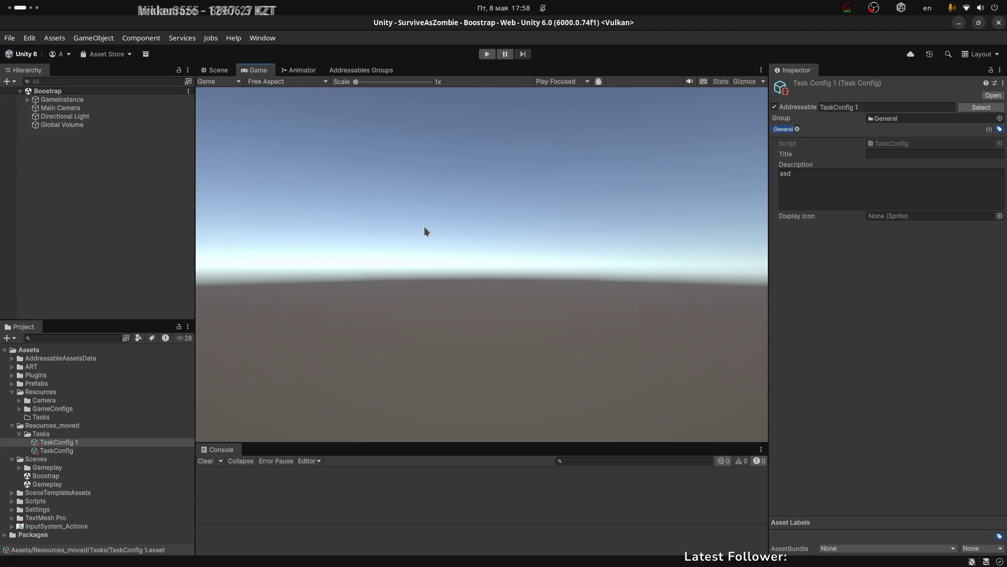
# Glance between the Scene and Game views, and widen the Game view slightly.
pyautogui.click(221, 70)
pyautogui.click(257, 74)
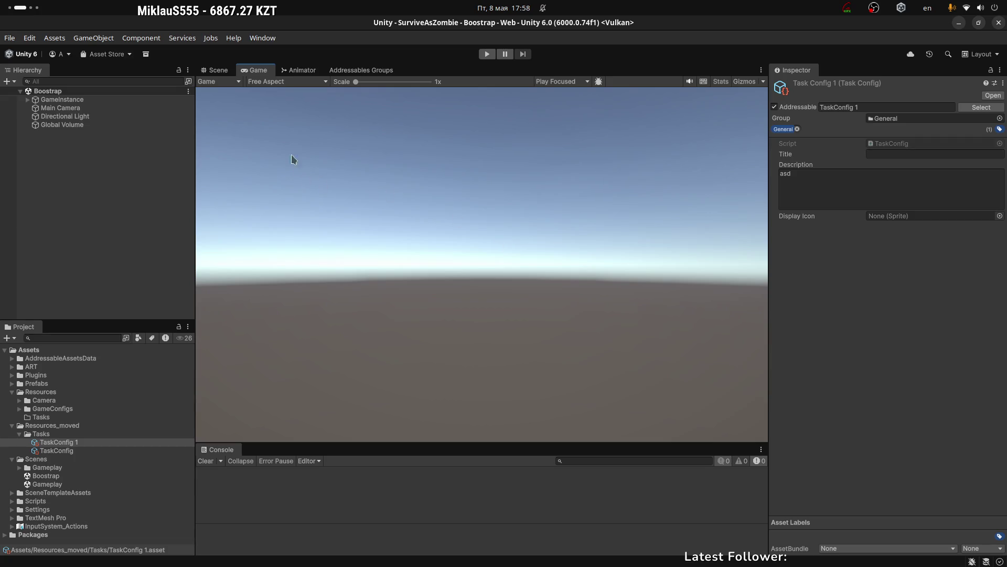
pyautogui.click(212, 40)
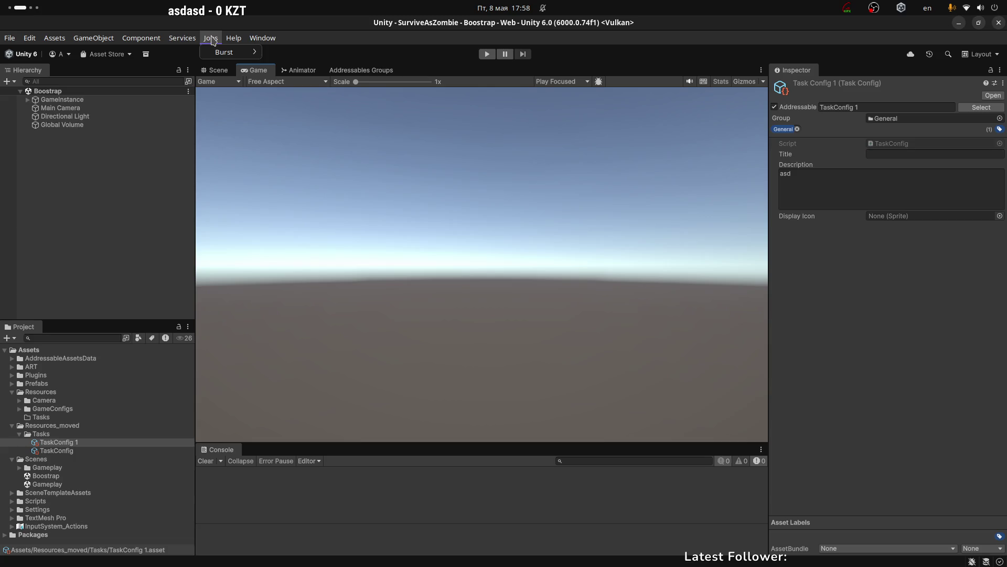
pyautogui.click(264, 181)
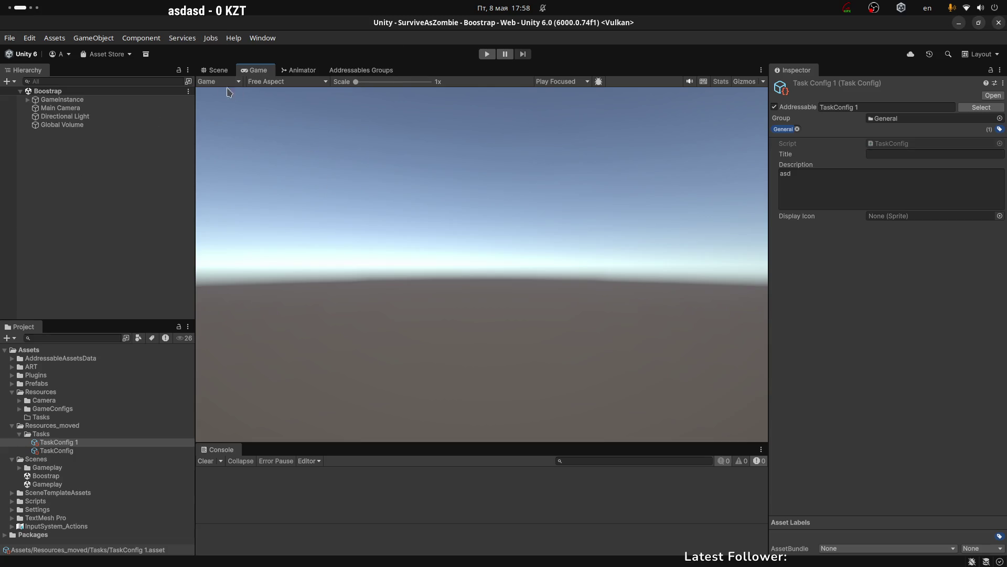
pyautogui.click(219, 70)
pyautogui.click(249, 73)
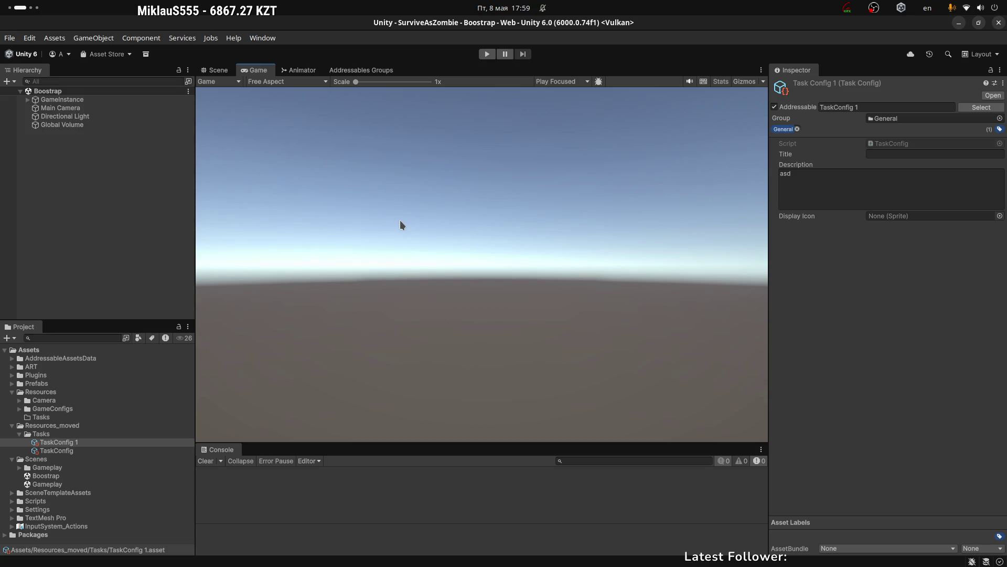
pyautogui.moveTo(193, 179); pyautogui.dragTo(193, 179)
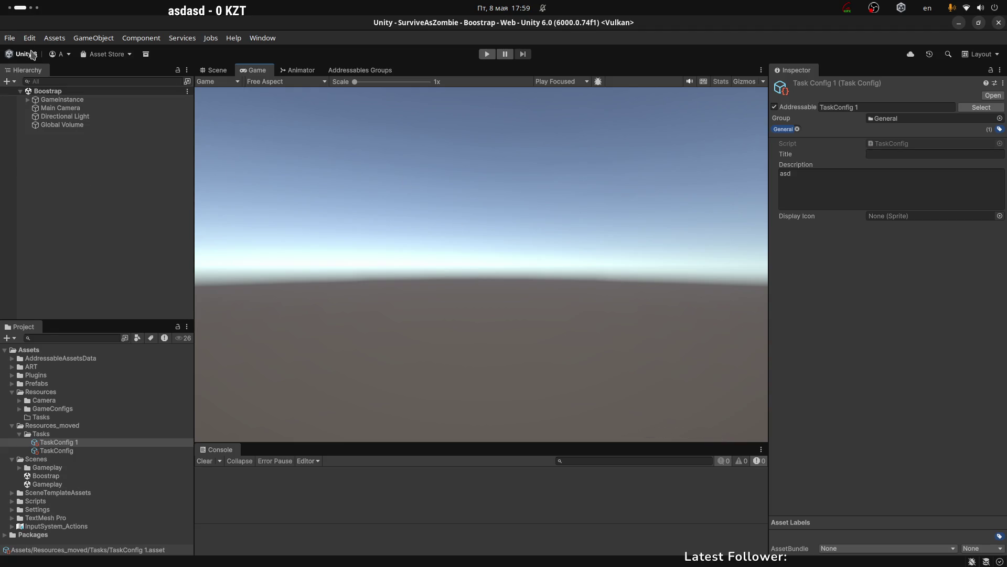
# Create a new scene from the Empty template via File > New Scene.
pyautogui.click(11, 39)
pyautogui.click(20, 54)
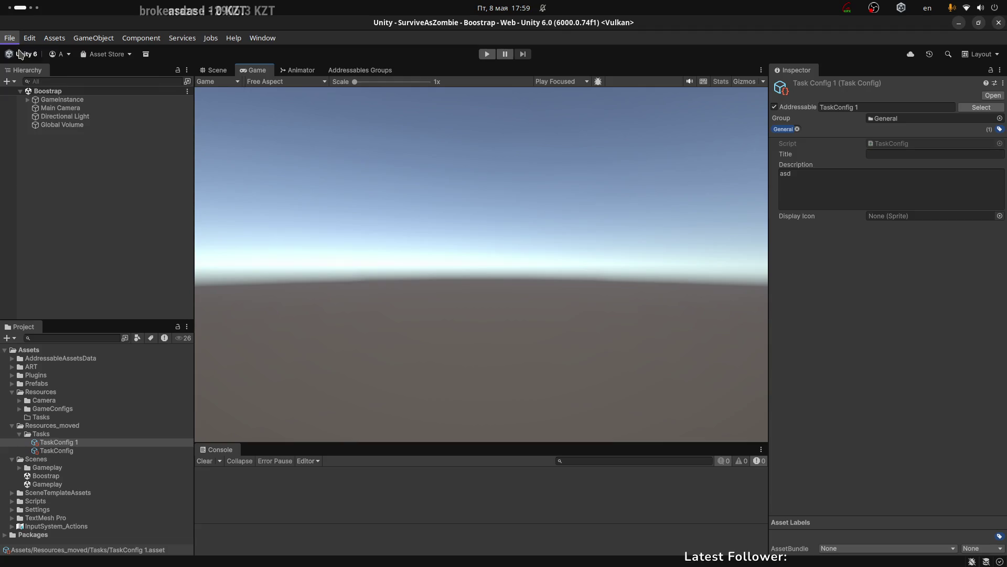
pyautogui.doubleClick(268, 231)
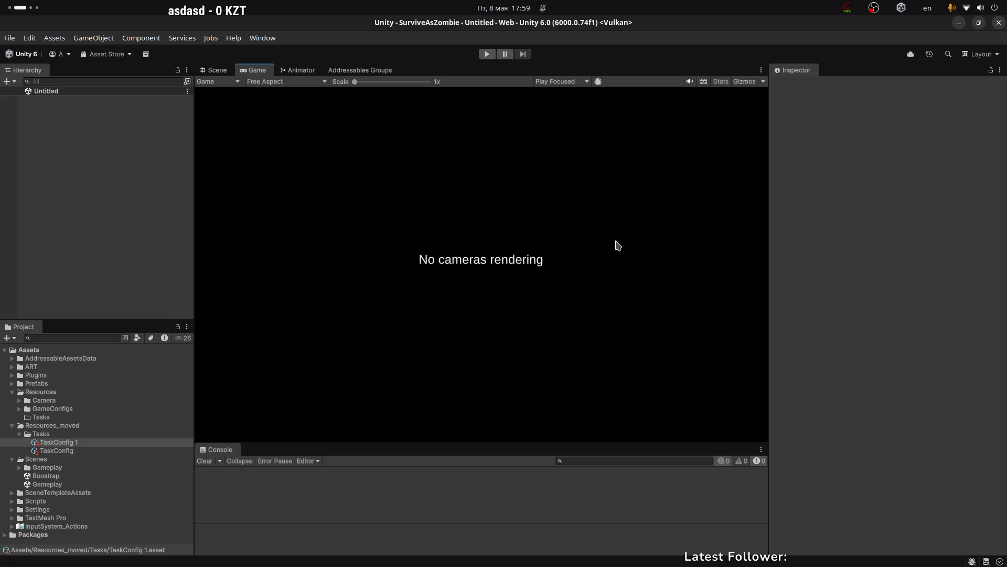
# Add a 3D Object > Cube to the Untitled scene and select it in the Hierarchy.
pyautogui.rightClick(60, 134)
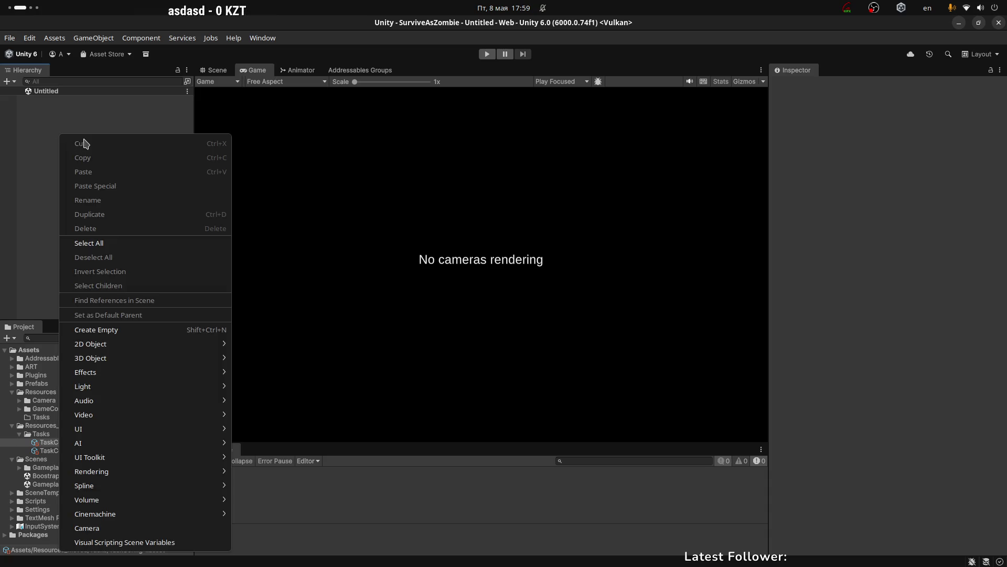
pyautogui.moveTo(105, 358)
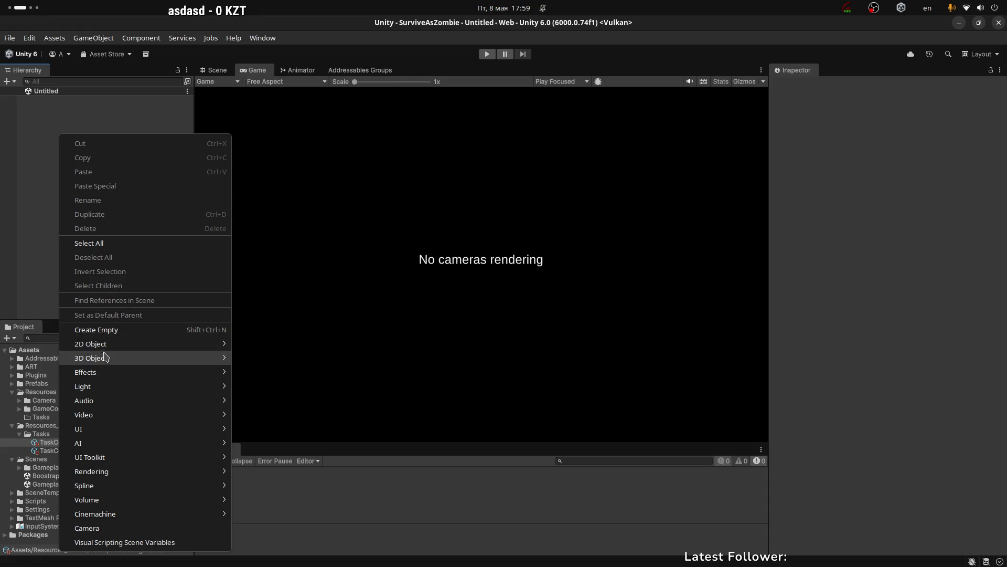
pyautogui.click(258, 359)
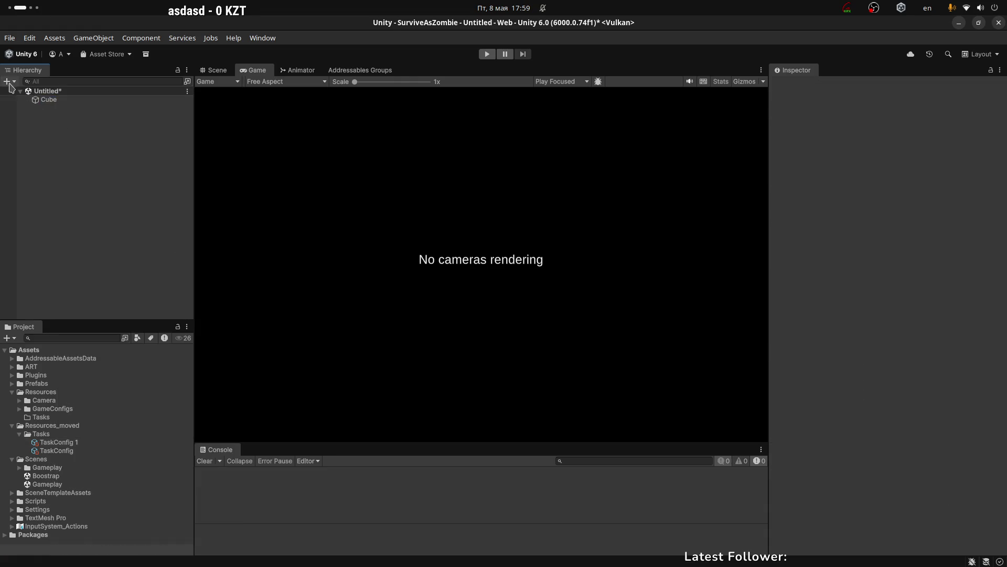
pyautogui.click(57, 94)
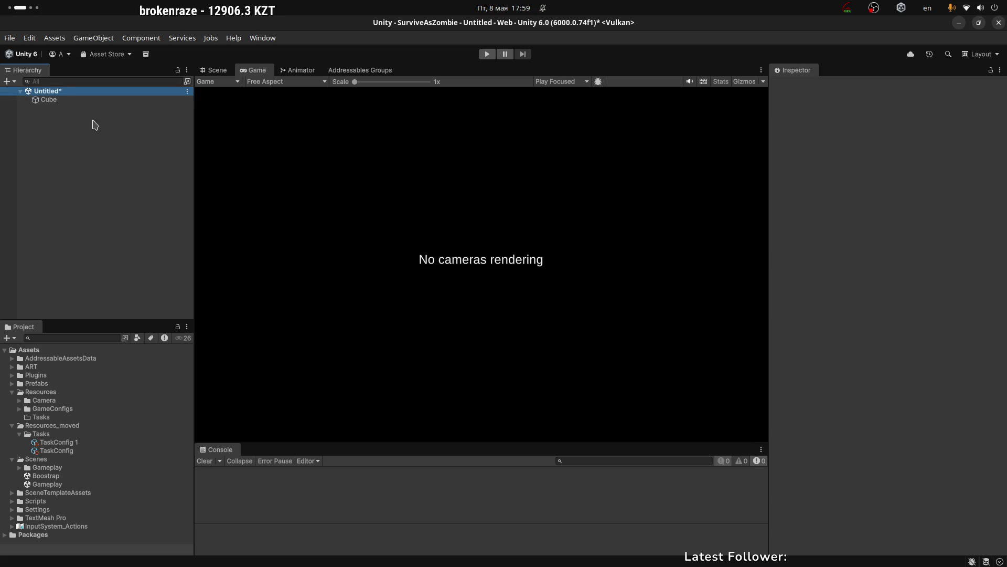
pyautogui.click(63, 124)
pyautogui.click(61, 105)
pyautogui.press('Up')
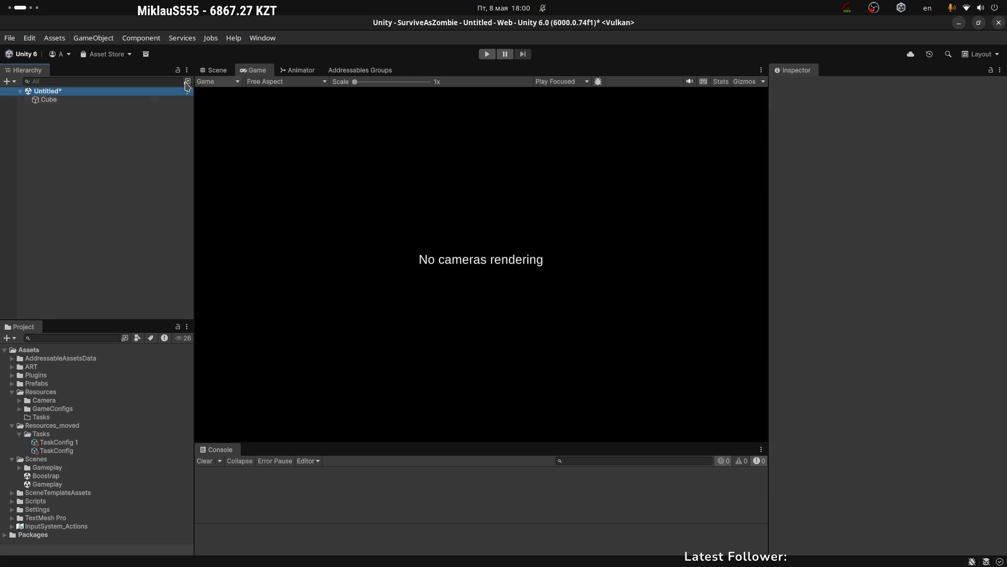
# Browse the + create menu and the Hierarchy context menu, then dismiss it without adding anything.
pyautogui.click(11, 81)
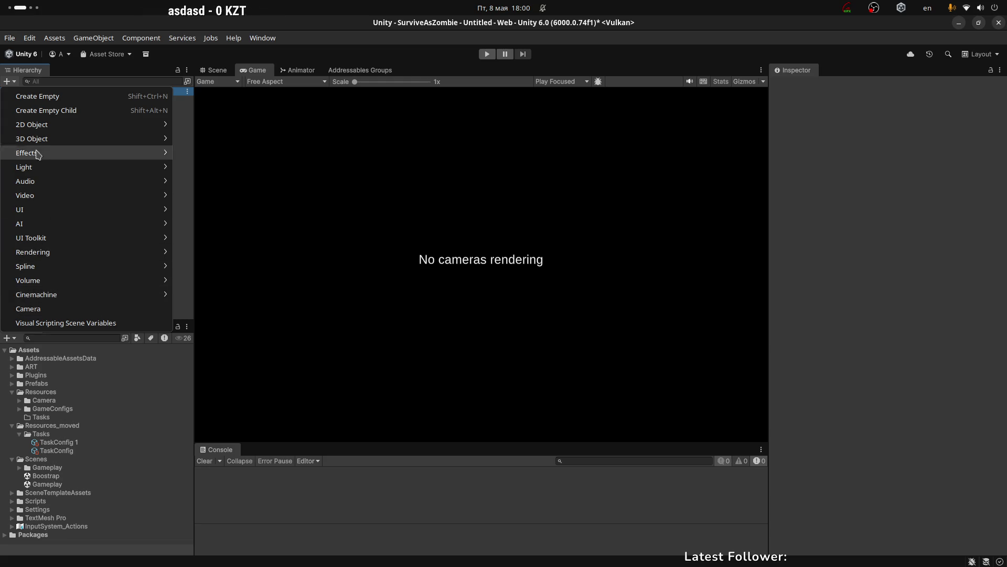
pyautogui.rightClick(76, 142)
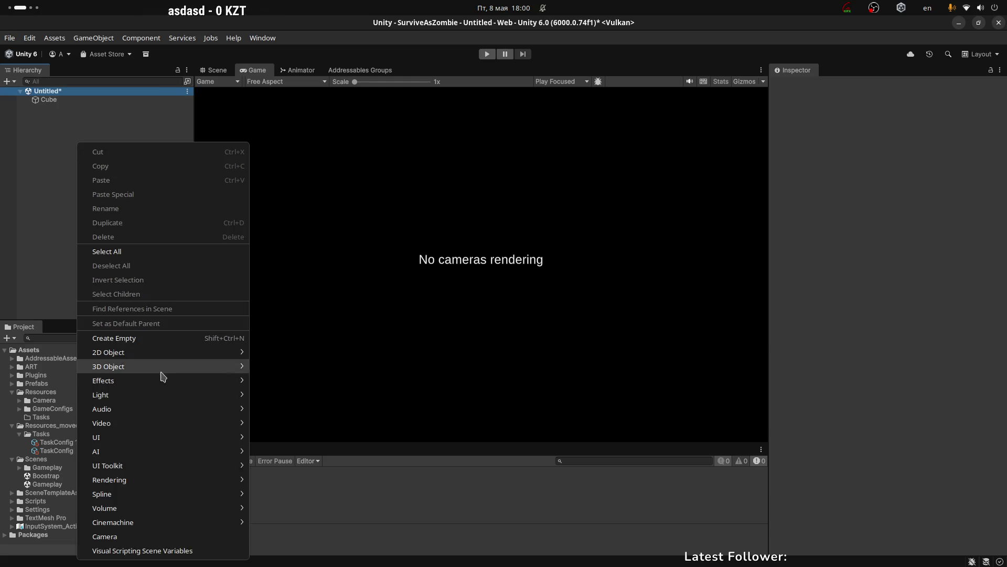
pyautogui.moveTo(132, 501)
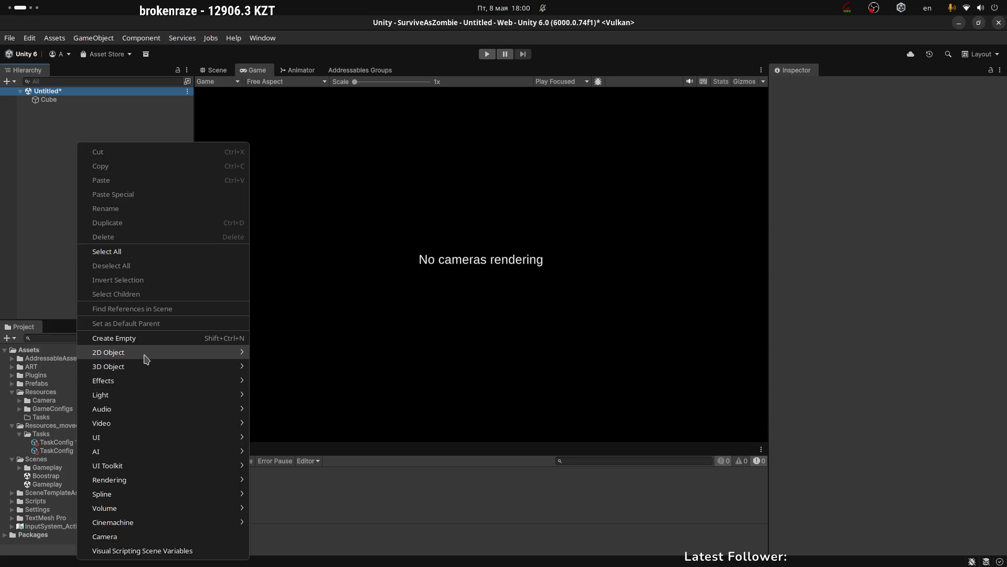
pyautogui.moveTo(149, 369)
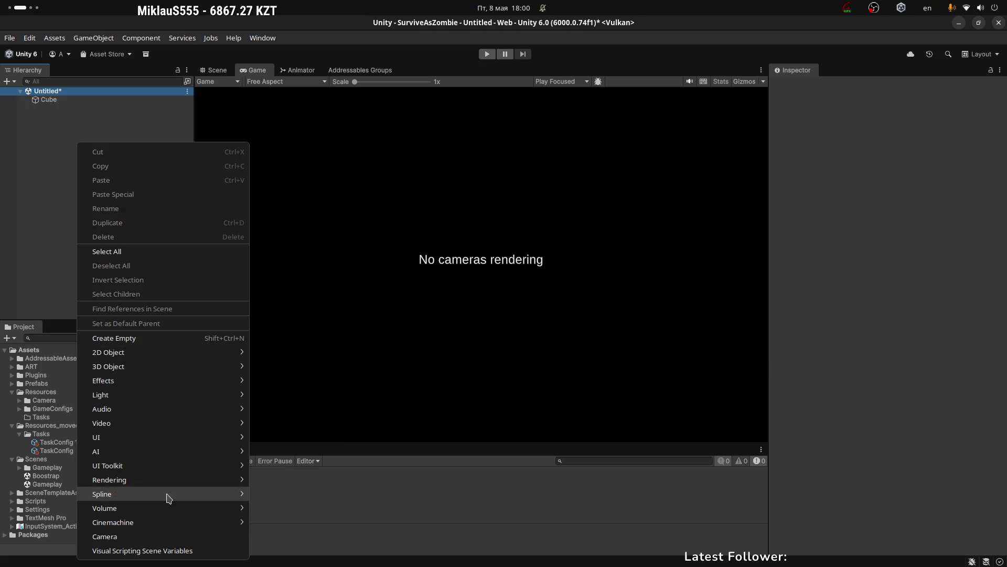
pyautogui.click(42, 197)
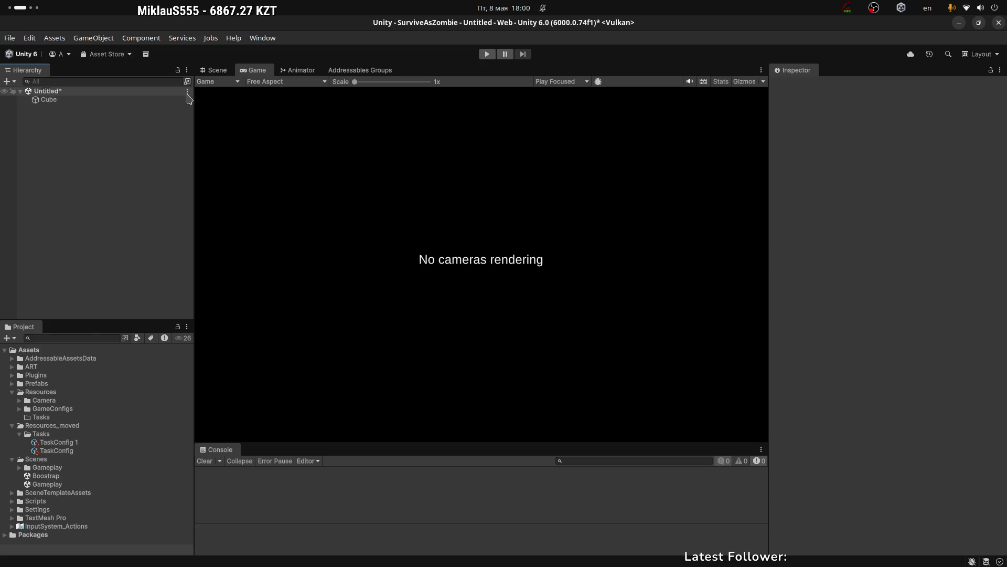
# Attempt Add New Scene twice from Untitled's ⋮ menu, cancelling the save prompts each time.
pyautogui.click(188, 91)
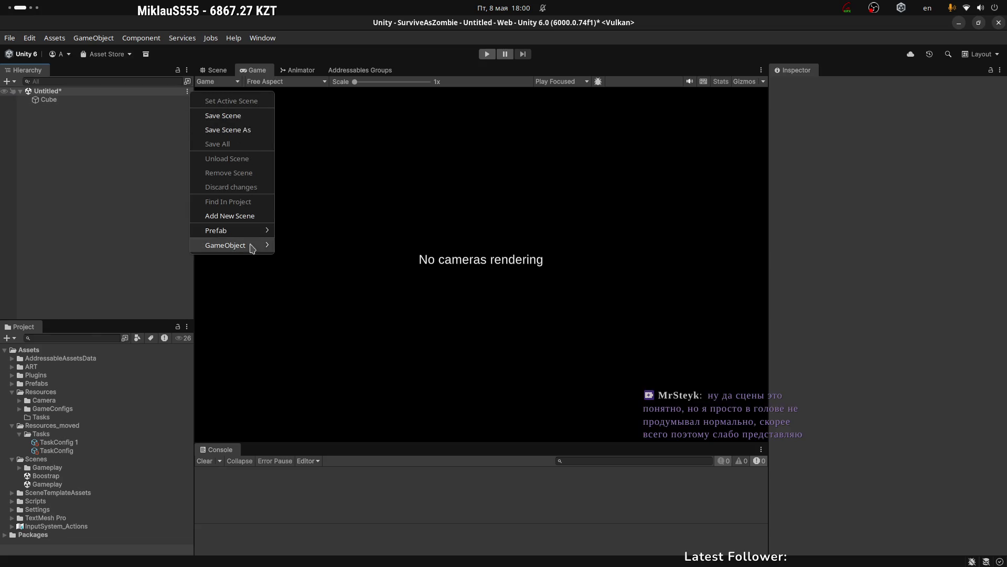
pyautogui.click(251, 215)
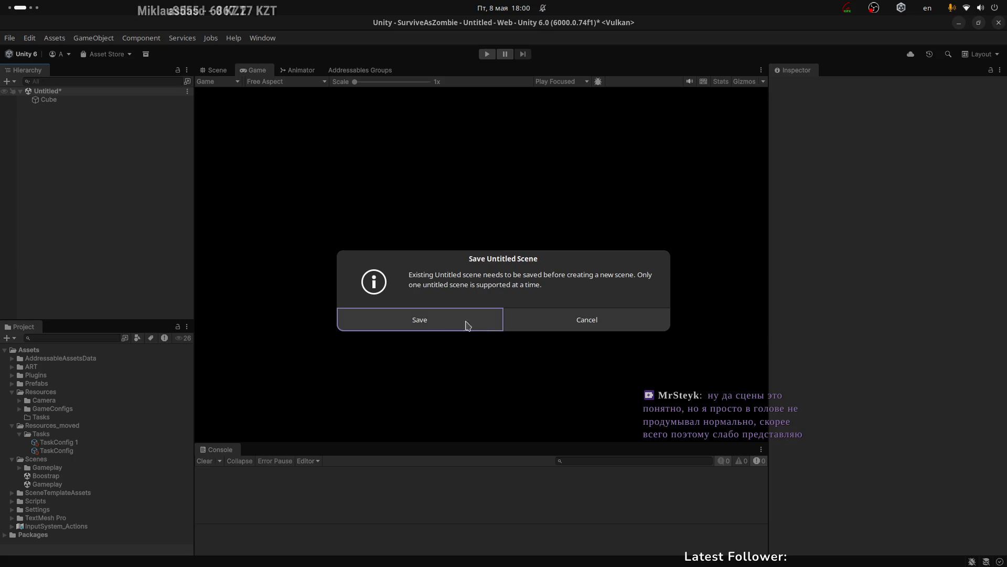
pyautogui.click(582, 330)
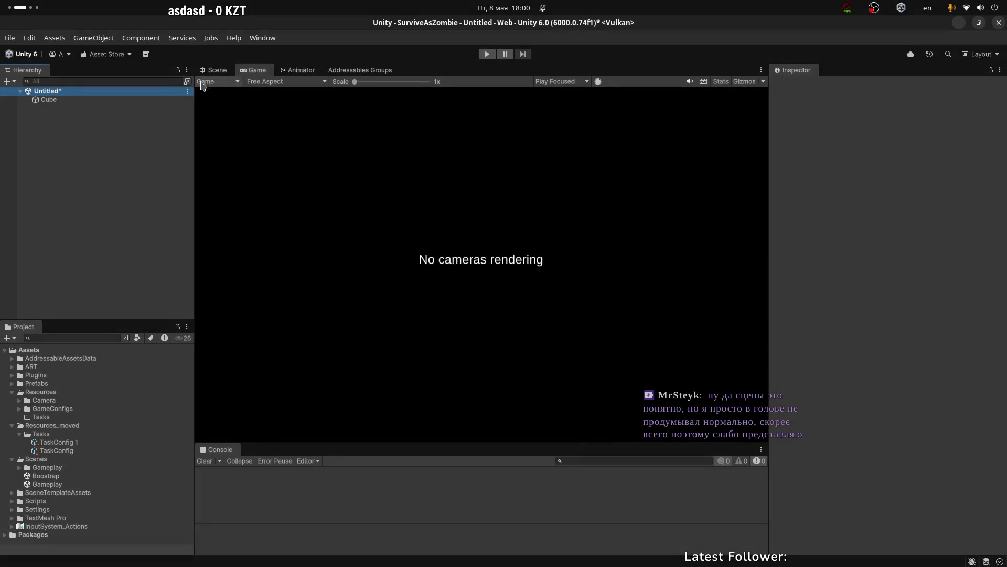
pyautogui.click(187, 92)
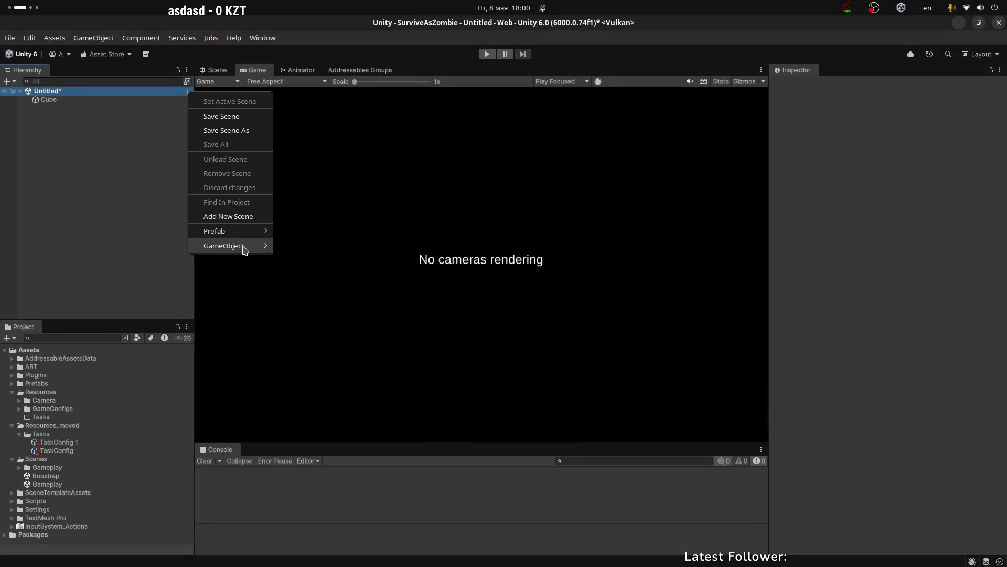
pyautogui.click(243, 217)
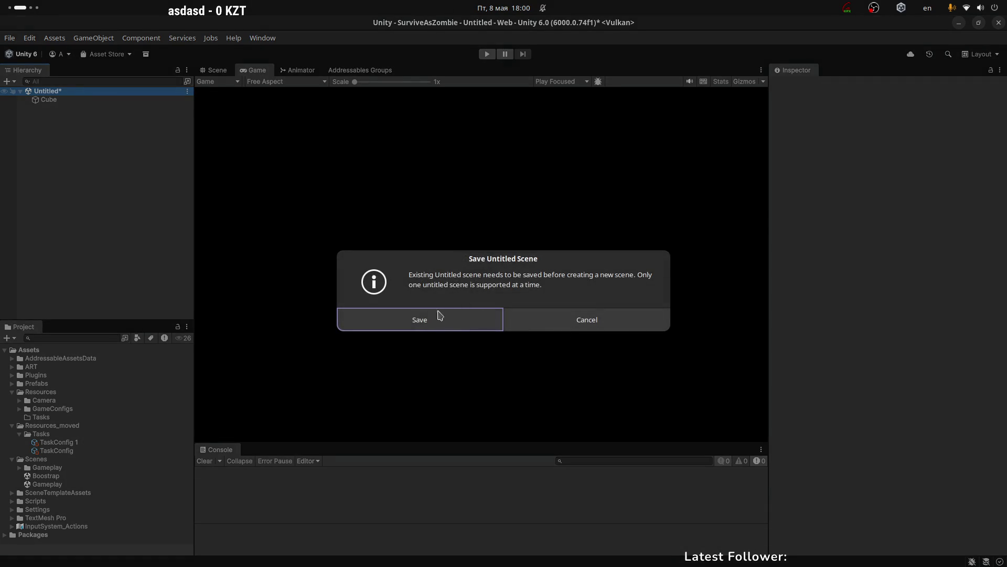
pyautogui.click(449, 320)
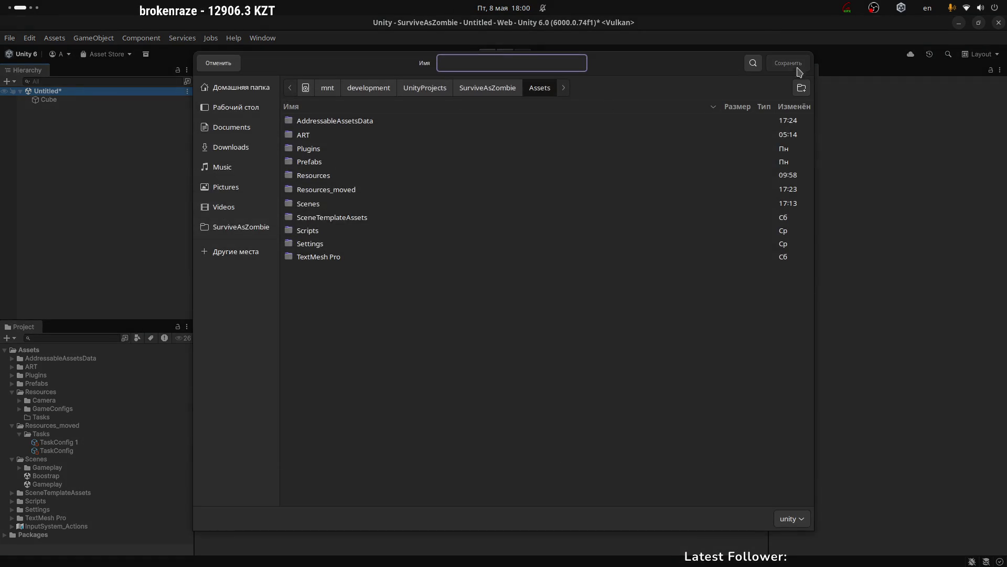
pyautogui.click(230, 66)
# Select the Untitled and Cube rows, then show the Addressables Groups list.
pyautogui.click(49, 100)
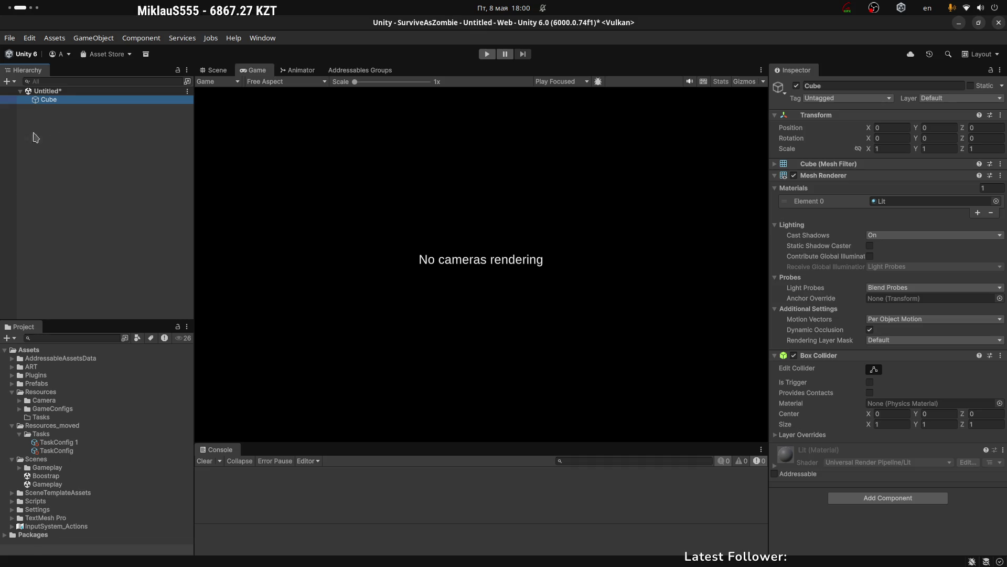
pyautogui.click(61, 92)
pyautogui.click(50, 99)
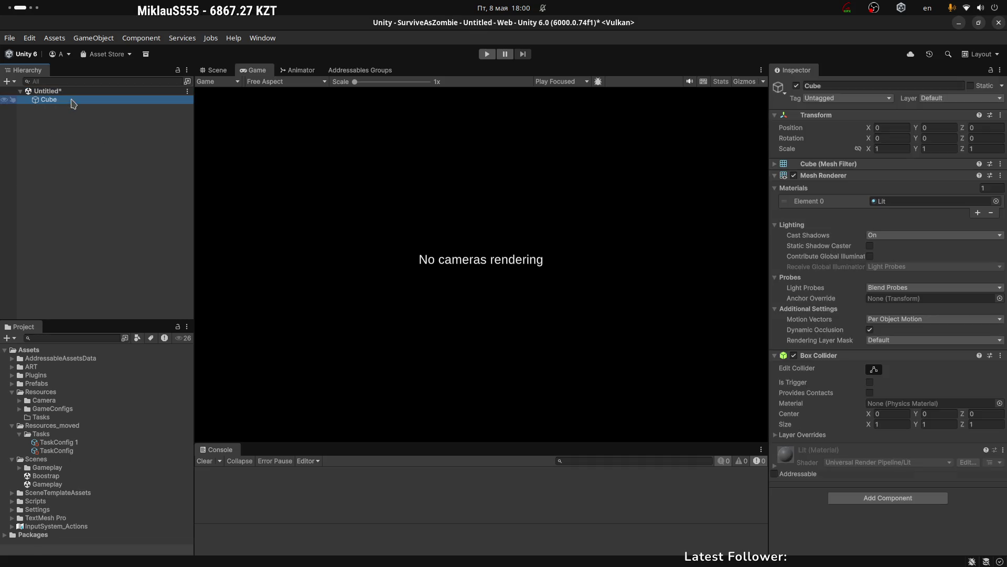
pyautogui.click(37, 92)
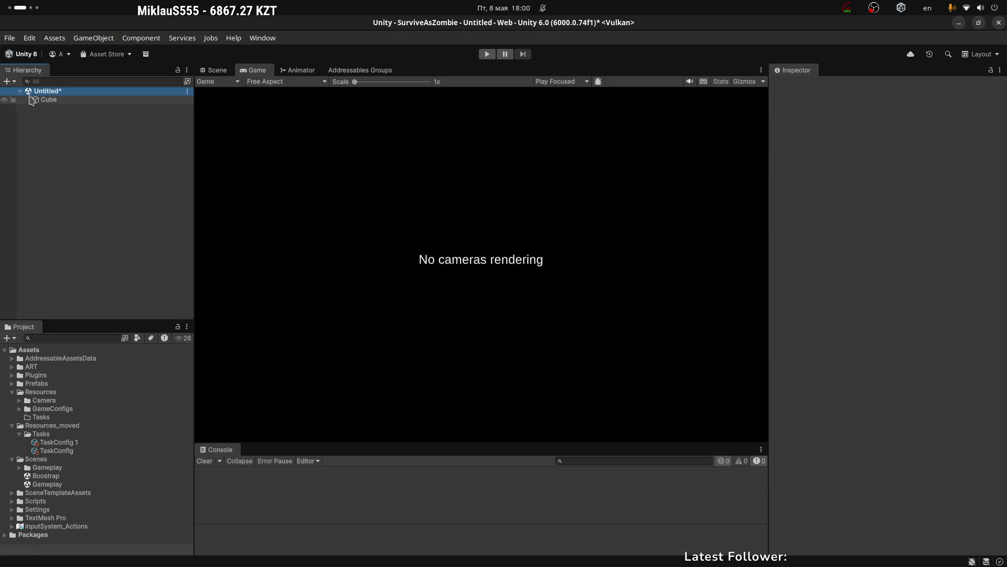
pyautogui.click(359, 71)
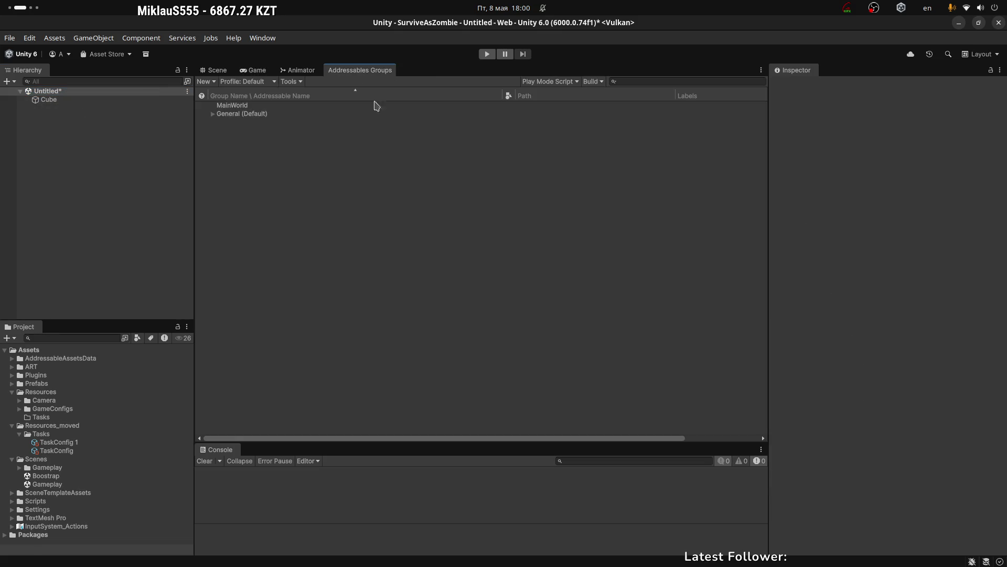
# Mark the Gameplay scene asset as Addressable and give it the General label.
pyautogui.click(85, 93)
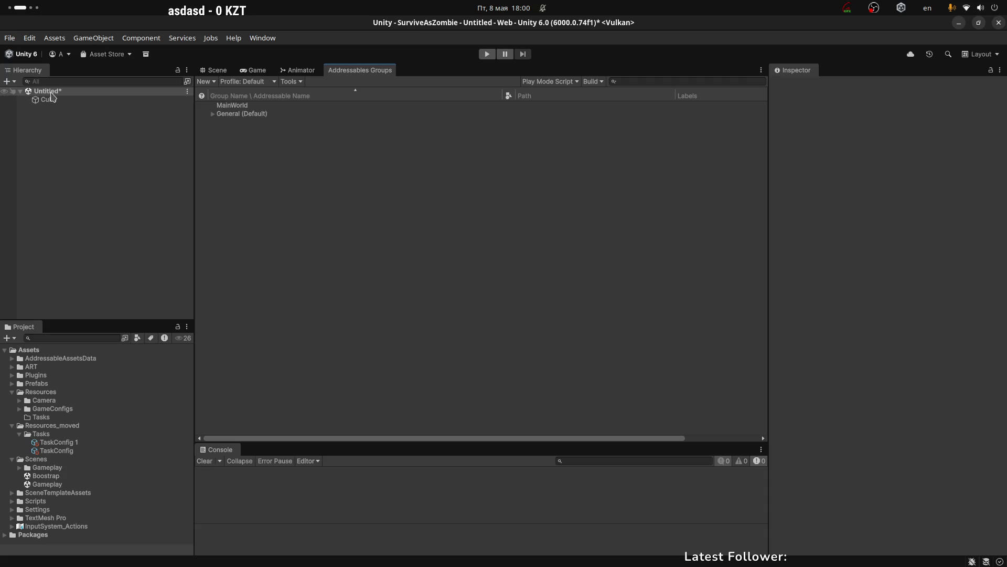
pyautogui.click(53, 477)
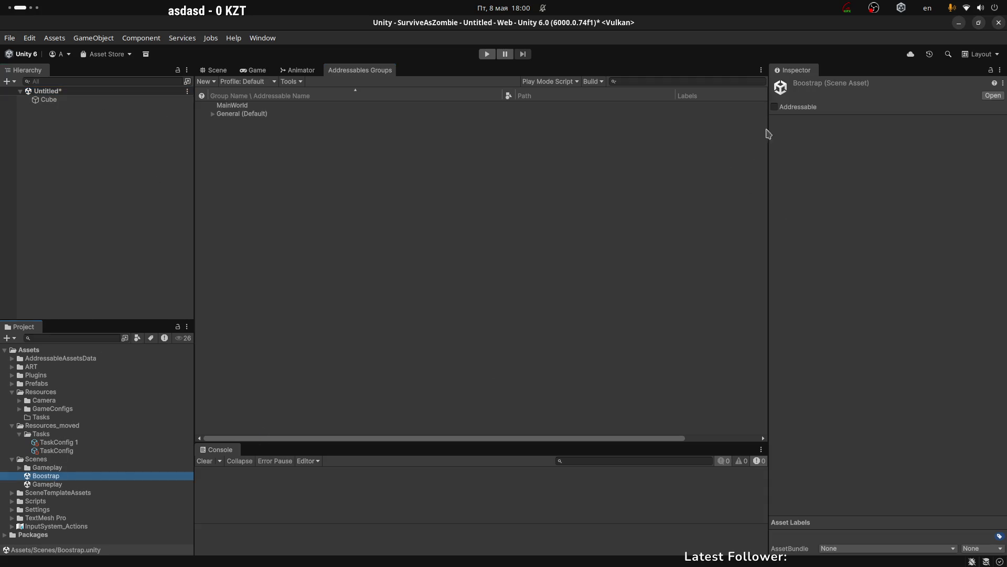
pyautogui.click(38, 484)
pyautogui.click(774, 107)
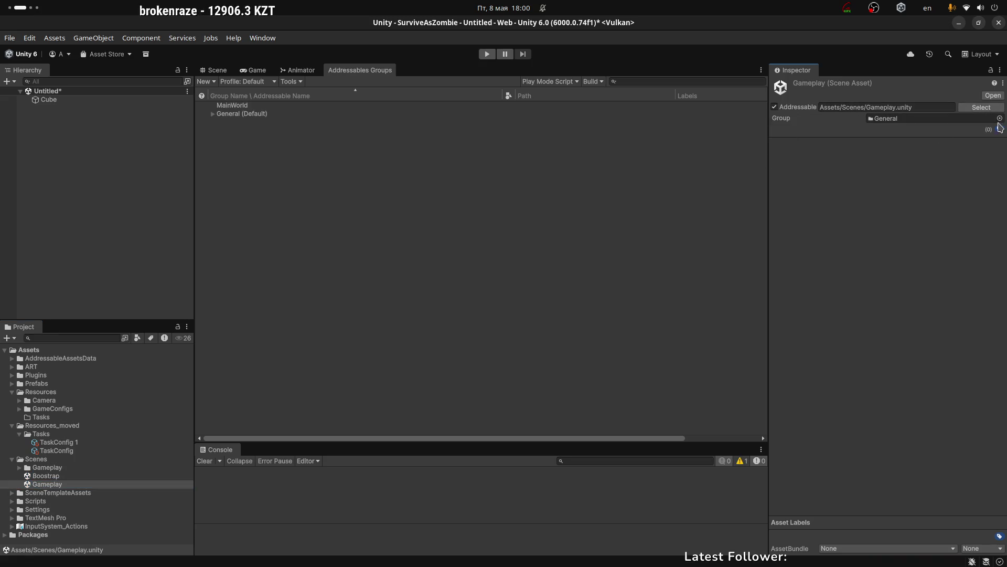
pyautogui.click(1000, 129)
pyautogui.click(779, 171)
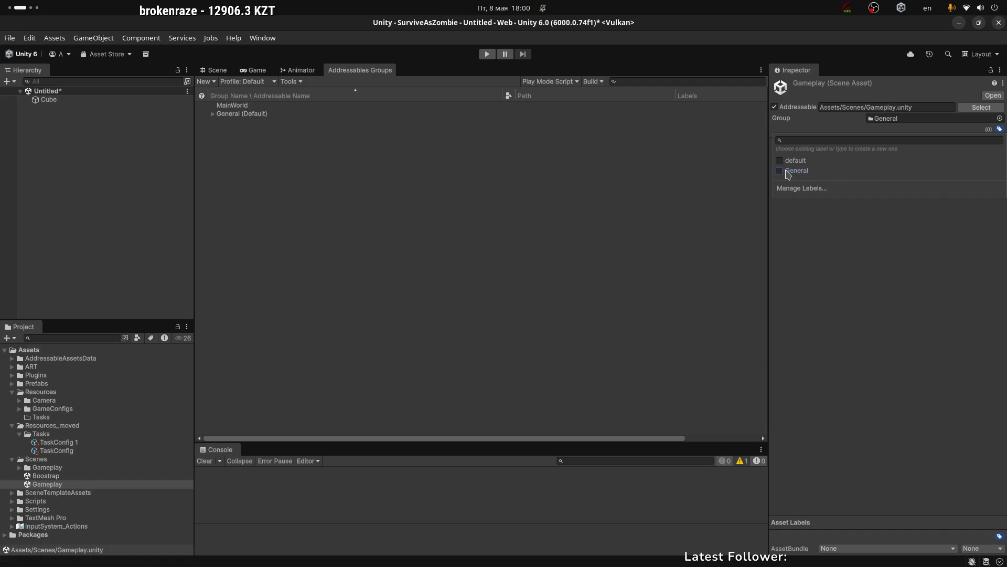
pyautogui.click(151, 210)
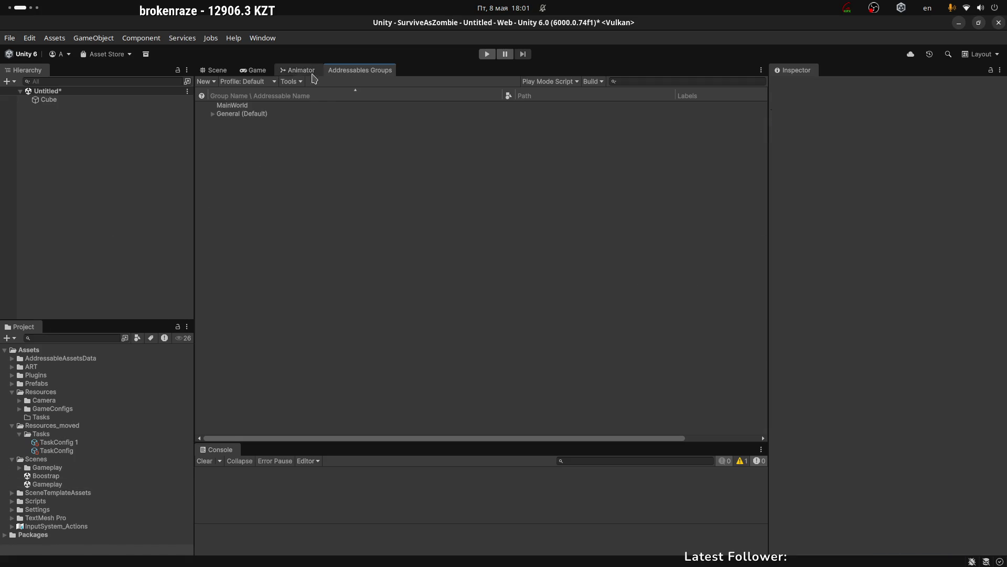
# Shorten the Gameplay entry's address with Simplify Addressable Names in the General (Default) group.
pyautogui.click(213, 114)
pyautogui.click(246, 131)
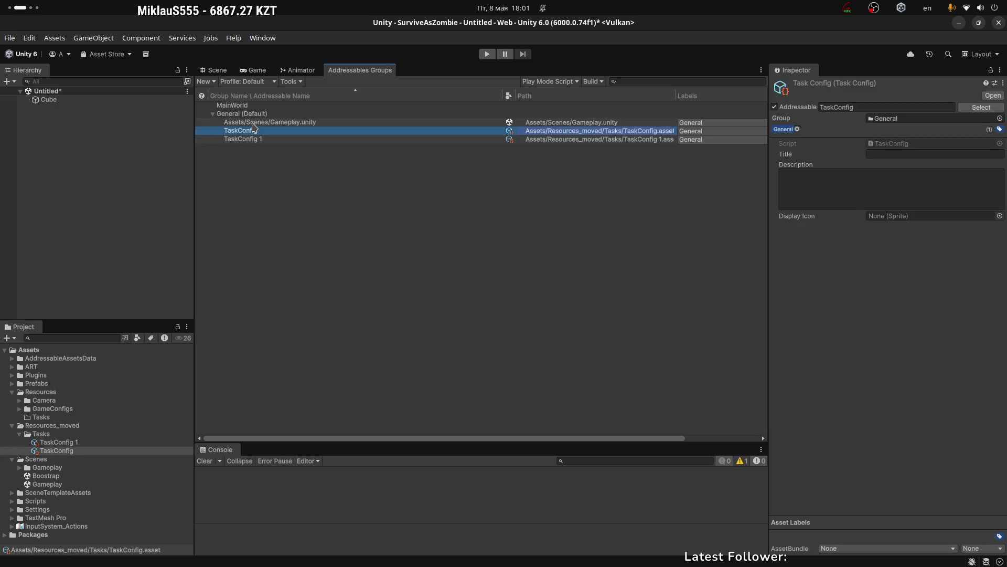
pyautogui.click(253, 122)
pyautogui.rightClick(288, 124)
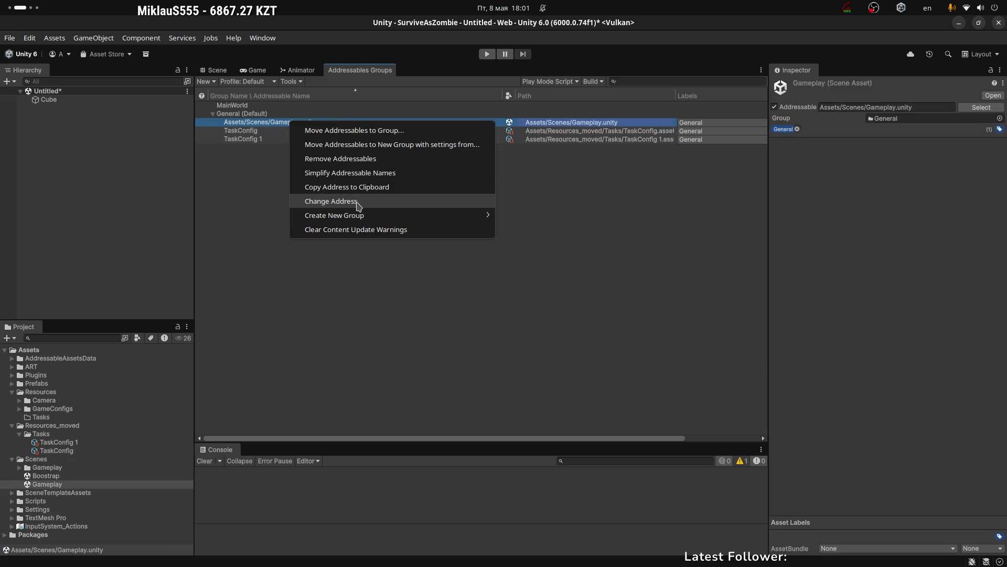
pyautogui.click(345, 171)
pyautogui.click(235, 124)
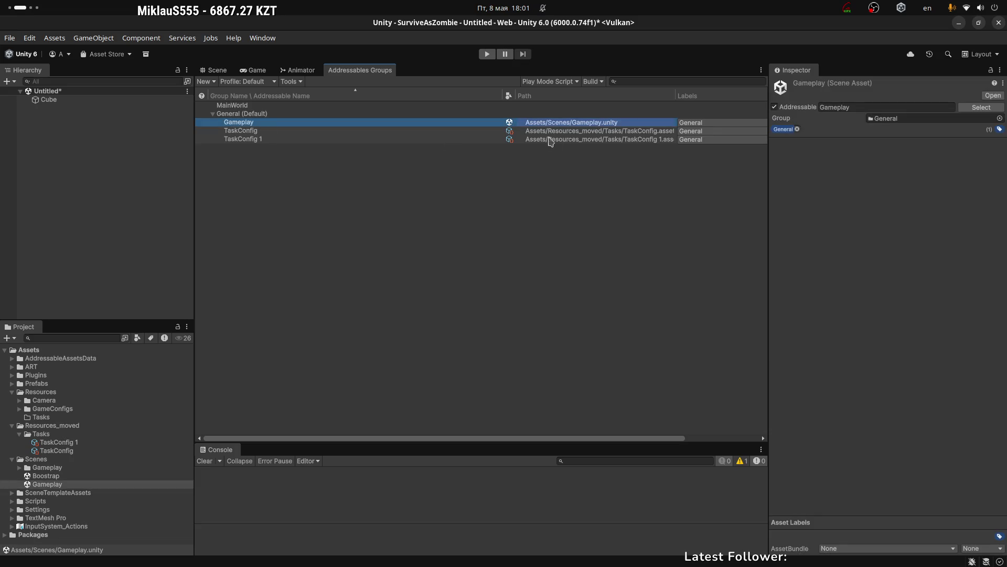
# Glance at Build Profiles, recheck the Gameplay entry, then open the Boostrap scene.
pyautogui.click(11, 38)
pyautogui.click(52, 181)
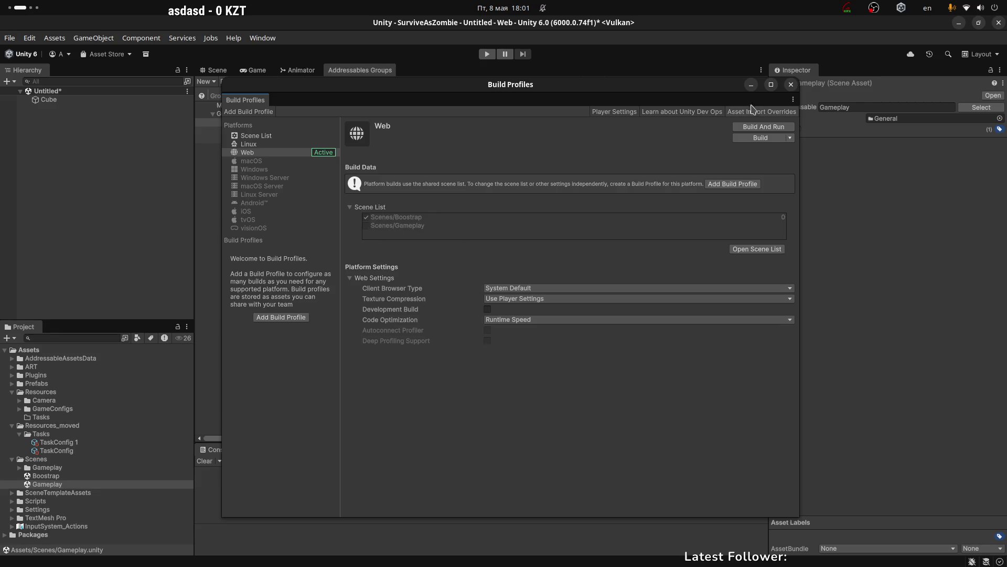
pyautogui.click(791, 84)
pyautogui.click(245, 130)
pyautogui.click(250, 121)
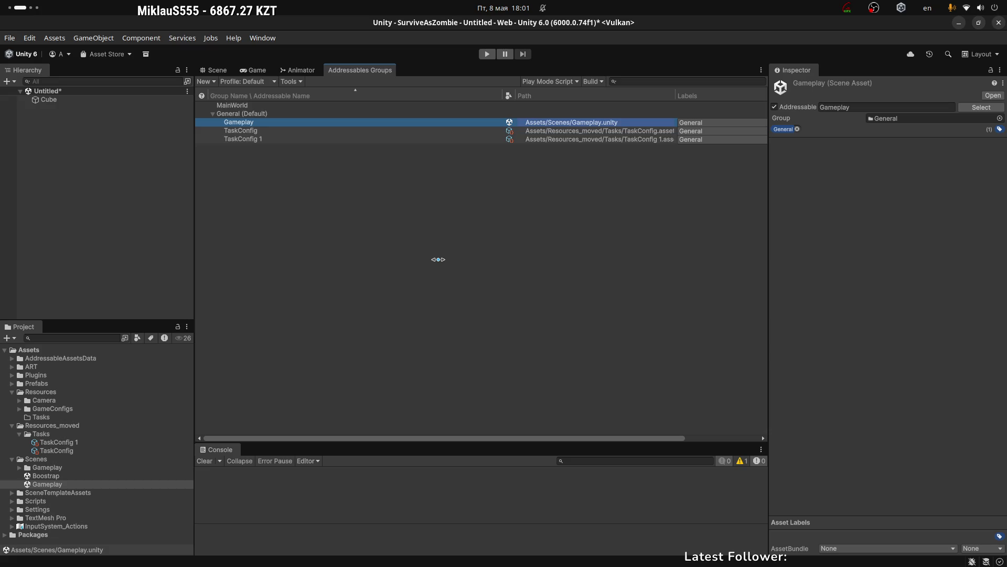
pyautogui.click(52, 142)
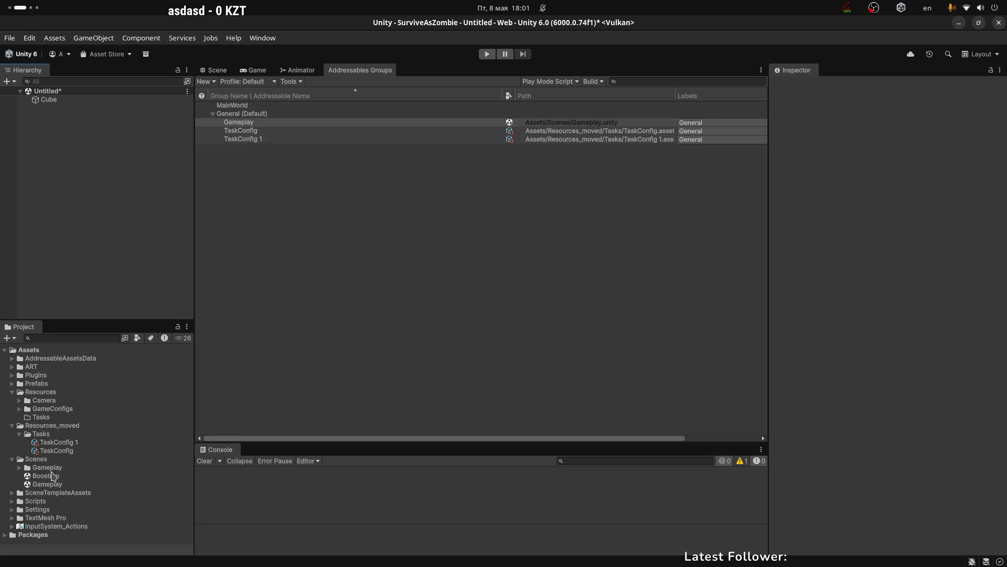
pyautogui.doubleClick(46, 477)
# Discard the unsaved Untitled scene and inspect Boostrap's GameInstance object.
pyautogui.click(411, 326)
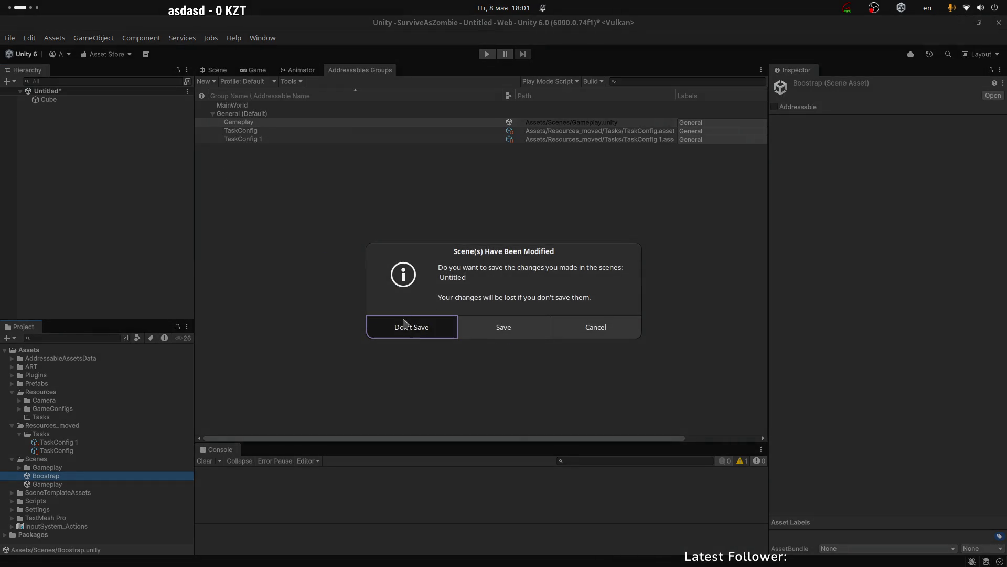
pyautogui.click(254, 70)
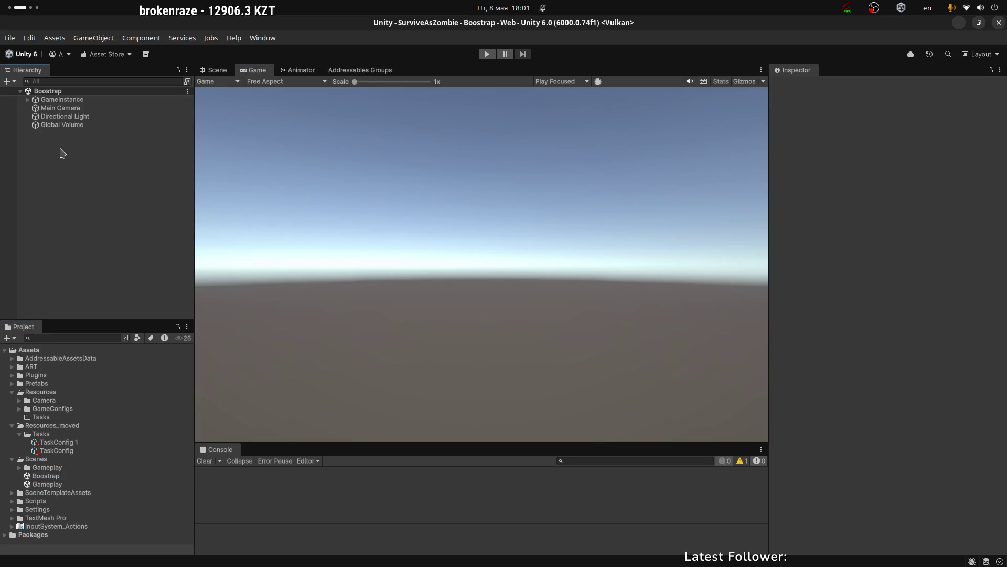
pyautogui.click(59, 100)
pyautogui.click(27, 100)
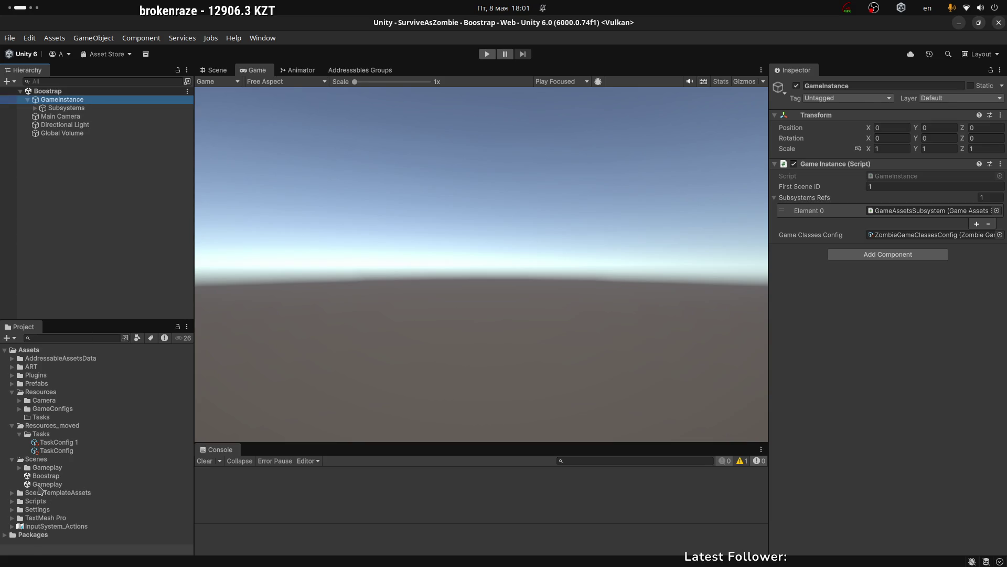
# Open the Gameplay scene and inspect SceneContainer and its Worlds child.
pyautogui.doubleClick(41, 484)
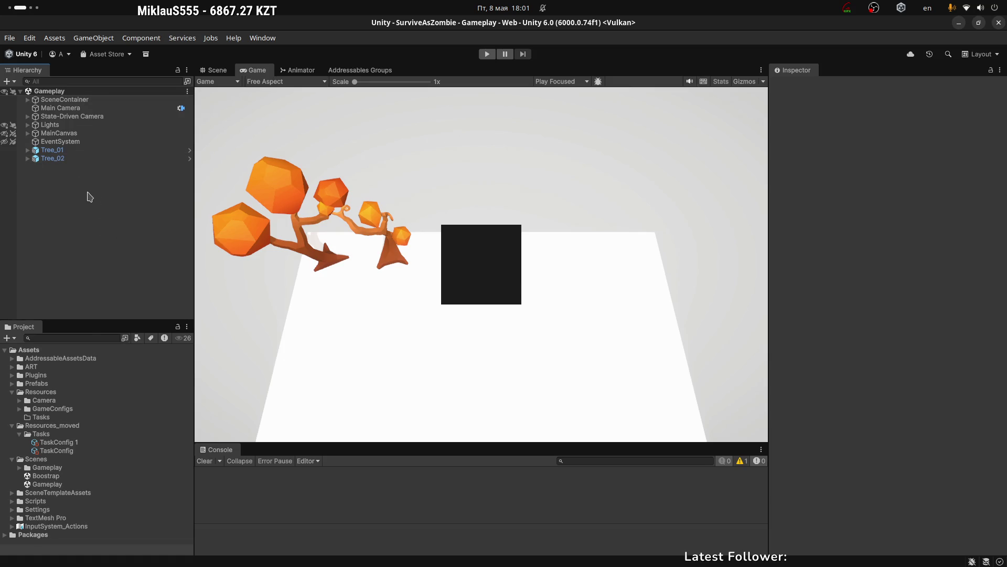
pyautogui.click(48, 100)
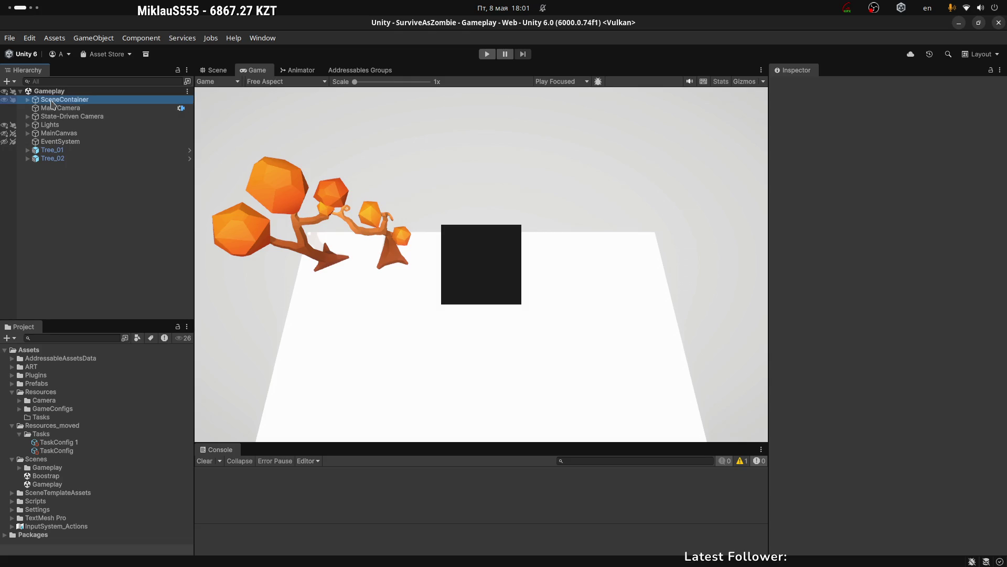
pyautogui.click(28, 100)
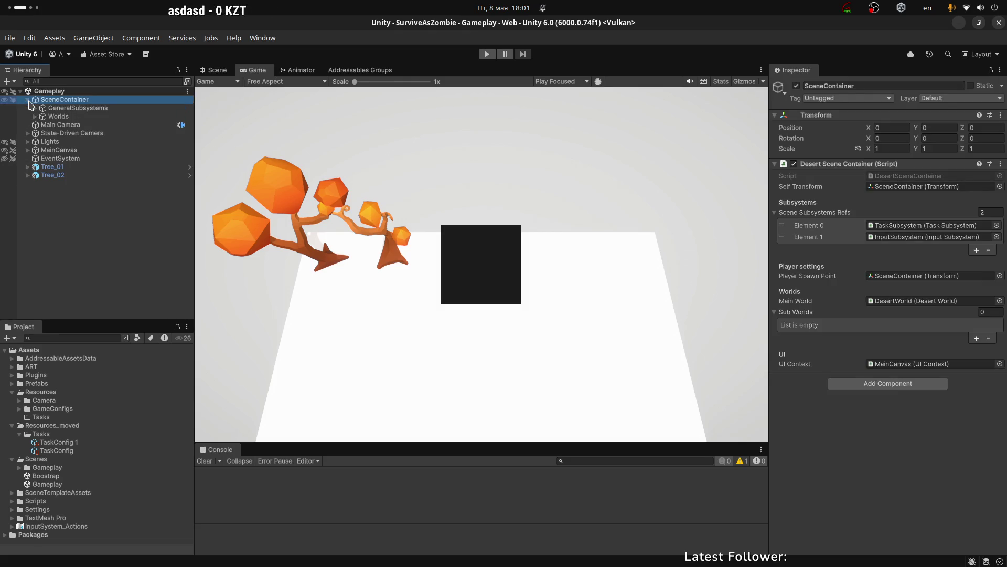
pyautogui.click(46, 118)
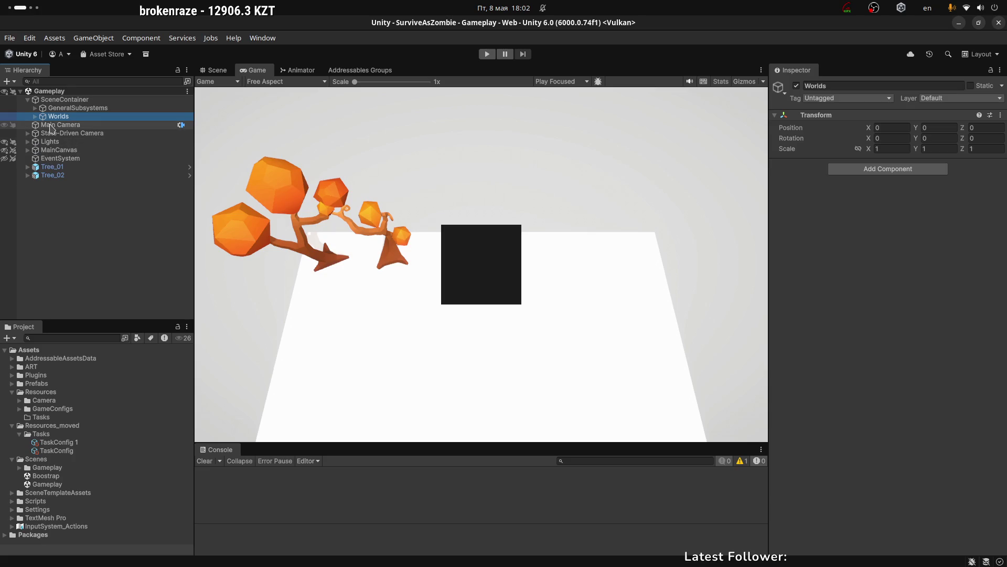
# Browse Gameplay's State-Driven Camera, Lights, MainCanvas with ExampleWindow, and Tree_01.
pyautogui.click(27, 100)
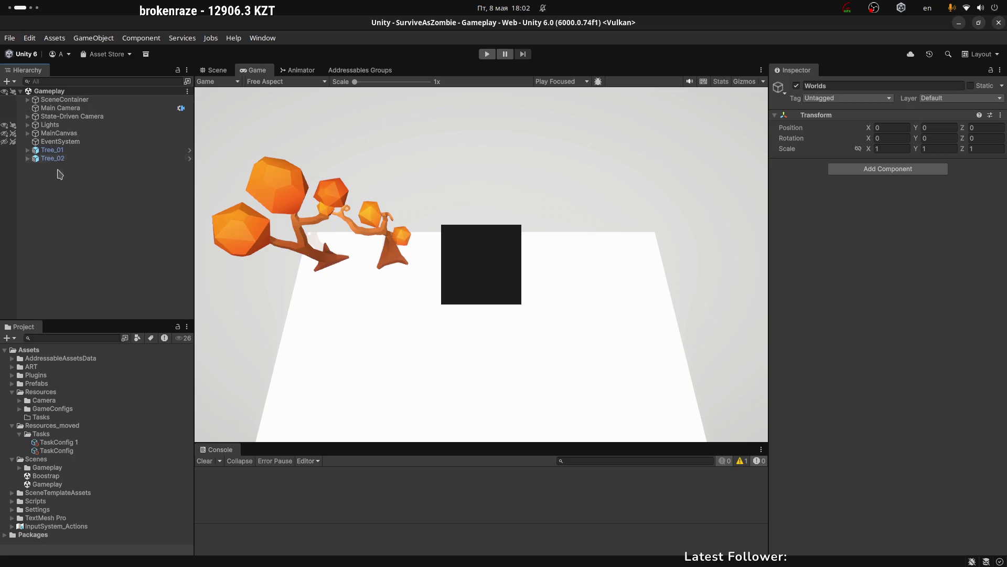
pyautogui.click(52, 108)
pyautogui.click(51, 116)
pyautogui.click(51, 124)
pyautogui.click(52, 132)
pyautogui.click(28, 133)
pyautogui.click(58, 141)
pyautogui.click(53, 133)
pyautogui.press('Left')
pyautogui.click(54, 151)
pyautogui.press('Up')
pyautogui.press('Up')
pyautogui.press('Right')
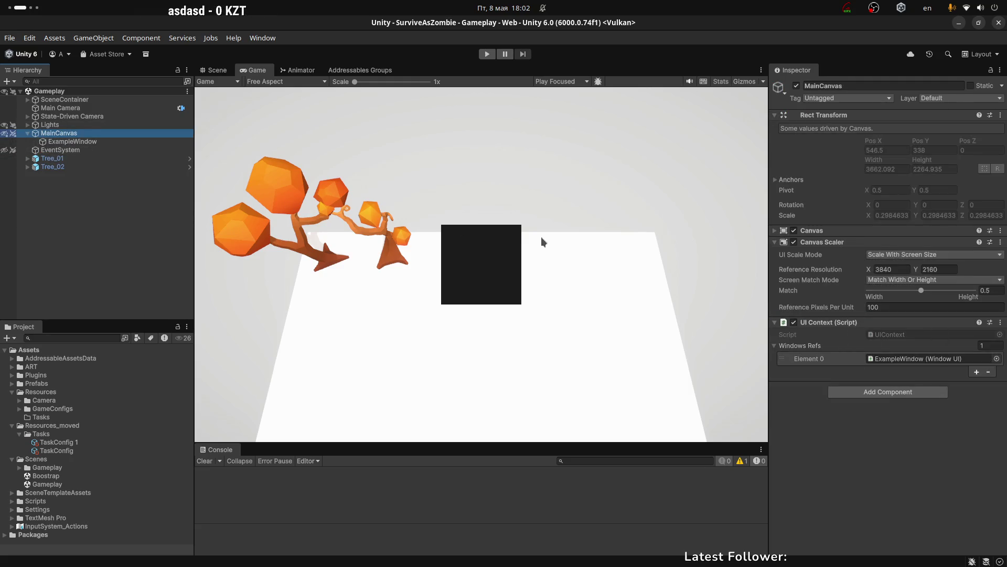
pyautogui.click(63, 188)
pyautogui.click(27, 133)
# Select Worlds and frame its ground in the Scene view with F.
pyautogui.click(59, 118)
pyautogui.press('Up')
pyautogui.press('Up')
pyautogui.press('Right')
pyautogui.click(59, 117)
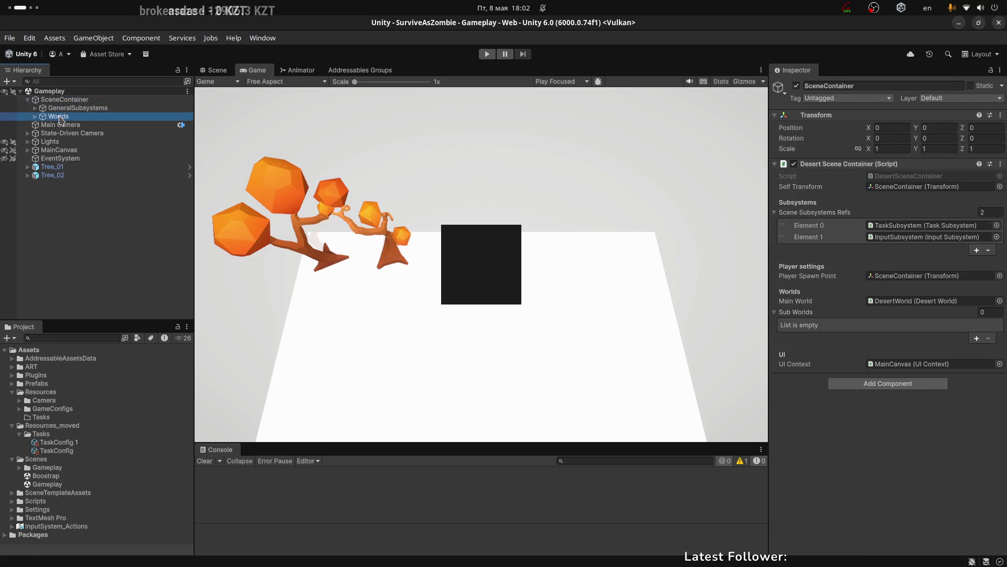
pyautogui.click(216, 70)
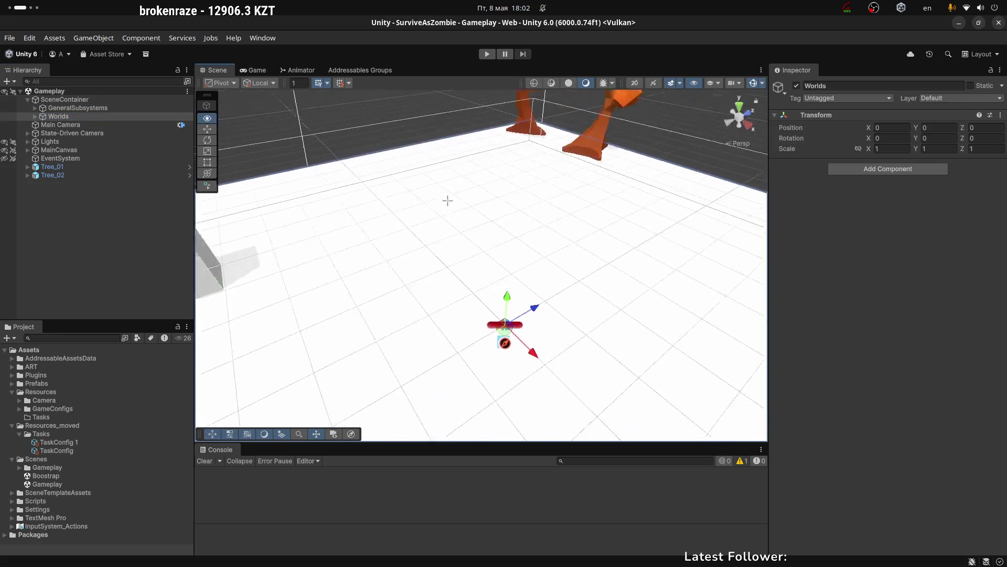
pyautogui.press('f')
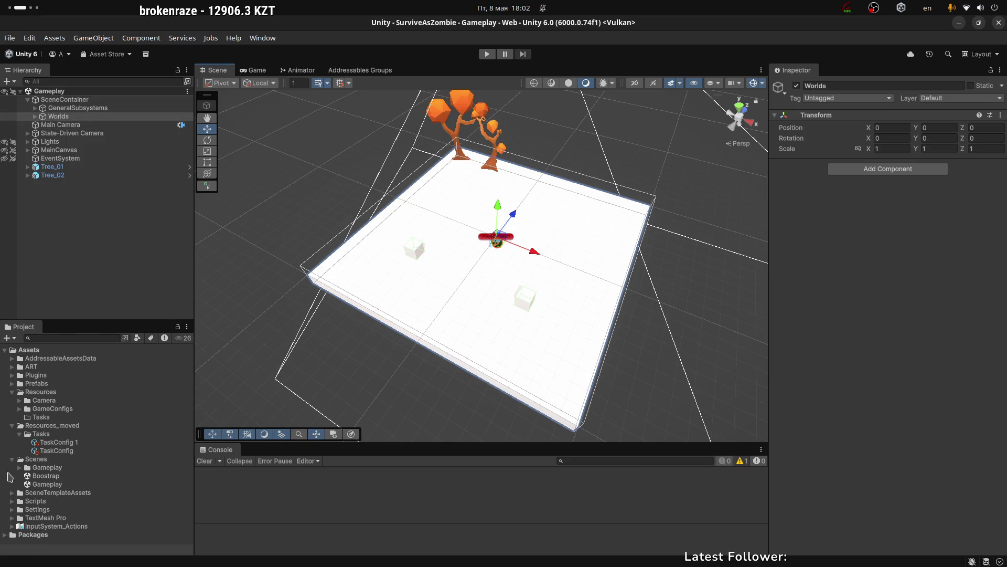
# Compare GeneralSubsystems and Worlds, then inspect SceneContainer's components.
pyautogui.click(66, 109)
pyautogui.click(61, 118)
pyautogui.click(71, 108)
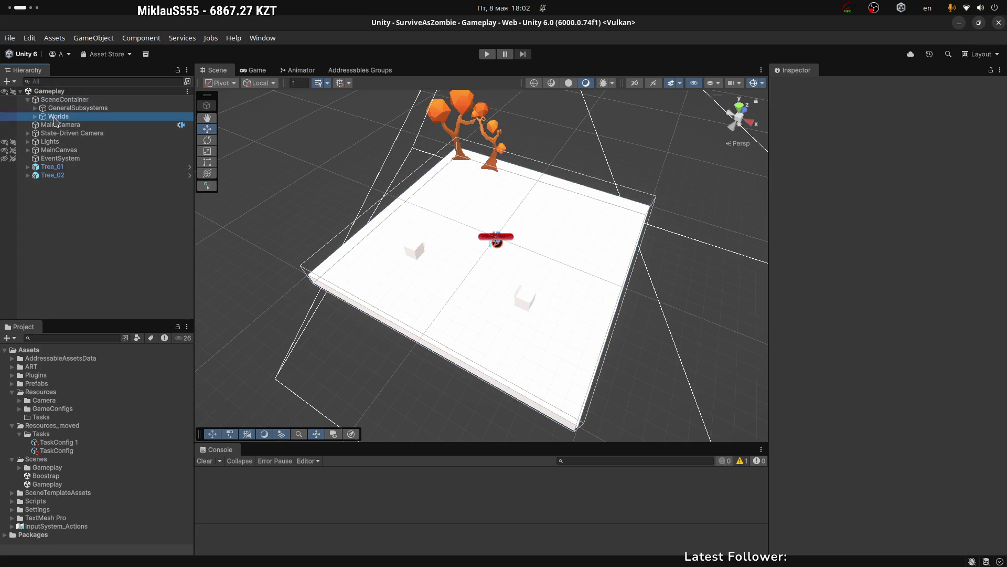
pyautogui.click(57, 117)
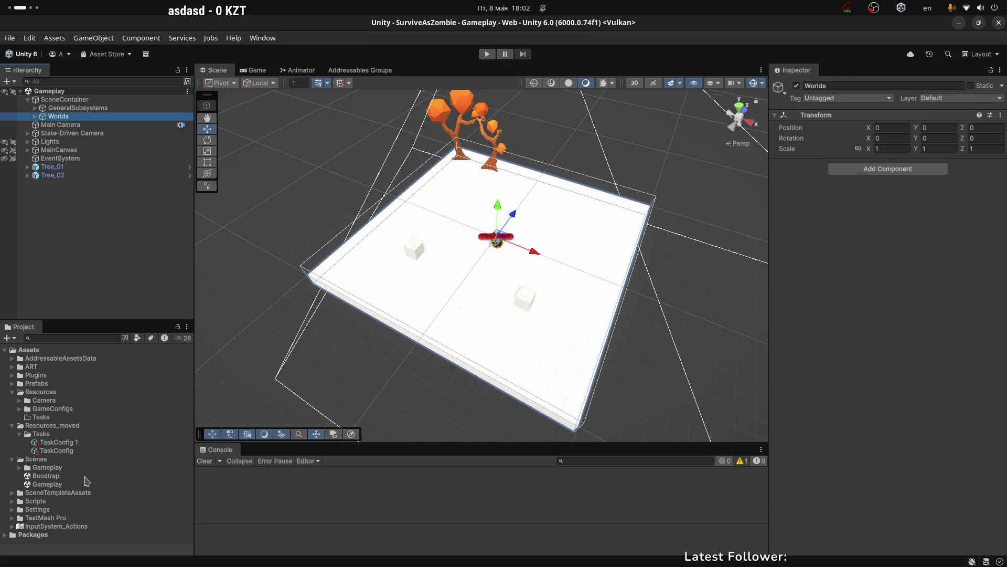
pyautogui.click(65, 219)
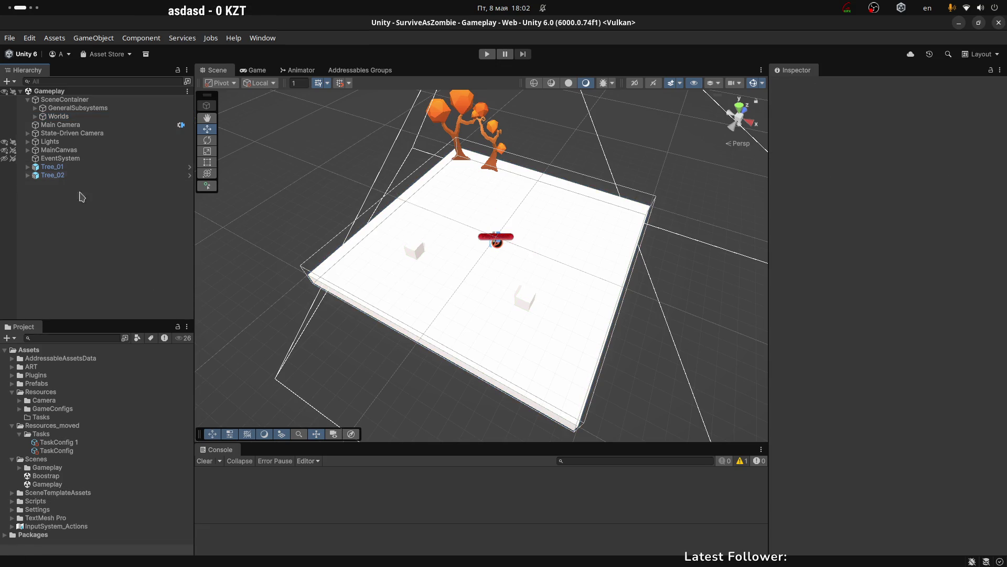
pyautogui.click(184, 100)
pyautogui.click(187, 92)
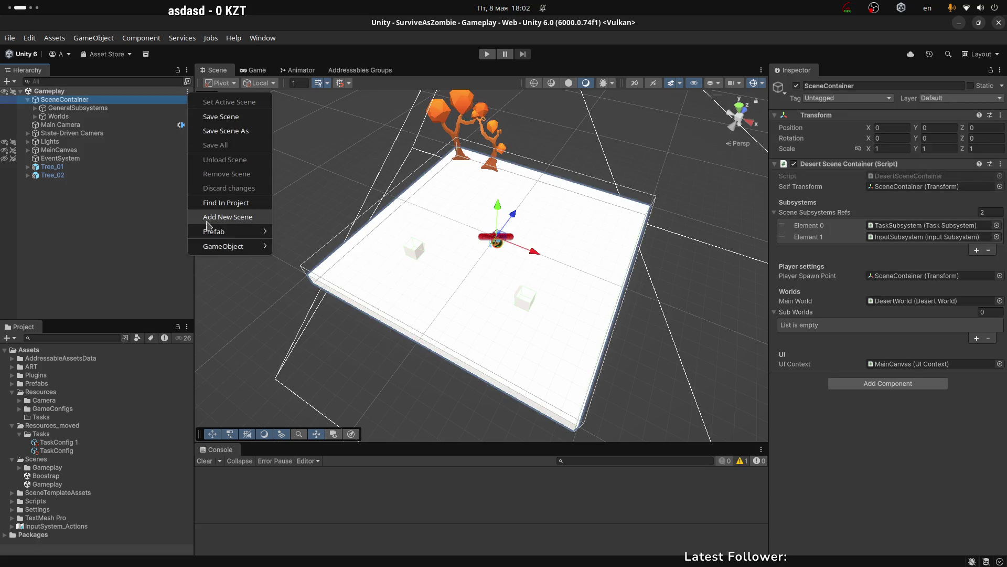
# Add an empty Untitled scene alongside Gameplay, then list Gameplay's objects and inspect SceneContainer.
pyautogui.click(239, 217)
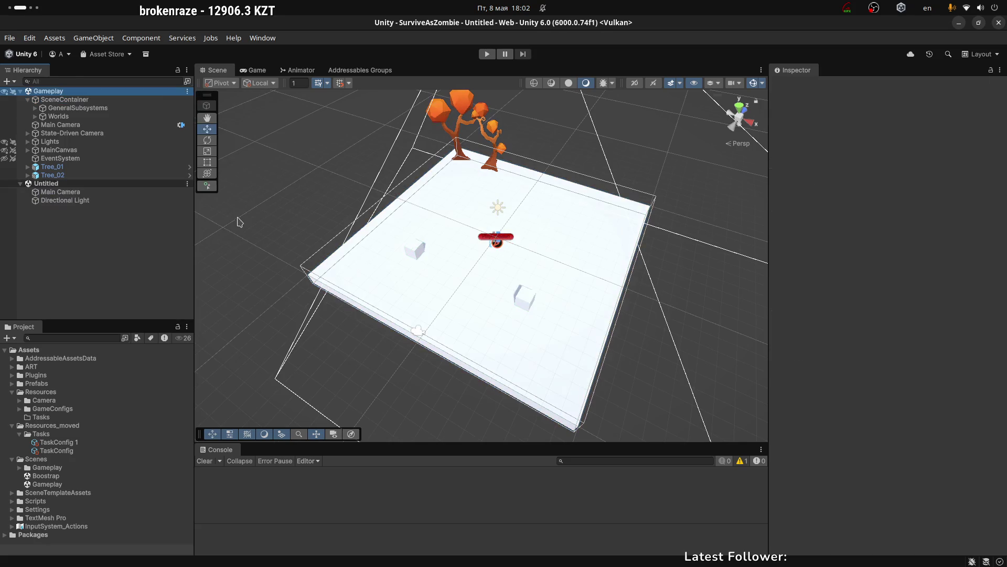
pyautogui.click(62, 183)
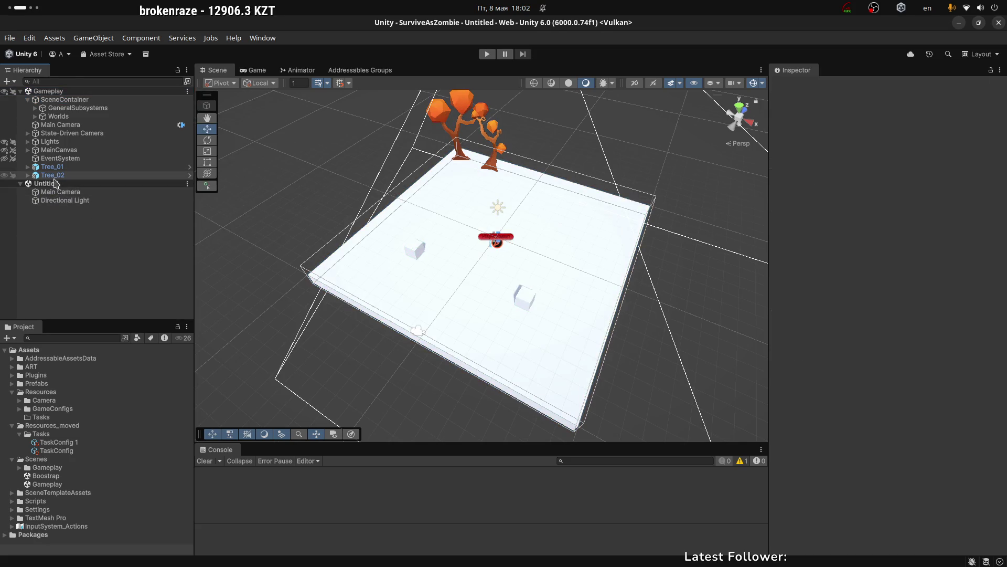
pyautogui.click(20, 91)
pyautogui.moveTo(50, 100); pyautogui.dragTo(33, 98)
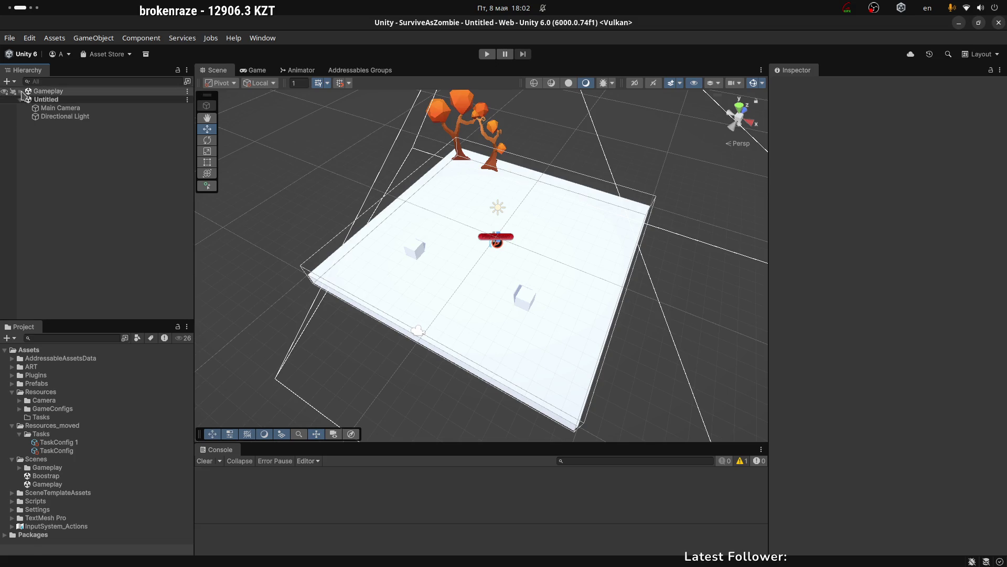
pyautogui.click(50, 99)
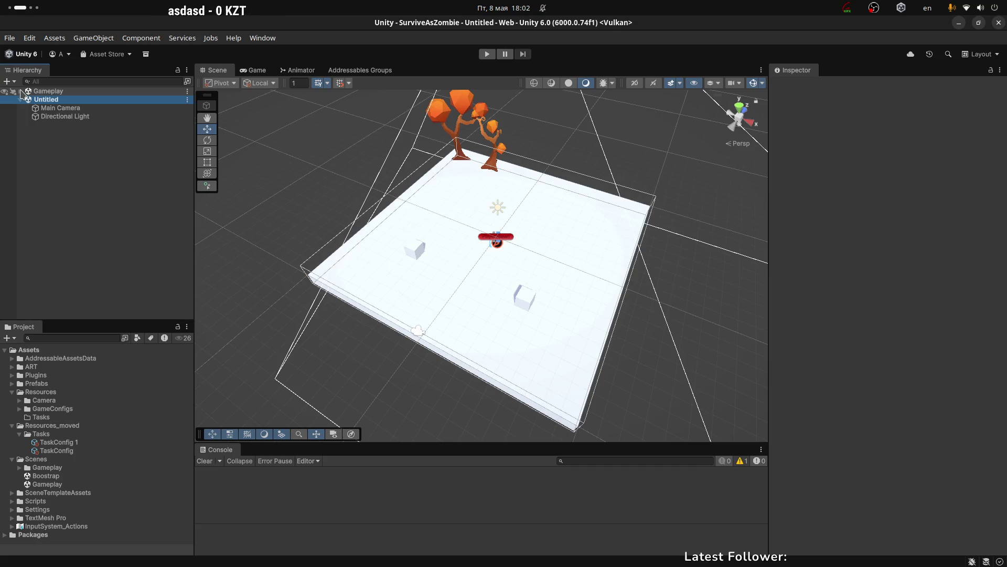
pyautogui.click(20, 91)
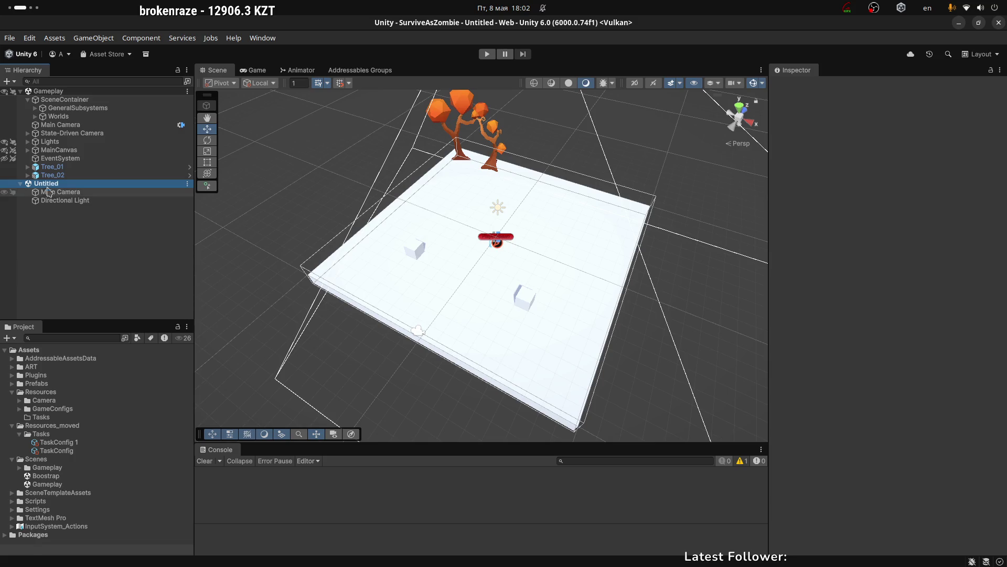
pyautogui.click(73, 100)
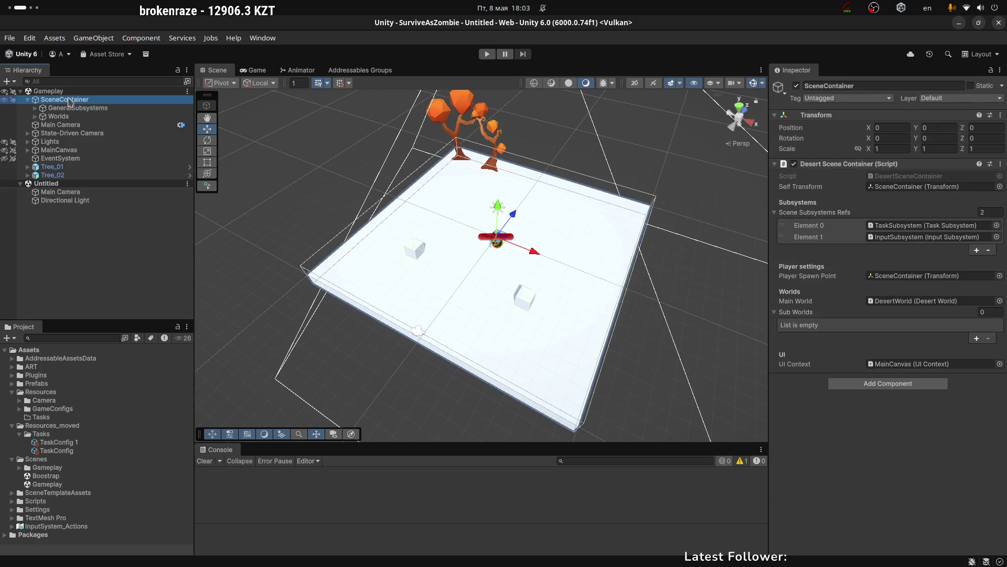
pyautogui.click(28, 100)
# Review Untitled's Directional Light and Main Camera in the Inspector, then collapse Untitled.
pyautogui.click(74, 184)
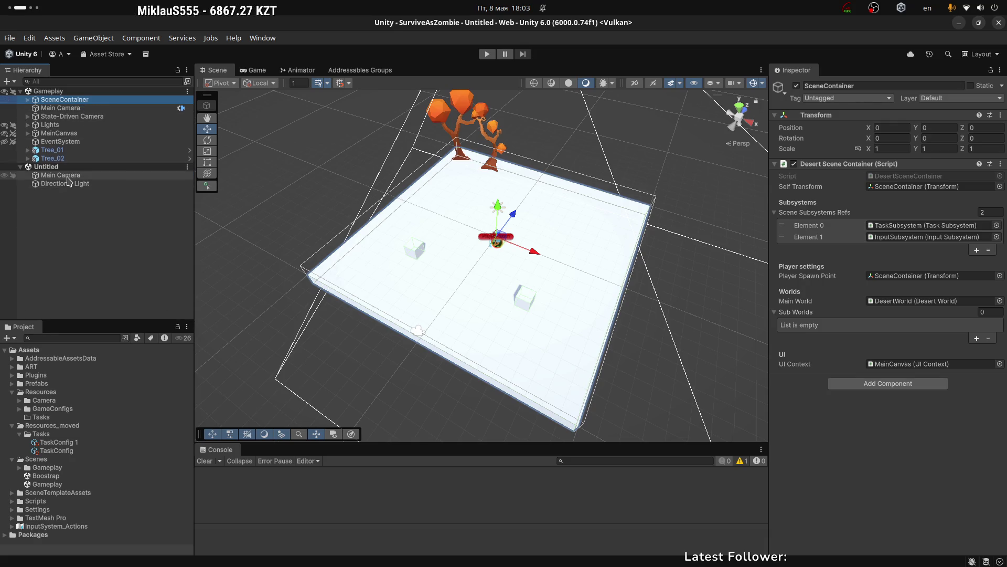
pyautogui.keyDown('shift'); pyautogui.click(61, 174); pyautogui.keyUp('shift')
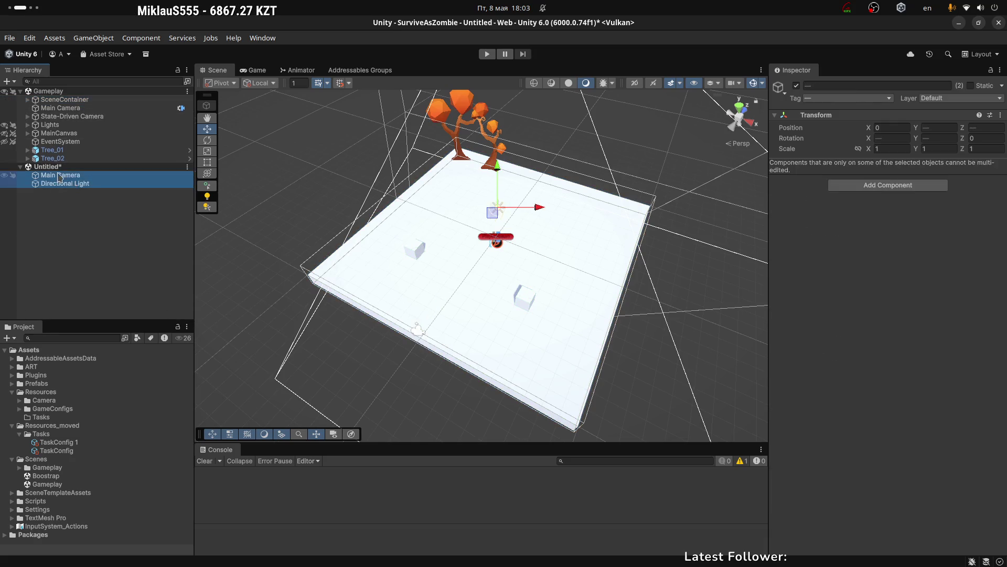
pyautogui.click(47, 166)
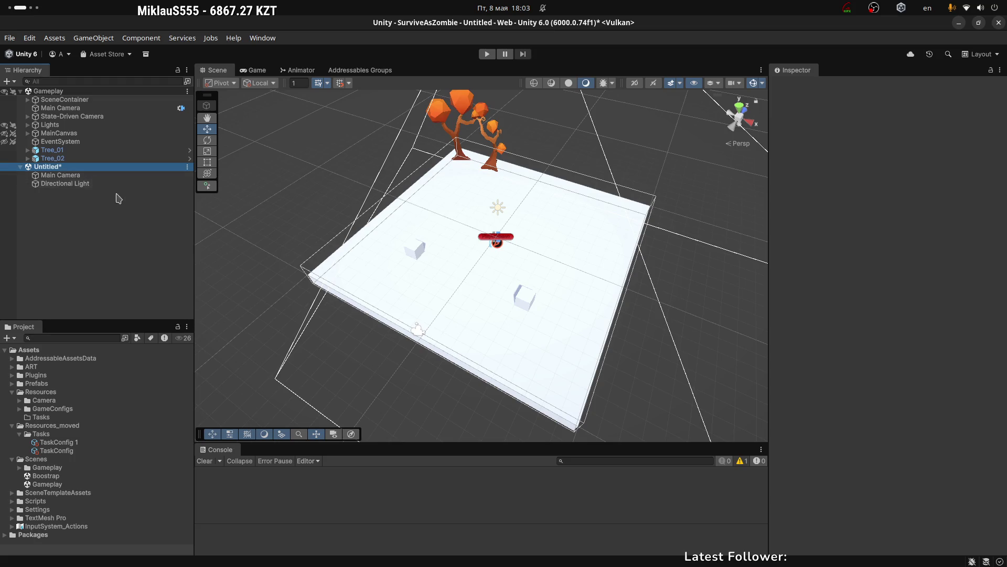
pyautogui.click(66, 183)
pyautogui.click(63, 175)
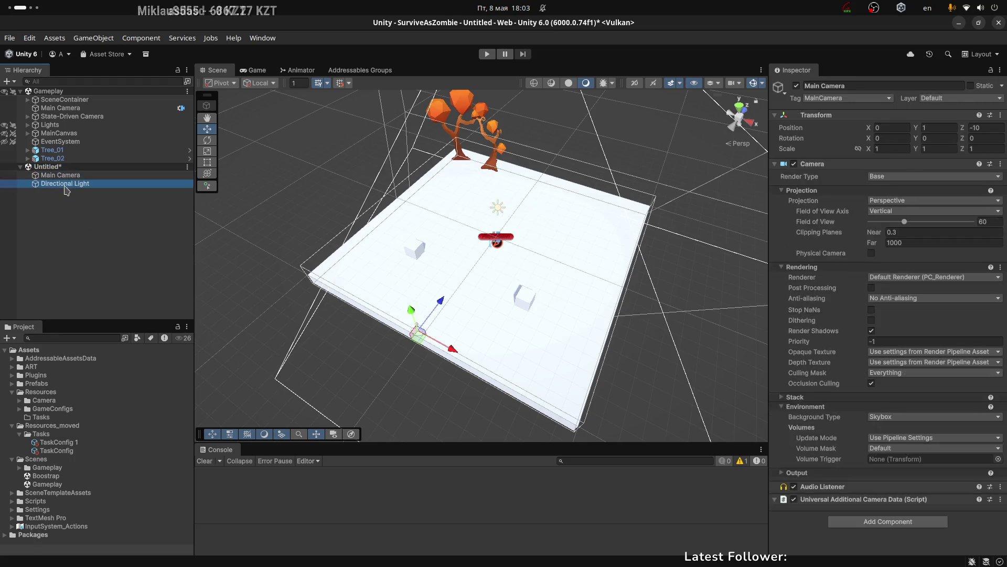
pyautogui.click(51, 167)
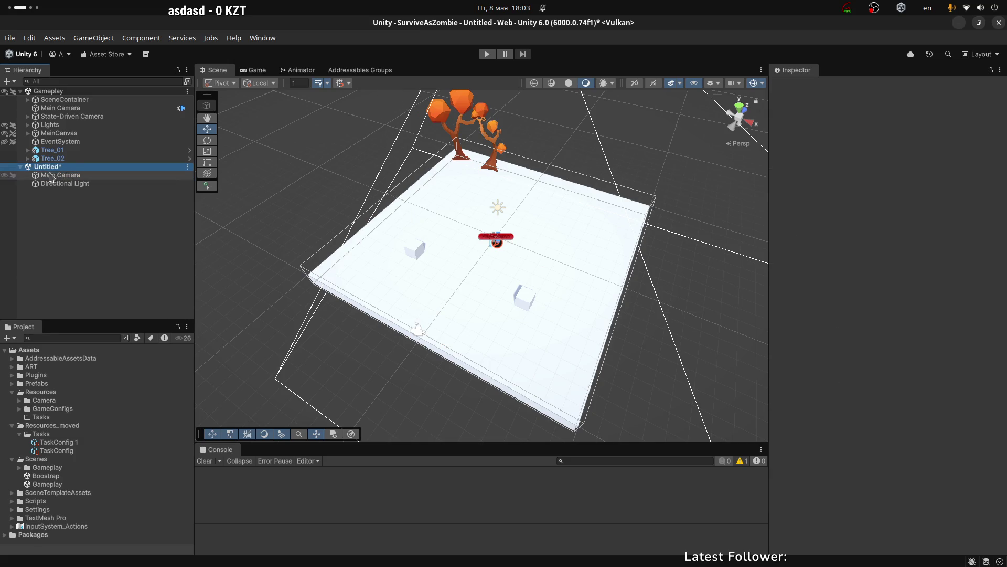
pyautogui.click(57, 184)
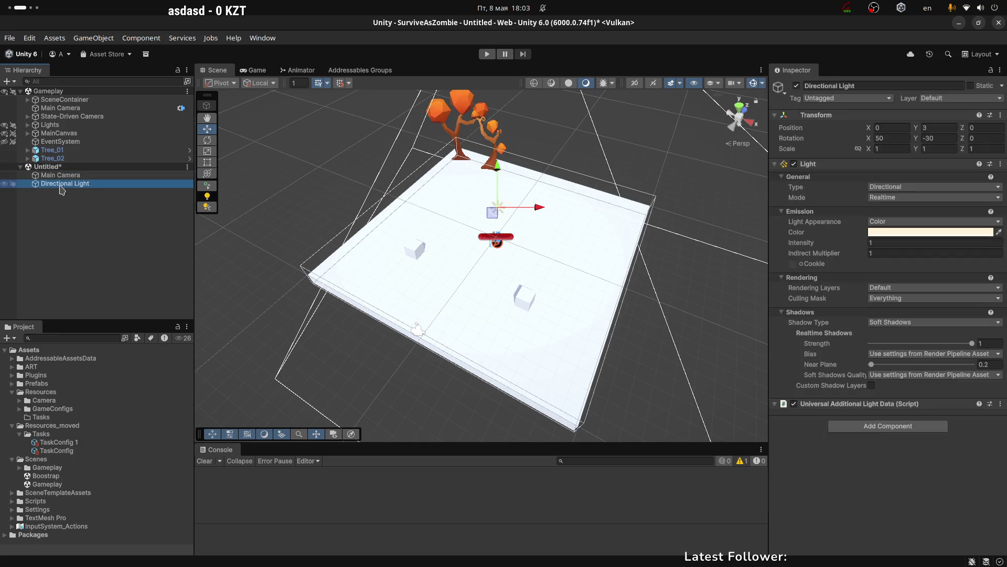
pyautogui.click(58, 176)
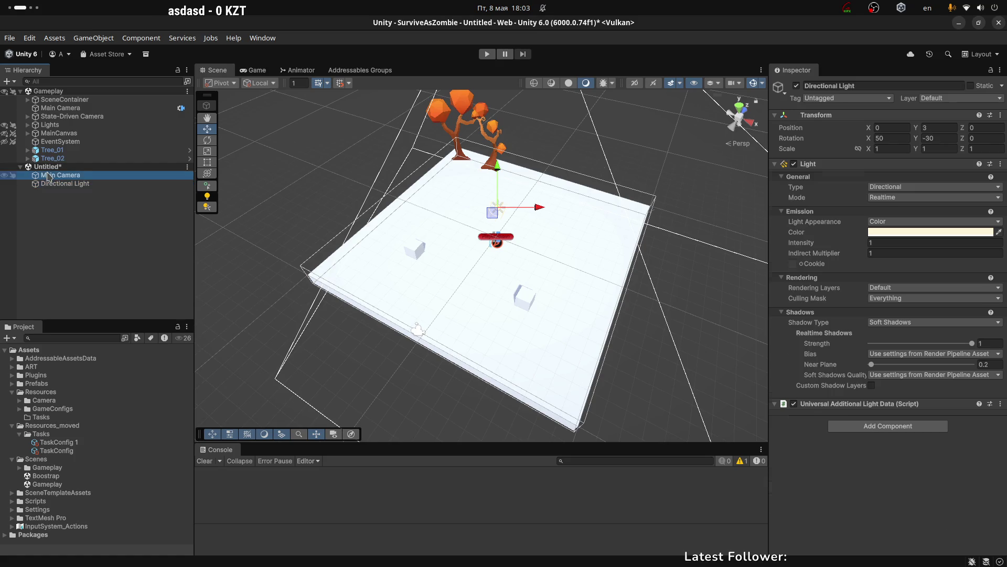
pyautogui.click(21, 166)
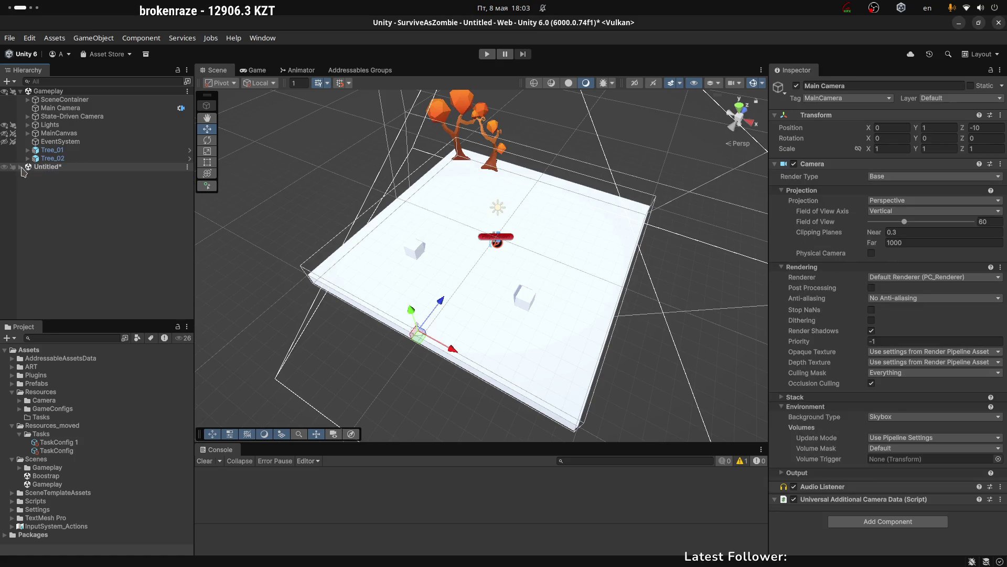
pyautogui.click(60, 167)
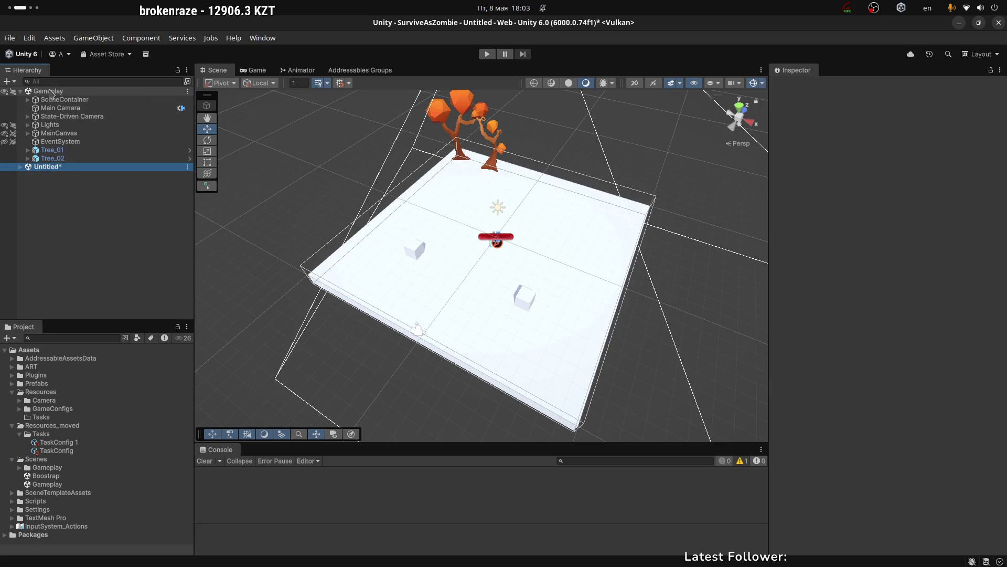
# Zoom out and orbit the Scene view to show the plane, trees and camera frustum.
pyautogui.click(66, 92)
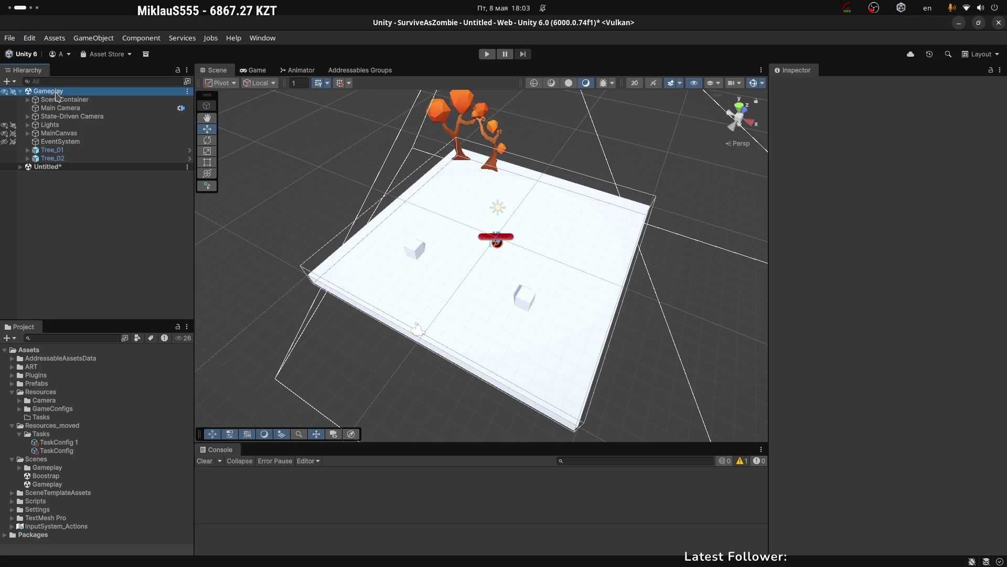
pyautogui.click(29, 167)
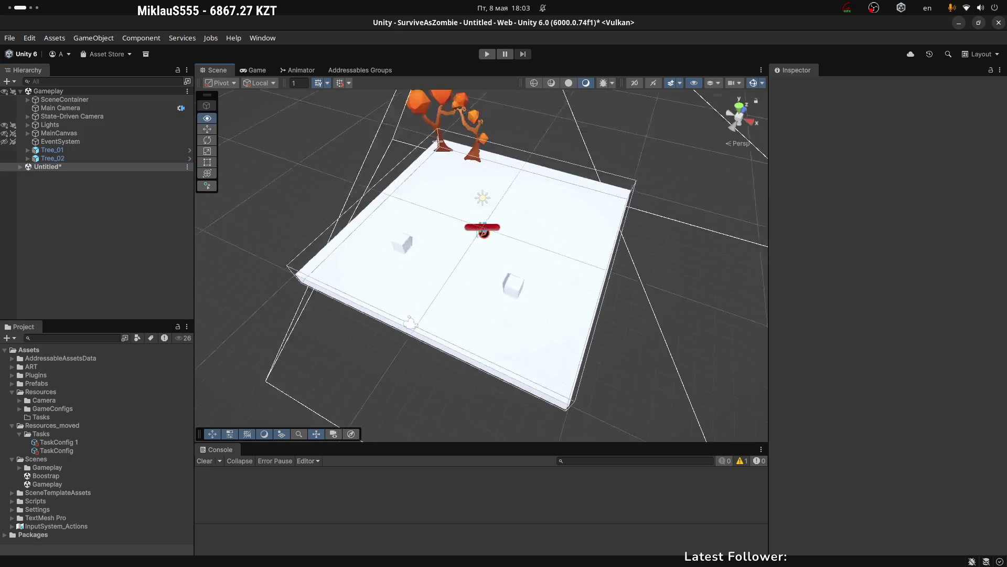
pyautogui.scroll(-5, 385, 199)
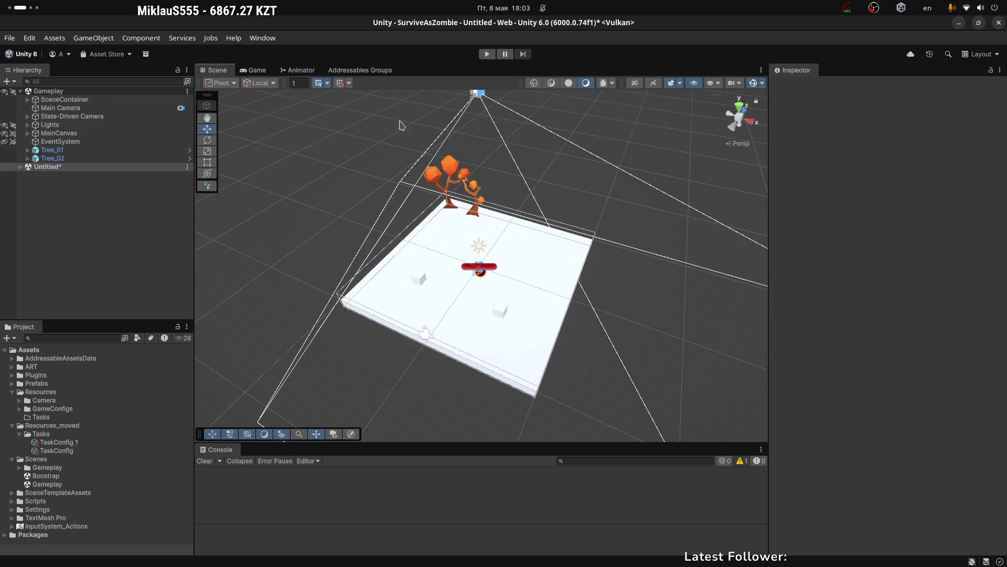
pyautogui.moveTo(527, 158)
pyautogui.mouseDown()
pyautogui.moveTo(680, 210)
pyautogui.moveTo(486, 157)
pyautogui.moveTo(265, 231)
pyautogui.mouseUp()
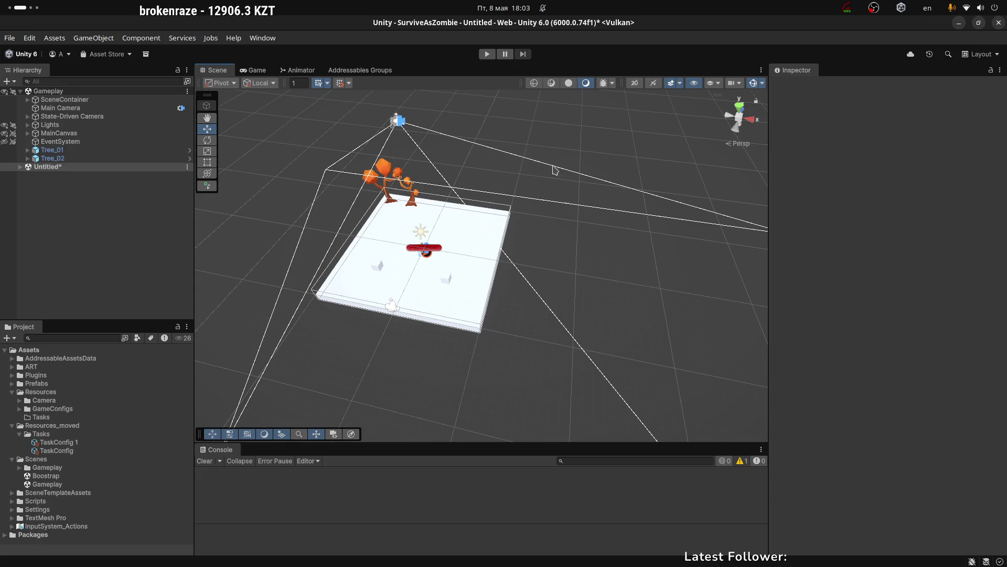
pyautogui.click(20, 167)
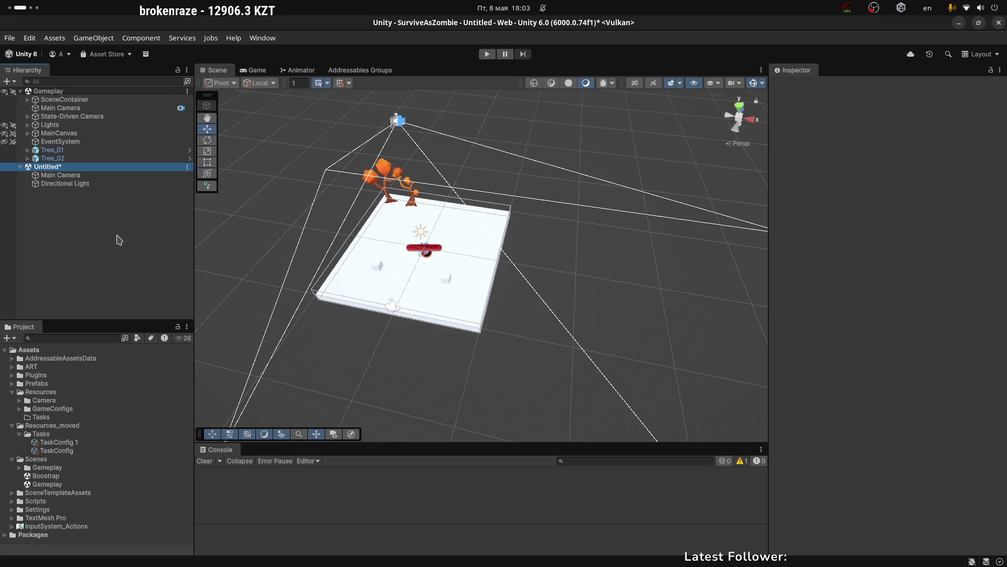
pyautogui.click(20, 167)
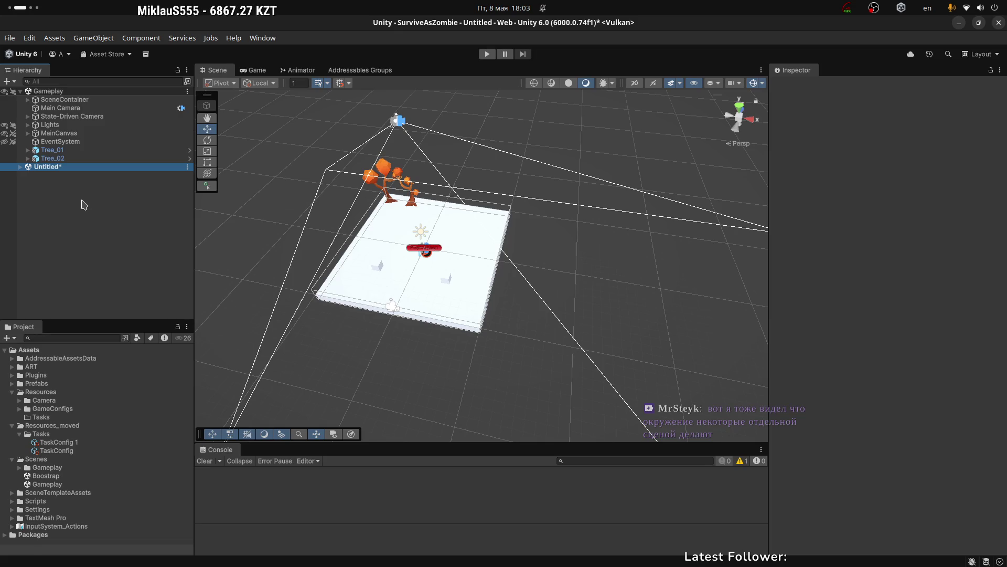
pyautogui.click(57, 159)
pyautogui.click(53, 167)
# Try Remove Scene on Untitled, but cancel the save-file dialog.
pyautogui.rightClick(51, 173)
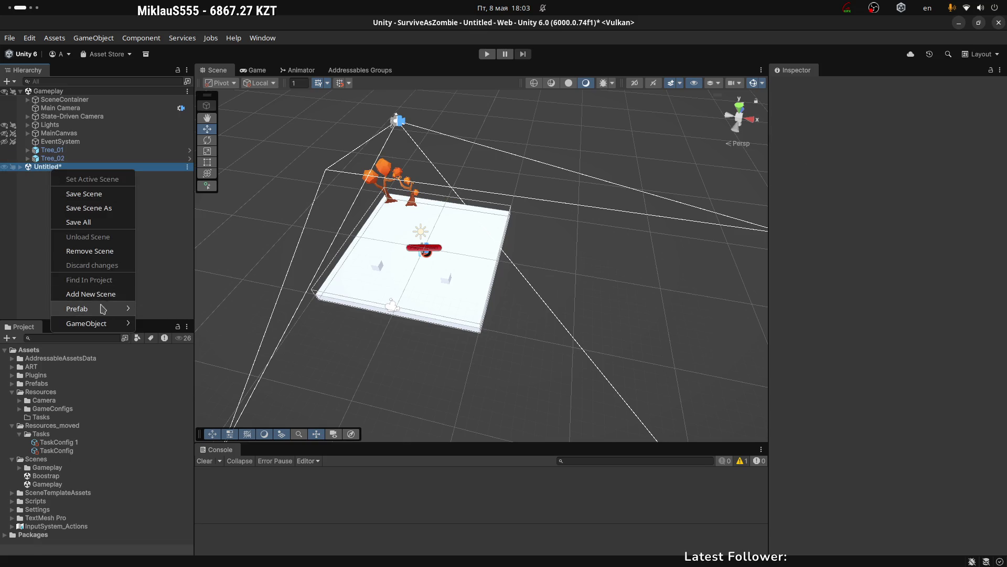
pyautogui.press('Escape')
pyautogui.click(190, 167)
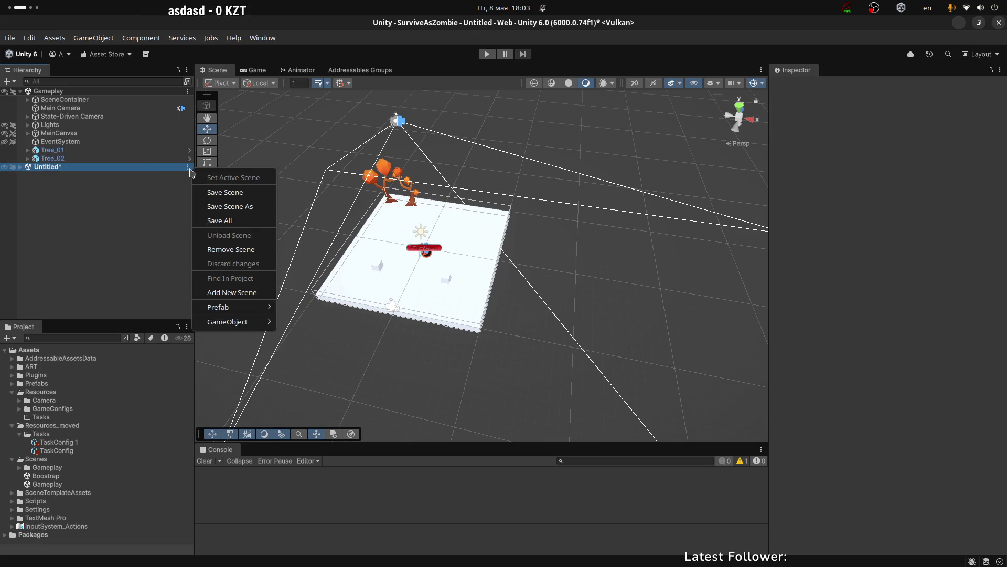
pyautogui.click(244, 253)
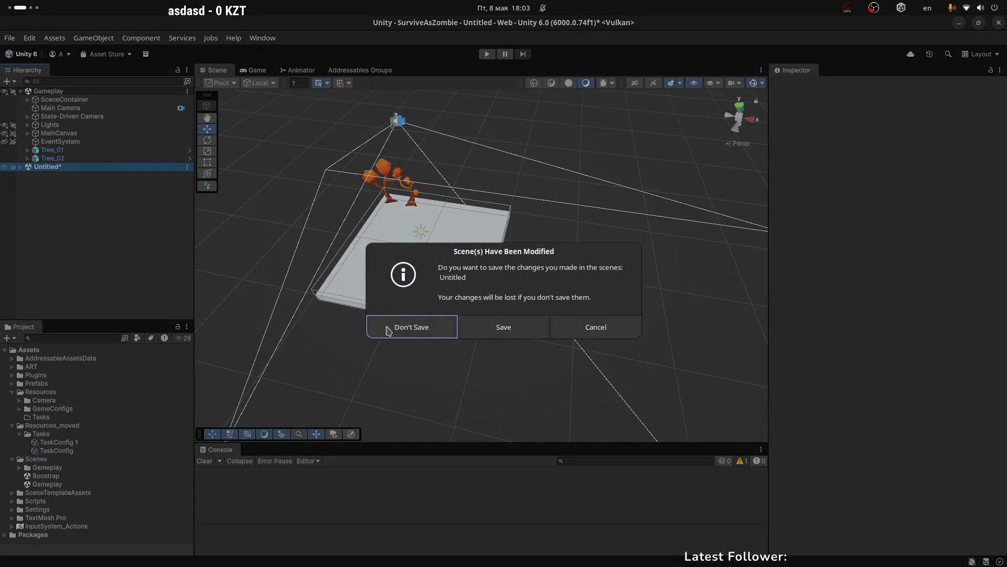
pyautogui.click(504, 326)
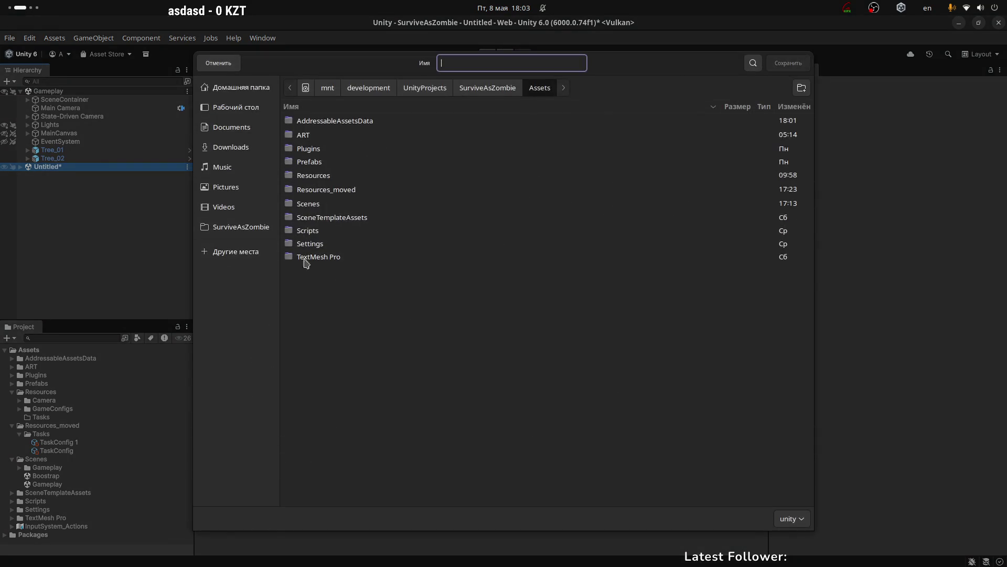
pyautogui.click(236, 58)
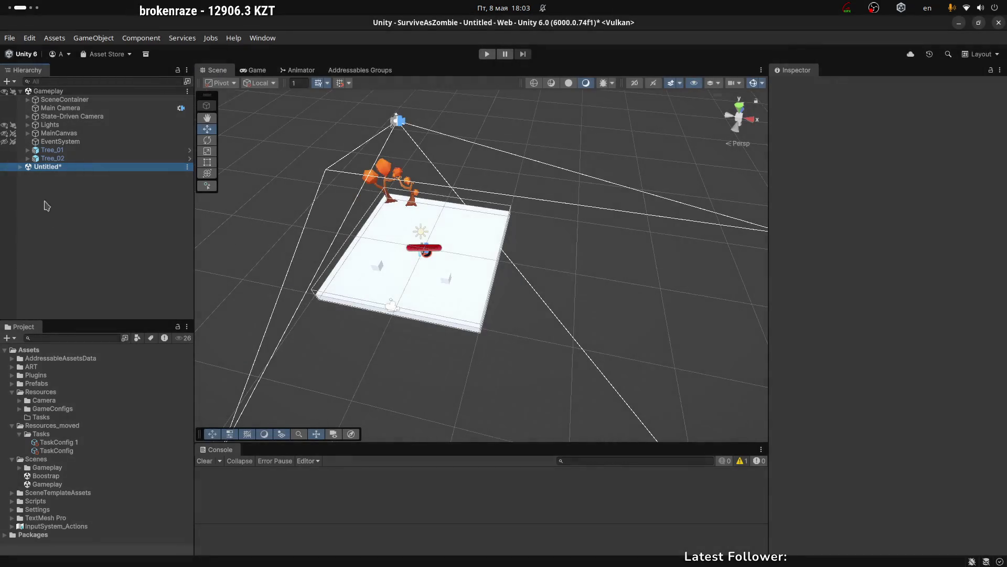
# Remove Untitled again choosing Don't Save, then expand and inspect SceneContainer.
pyautogui.click(187, 168)
pyautogui.click(239, 250)
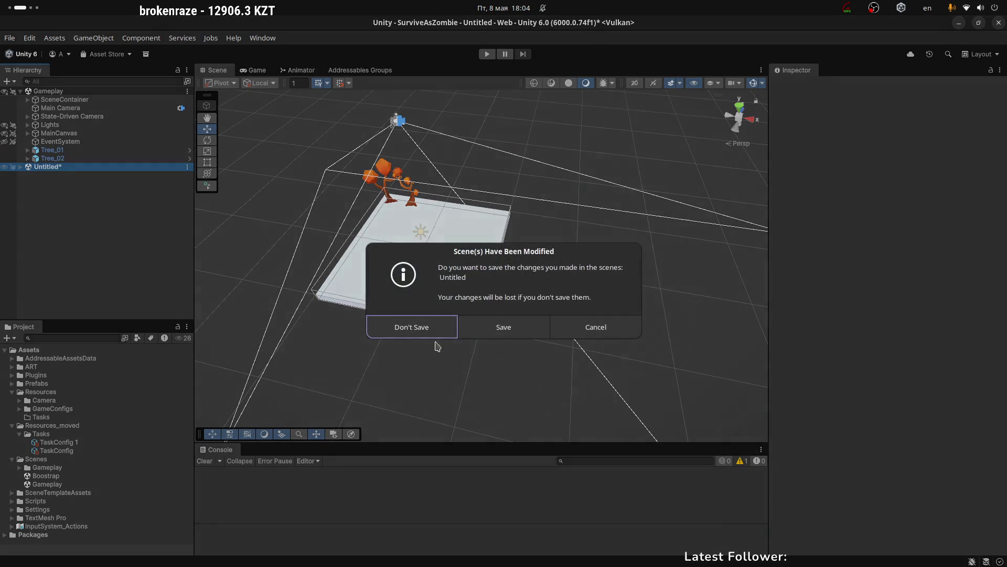
pyautogui.click(410, 328)
pyautogui.click(49, 100)
pyautogui.click(28, 100)
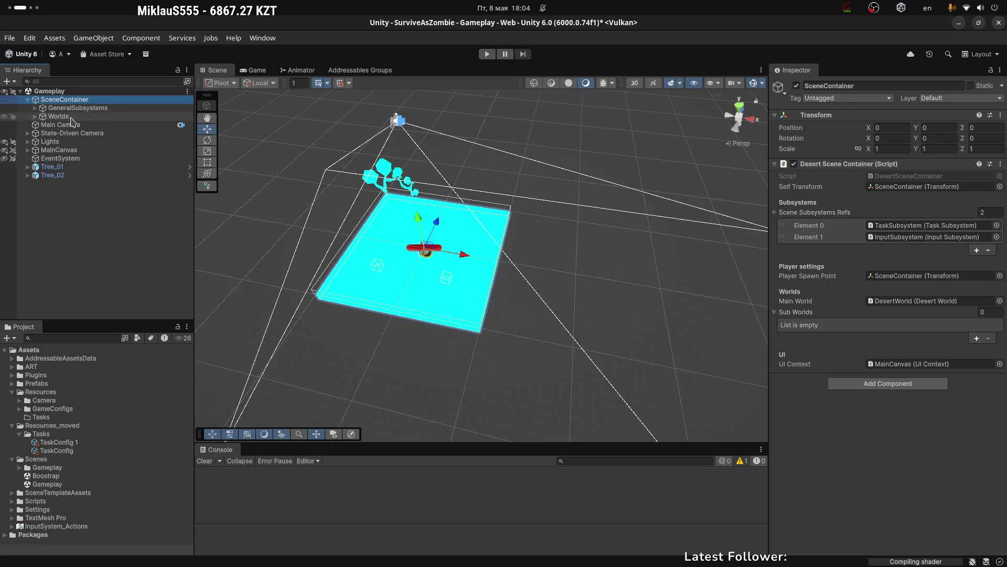
pyautogui.click(56, 116)
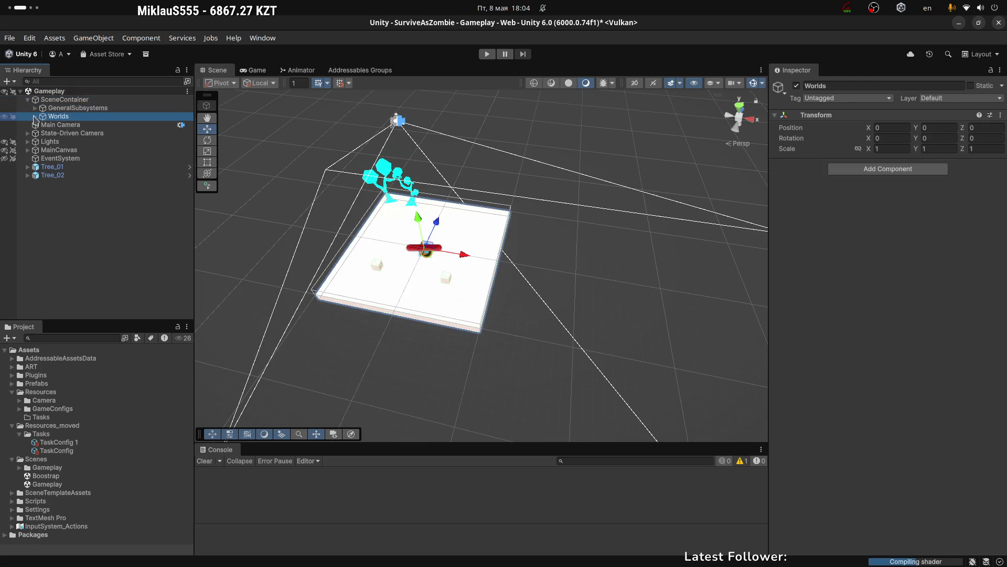
pyautogui.click(34, 117)
pyautogui.click(44, 125)
pyautogui.click(42, 125)
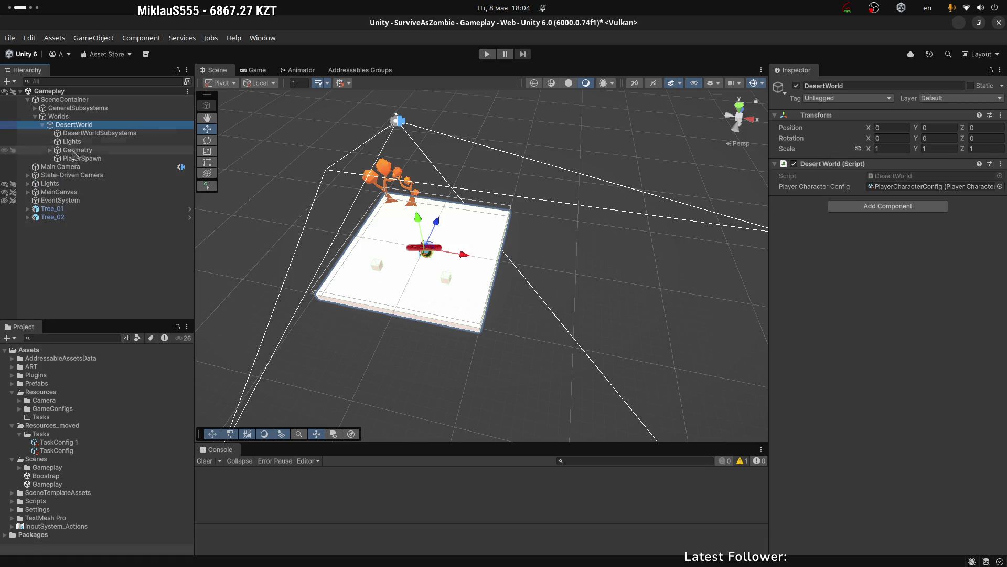
pyautogui.click(40, 125)
pyautogui.click(35, 117)
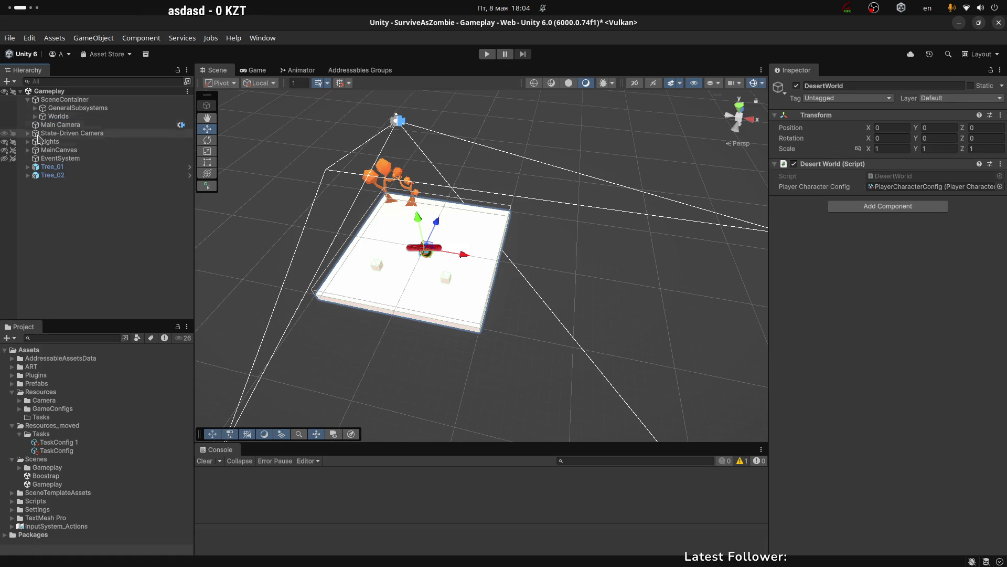
pyautogui.click(144, 181)
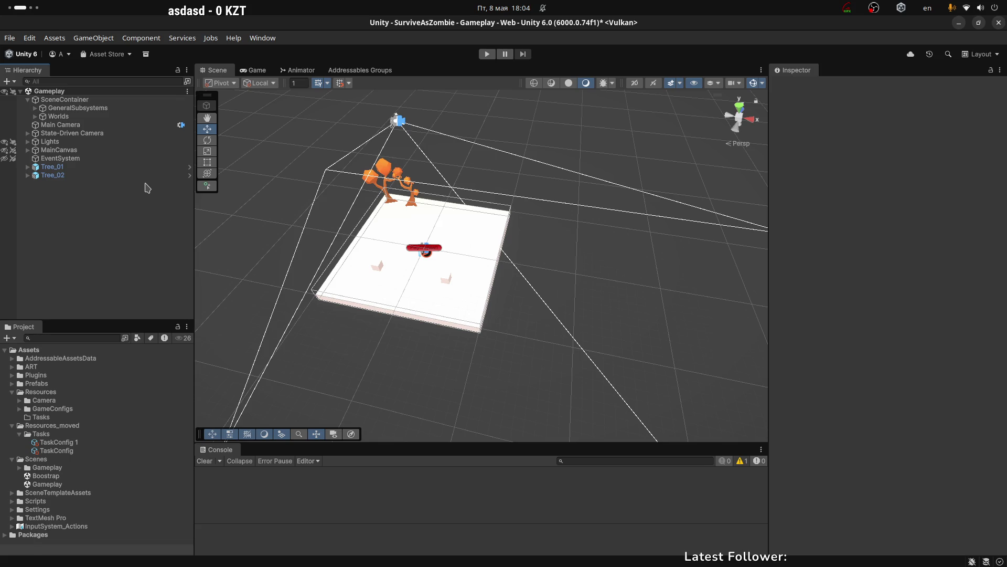
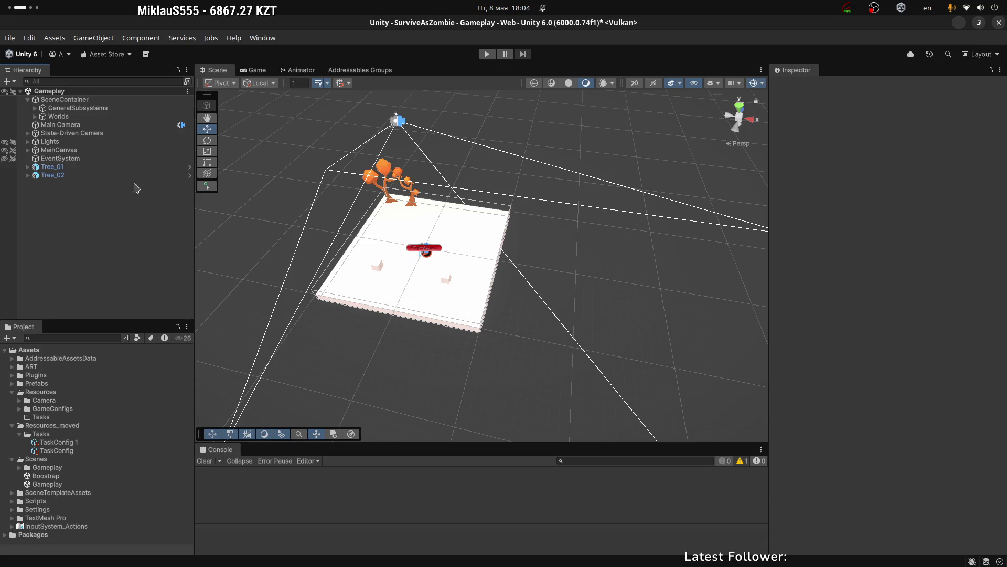
# Show the General (Default) addressable group's settings in Addressables Groups, then collapse its entries.
pyautogui.click(343, 71)
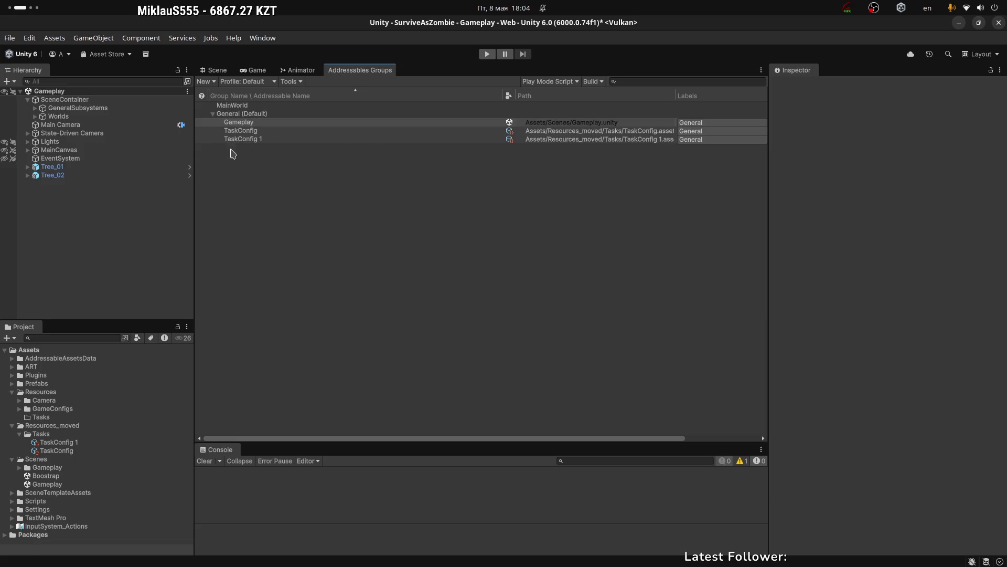
pyautogui.click(220, 115)
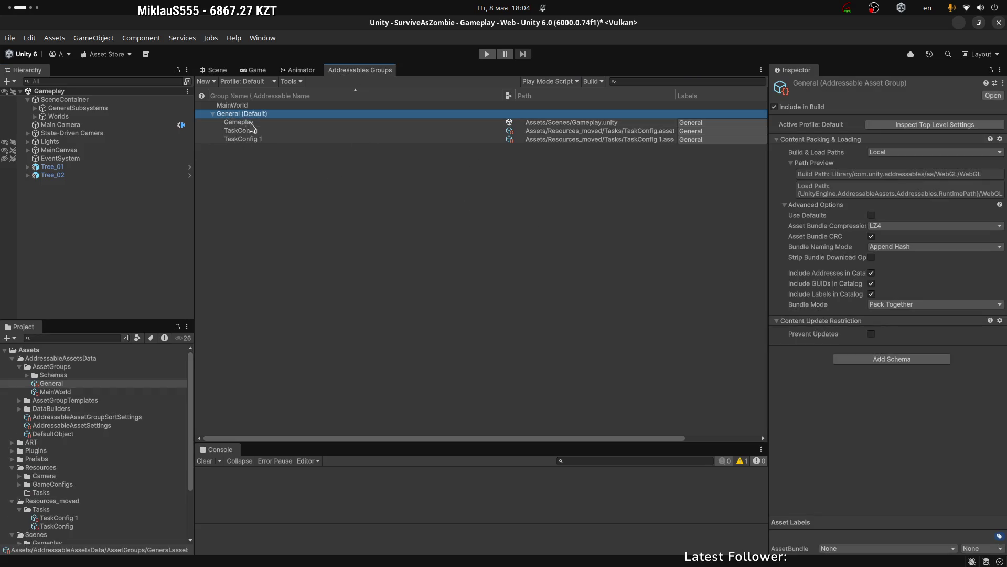
pyautogui.click(213, 114)
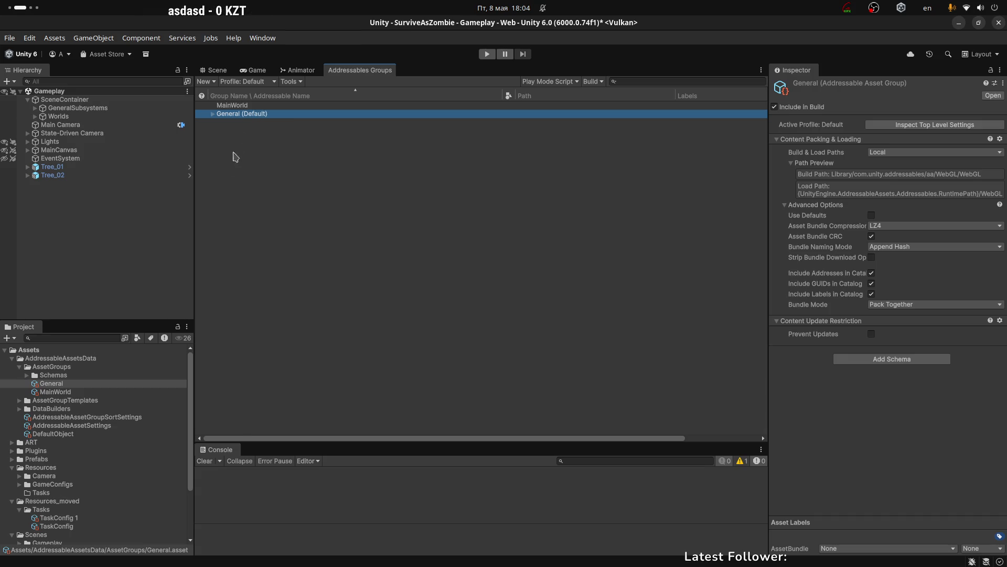
# Back in the Scene view, zoom and orbit around the ground platform and trees.
pyautogui.click(215, 70)
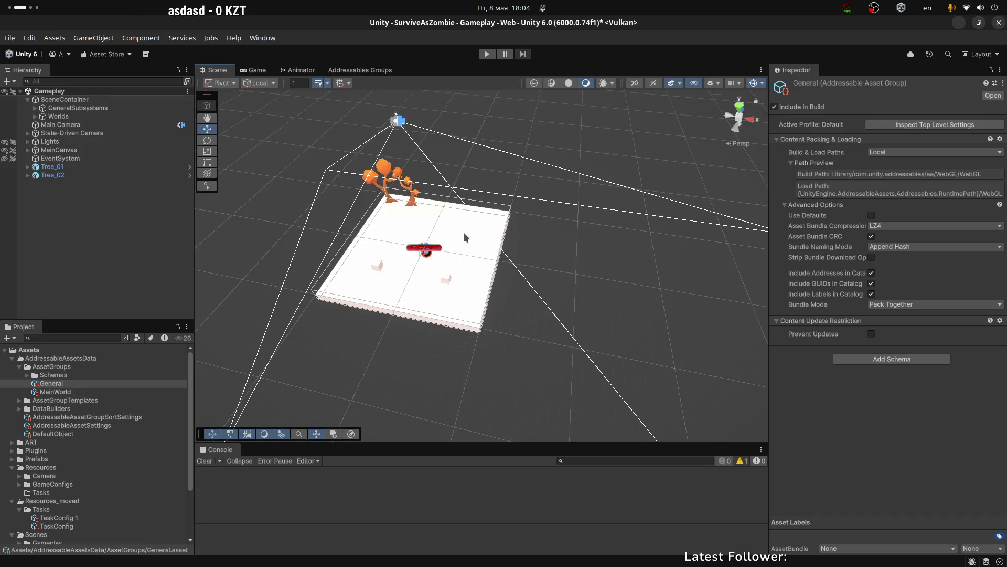
pyautogui.scroll(5, 464, 245)
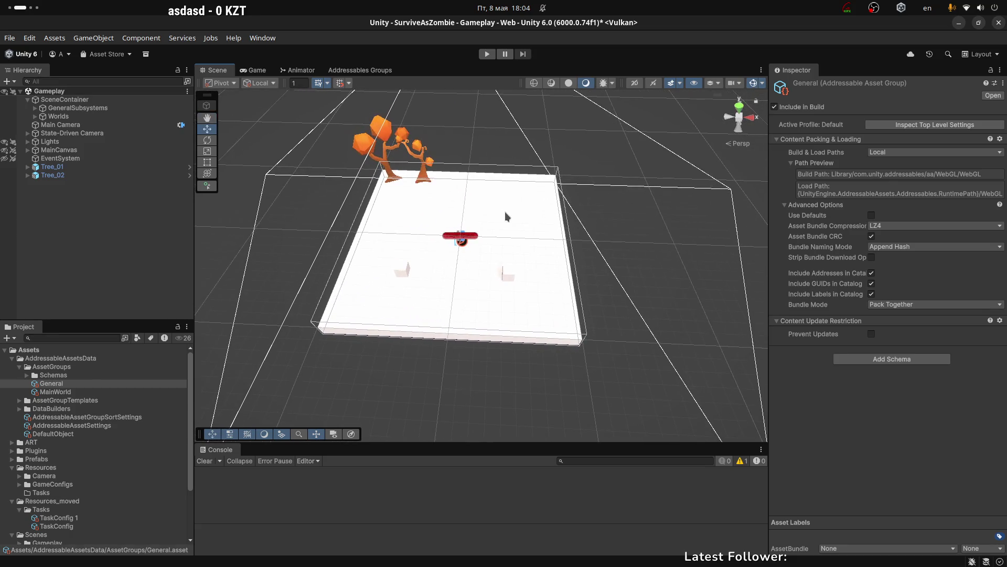
pyautogui.moveTo(501, 215); pyautogui.dragTo(507, 199)
pyautogui.moveTo(535, 232)
pyautogui.mouseDown()
pyautogui.moveTo(348, 231)
pyautogui.moveTo(392, 231)
pyautogui.moveTo(386, 225)
pyautogui.mouseUp()
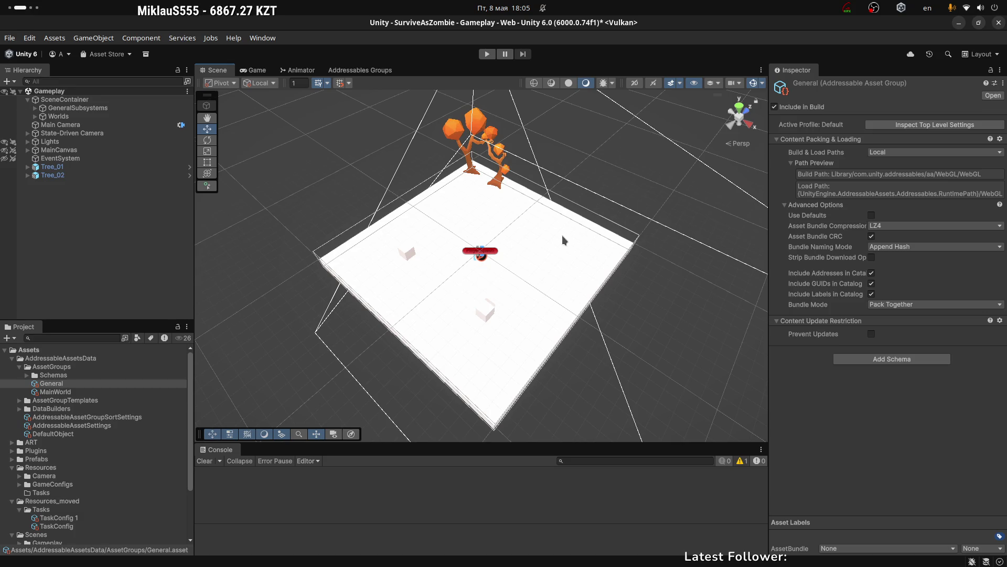
# Select the Ground plane, then the collapsed Worlds object, and orbit around it.
pyautogui.click(610, 244)
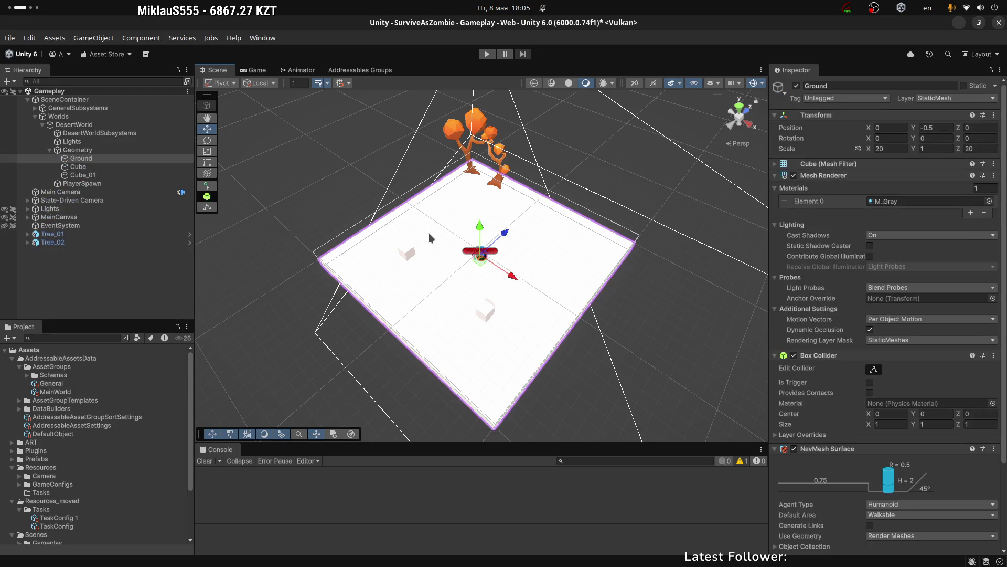
pyautogui.click(35, 116)
pyautogui.click(152, 117)
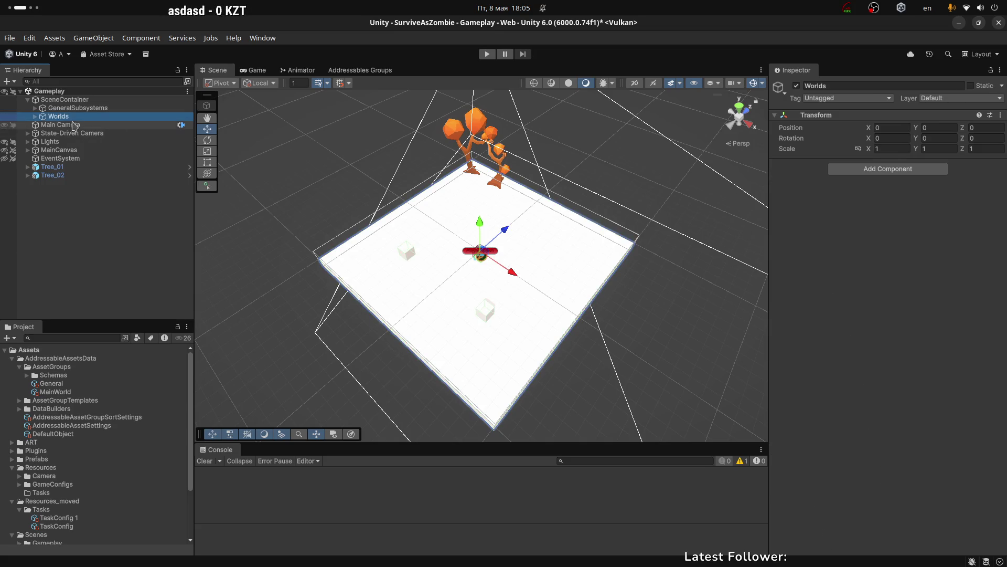
pyautogui.moveTo(500, 295); pyautogui.dragTo(539, 268)
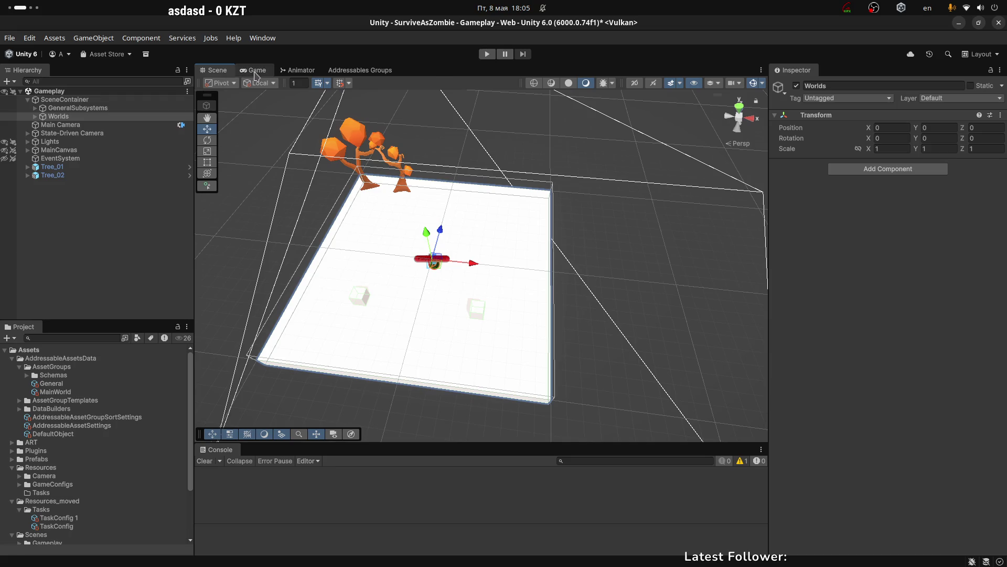
# Compare the Game and Scene views, clear the selection, and finish on the Game view.
pyautogui.click(256, 72)
pyautogui.click(222, 73)
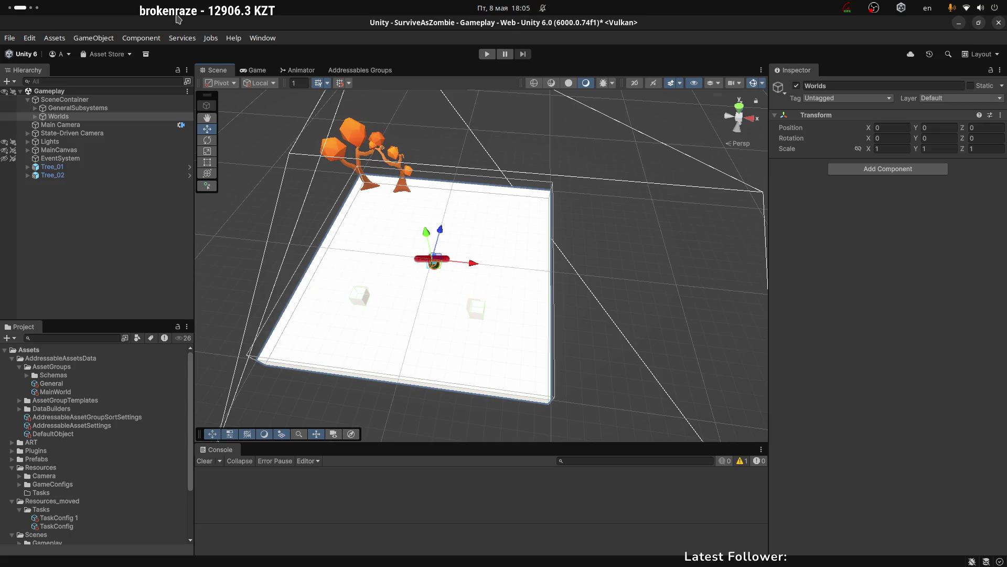
pyautogui.click(89, 235)
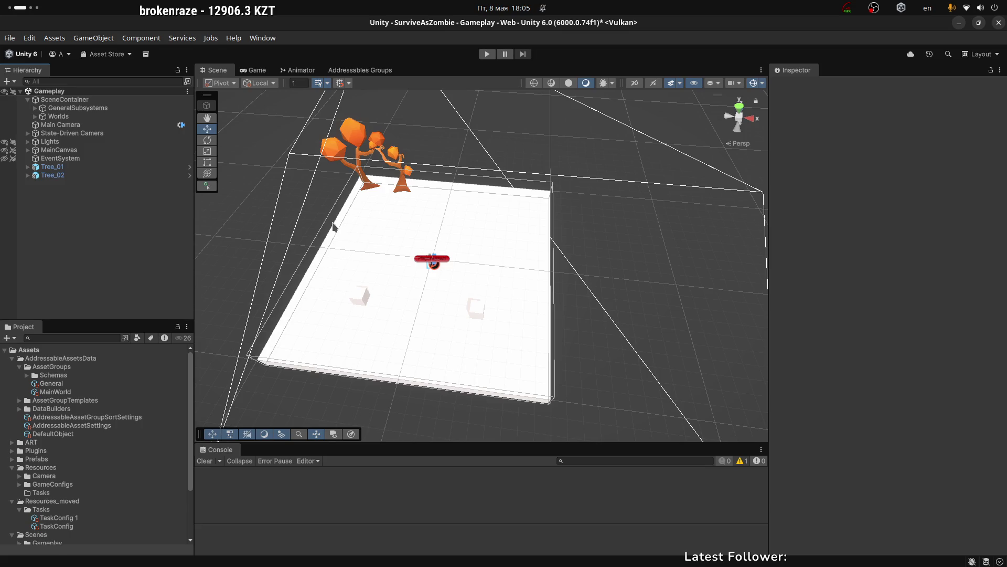
pyautogui.click(253, 69)
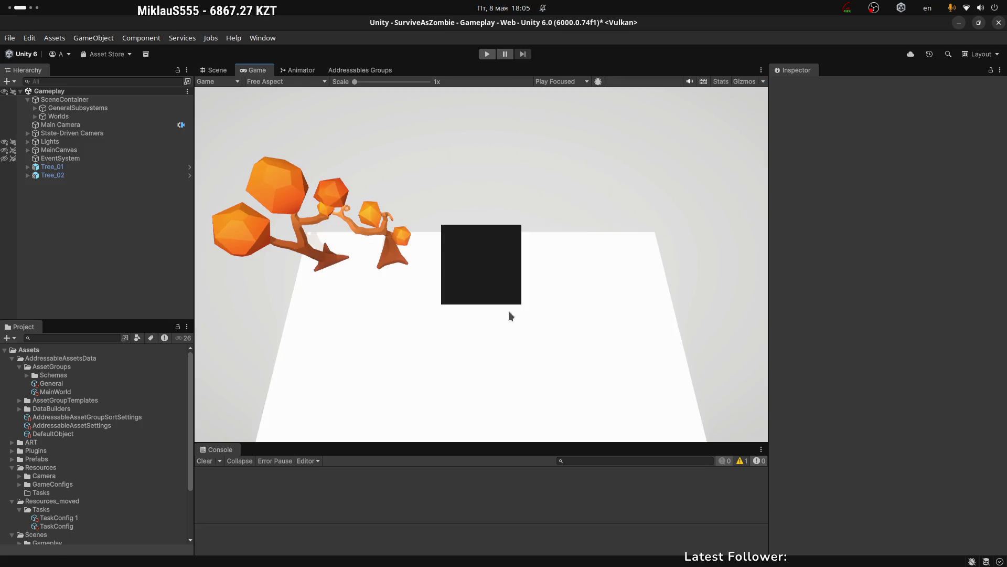
# Orbit the Scene view, then expand the General (Default) addressable group and inspect TaskConfig 1.
pyautogui.click(223, 72)
pyautogui.moveTo(528, 210)
pyautogui.mouseDown()
pyautogui.moveTo(502, 177)
pyautogui.moveTo(443, 207)
pyautogui.moveTo(490, 229)
pyautogui.moveTo(539, 219)
pyautogui.moveTo(521, 205)
pyautogui.moveTo(462, 221)
pyautogui.mouseUp()
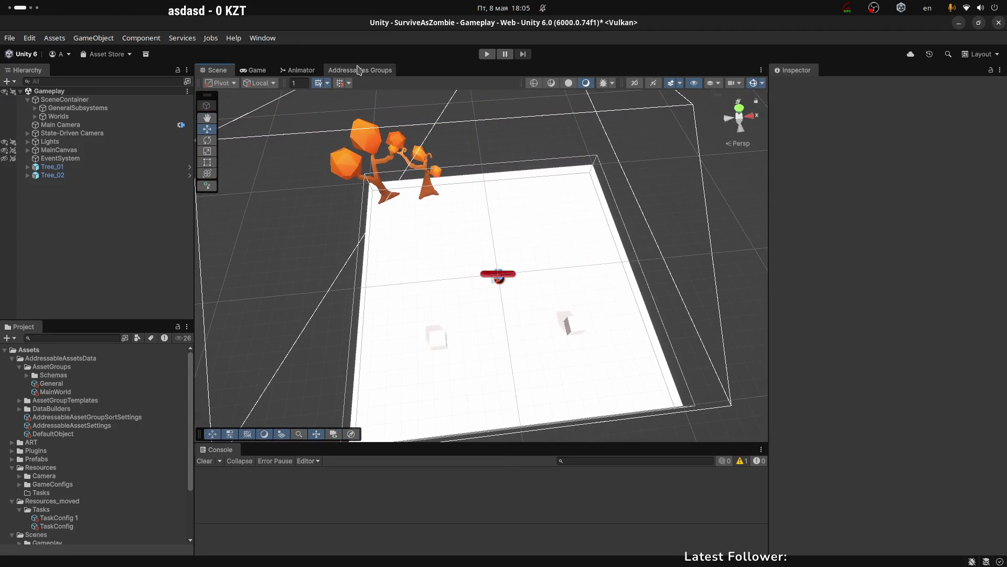
pyautogui.click(359, 70)
pyautogui.click(249, 113)
pyautogui.click(212, 114)
pyautogui.click(525, 140)
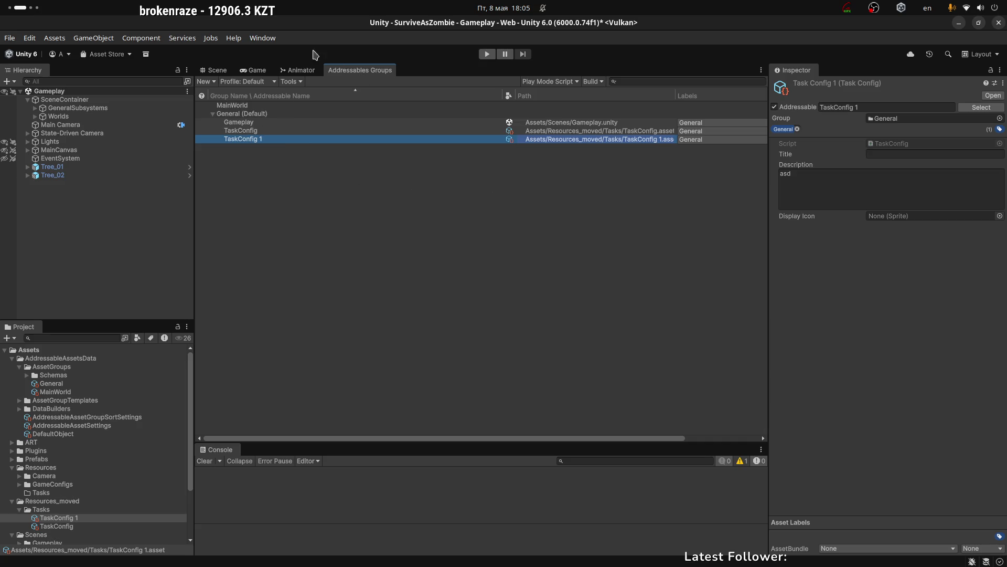
# Show the Game view's camera render, then switch the workspace over to Rider.
pyautogui.click(254, 70)
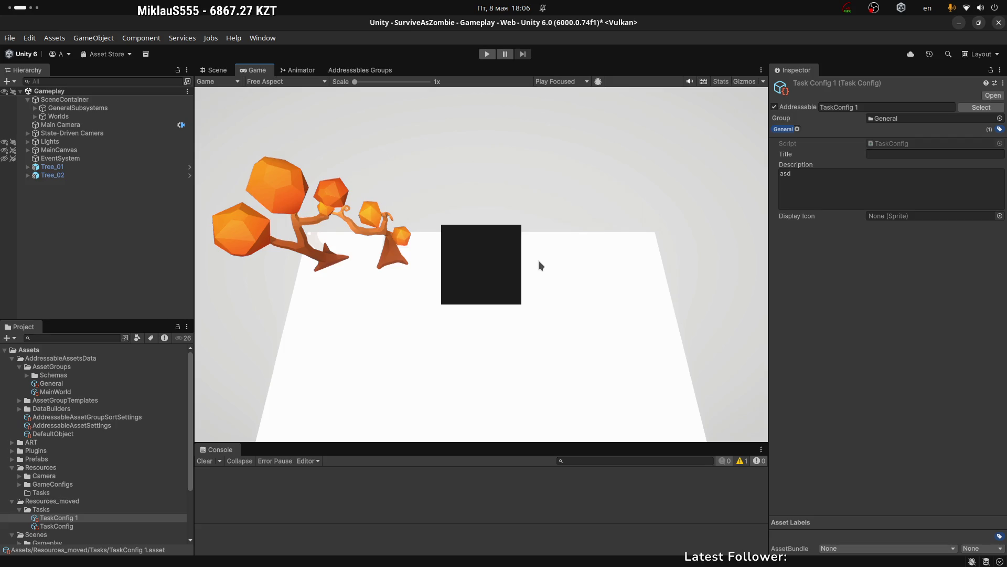
pyautogui.press('super+Page_Down')
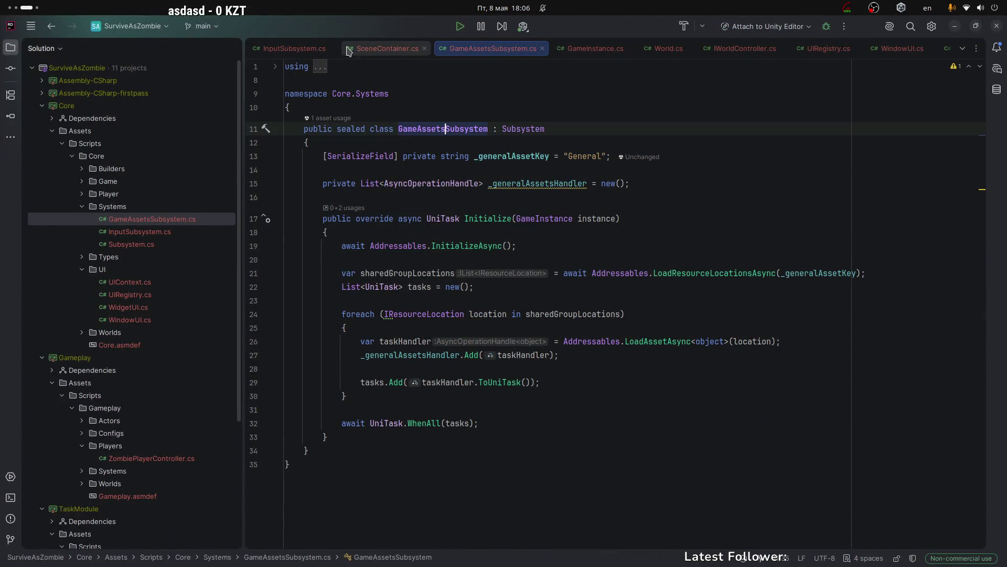
# Open GameInstance.cs with its using directives folded and point out the Awake method.
pyautogui.click(598, 49)
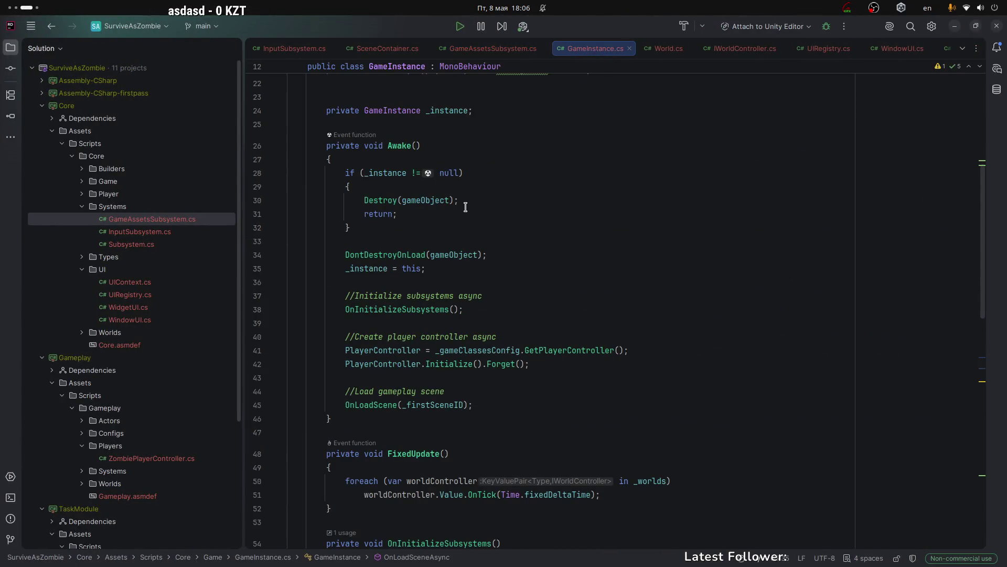
pyautogui.scroll(7, 575, 247)
pyautogui.click(279, 67)
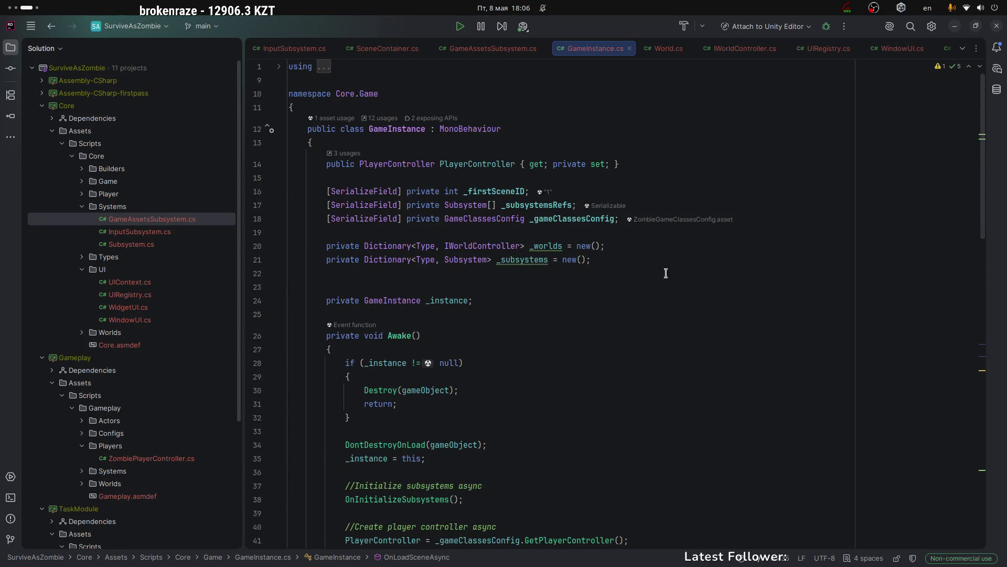
pyautogui.scroll(-1, 438, 298)
pyautogui.click(440, 294)
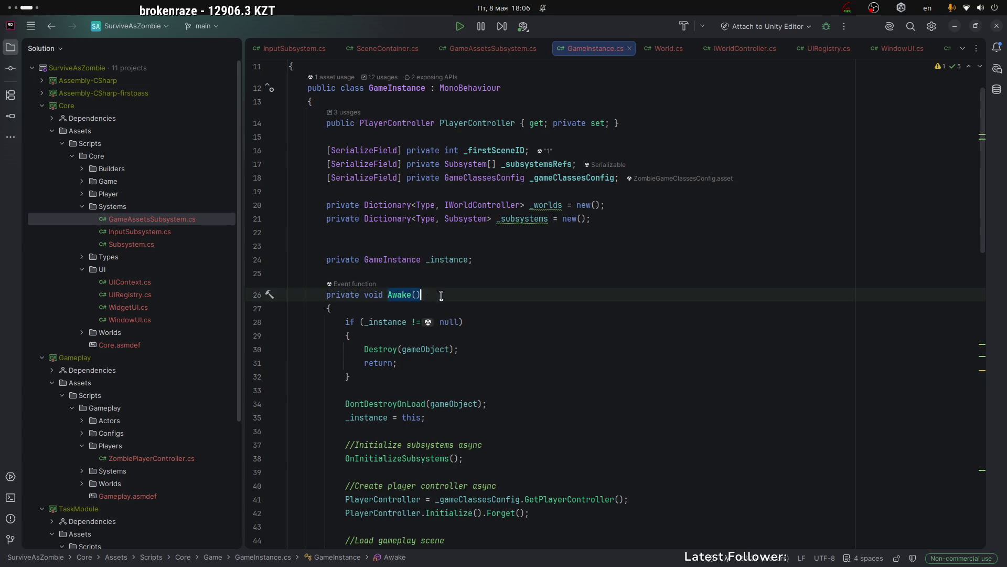
# Highlight the GameInstance fields: _worlds, _subsystems, _subsystemsRefs and _gameClassesConfig.
pyautogui.doubleClick(392, 86)
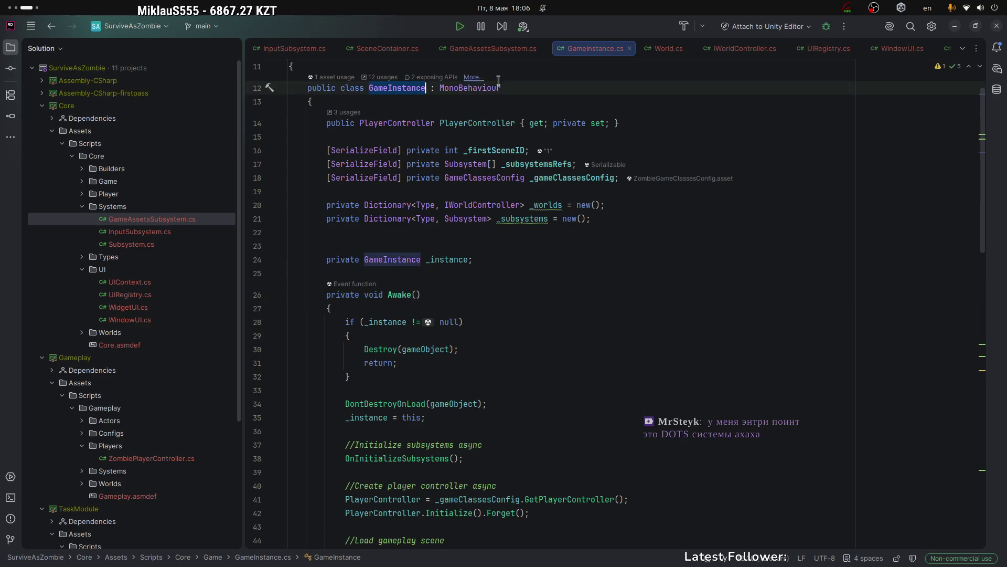
pyautogui.moveTo(326, 118)
pyautogui.mouseDown()
pyautogui.moveTo(561, 133)
pyautogui.moveTo(595, 213)
pyautogui.moveTo(568, 223)
pyautogui.mouseUp()
pyautogui.click(525, 219)
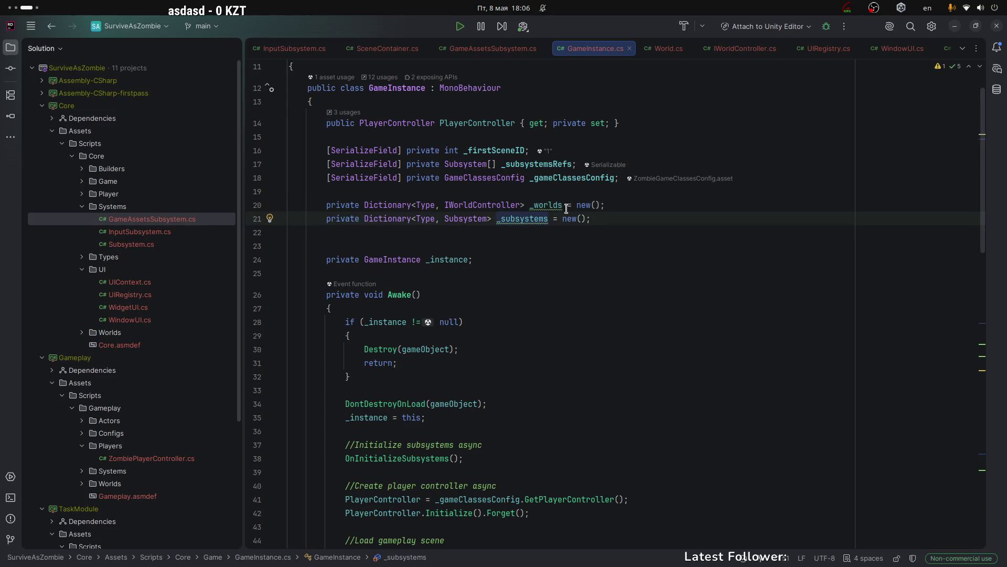
pyautogui.moveTo(595, 218); pyautogui.dragTo(294, 204)
pyautogui.click(535, 205)
pyautogui.click(530, 218)
pyautogui.moveTo(499, 163); pyautogui.dragTo(591, 168)
pyautogui.press('Down')
pyautogui.hotkey('ctrl', 'Left')
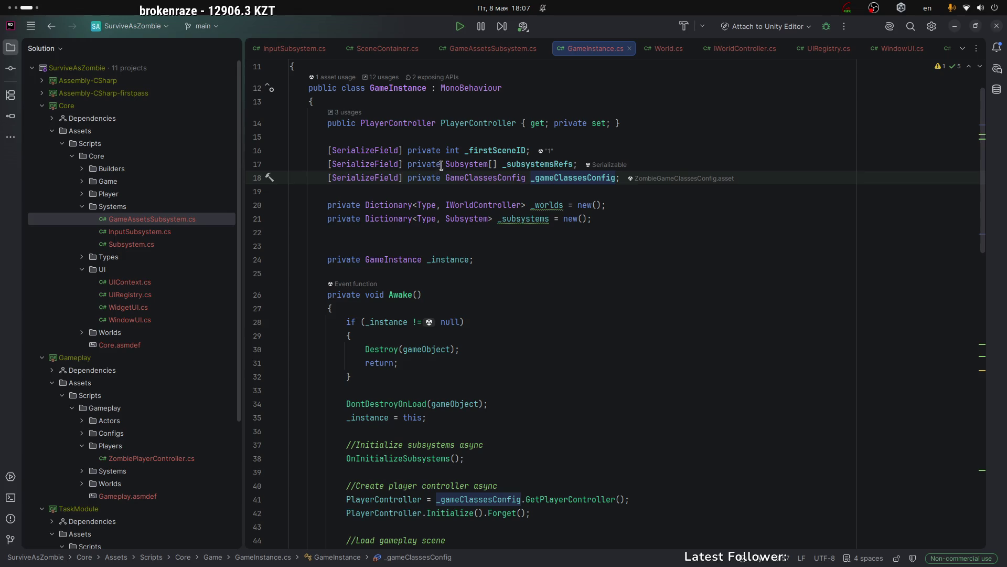
pyautogui.moveTo(444, 167); pyautogui.dragTo(577, 166)
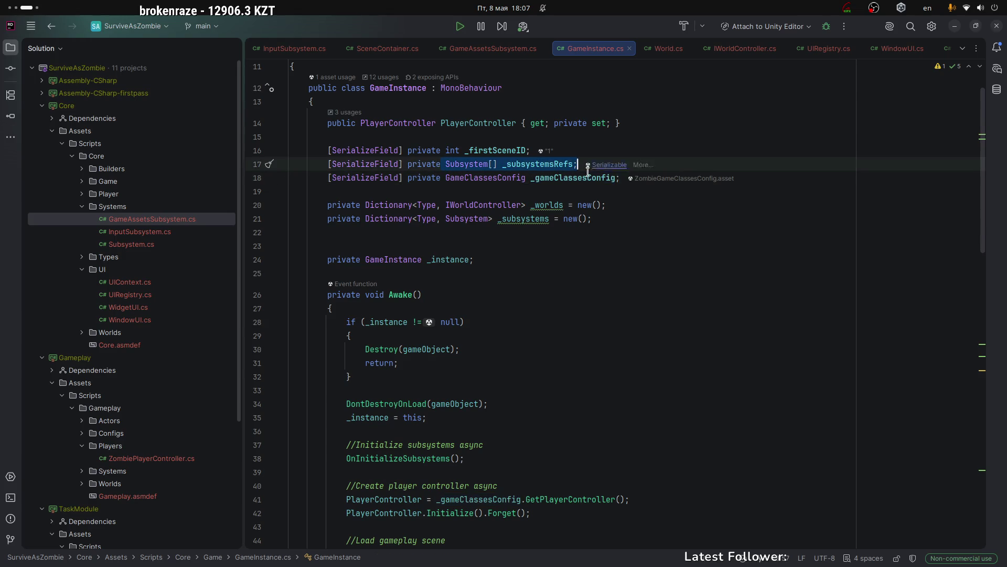
# Jump to GameClassesConfig, review its GetPlayerController method, then return through its GameInstance.cs usage.
pyautogui.click(479, 180)
pyautogui.keyDown('ctrl'); pyautogui.click(489, 182); pyautogui.keyUp('ctrl')
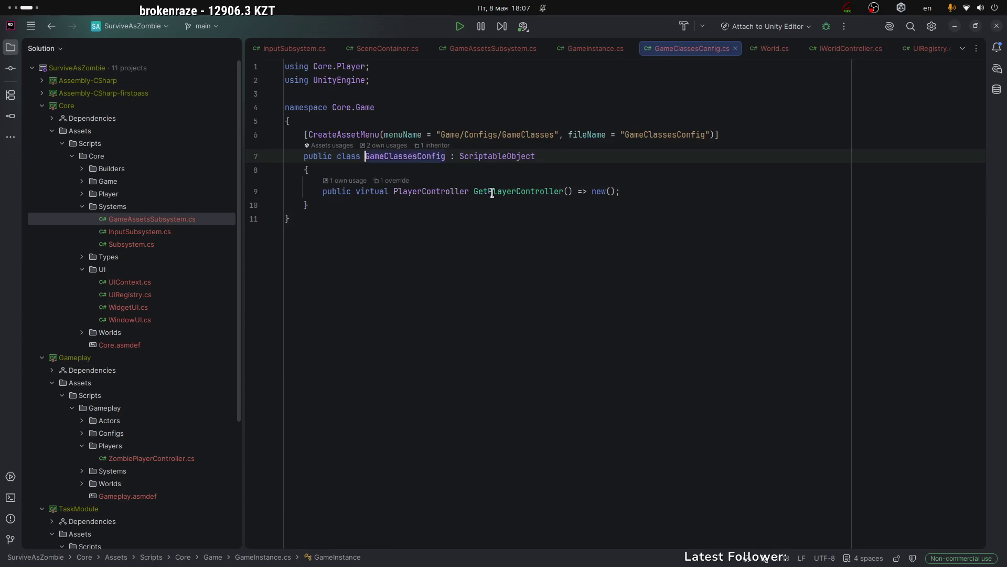
pyautogui.moveTo(322, 191); pyautogui.dragTo(635, 198)
pyautogui.click(506, 194)
pyautogui.click(475, 192)
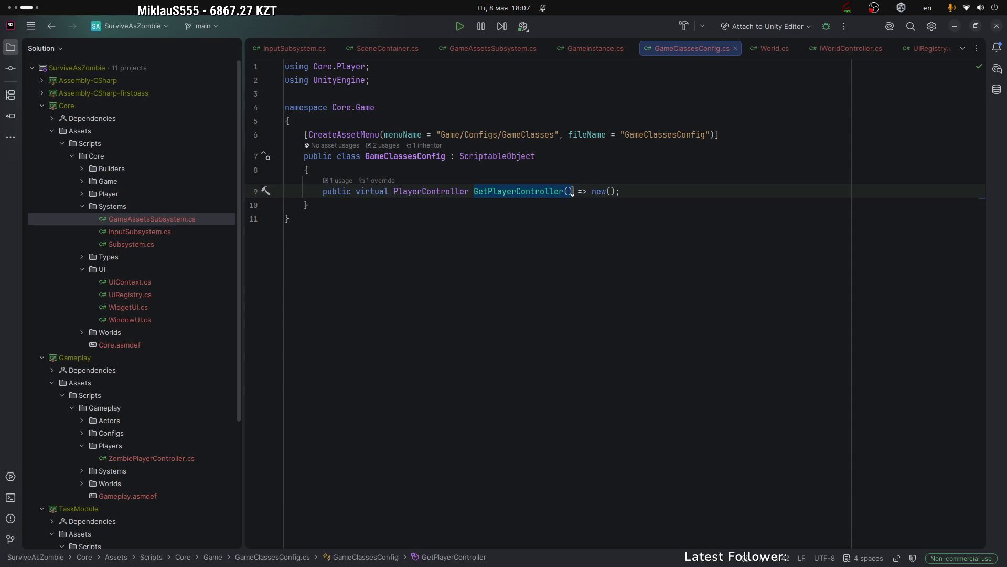
pyautogui.moveTo(592, 191); pyautogui.dragTo(620, 191)
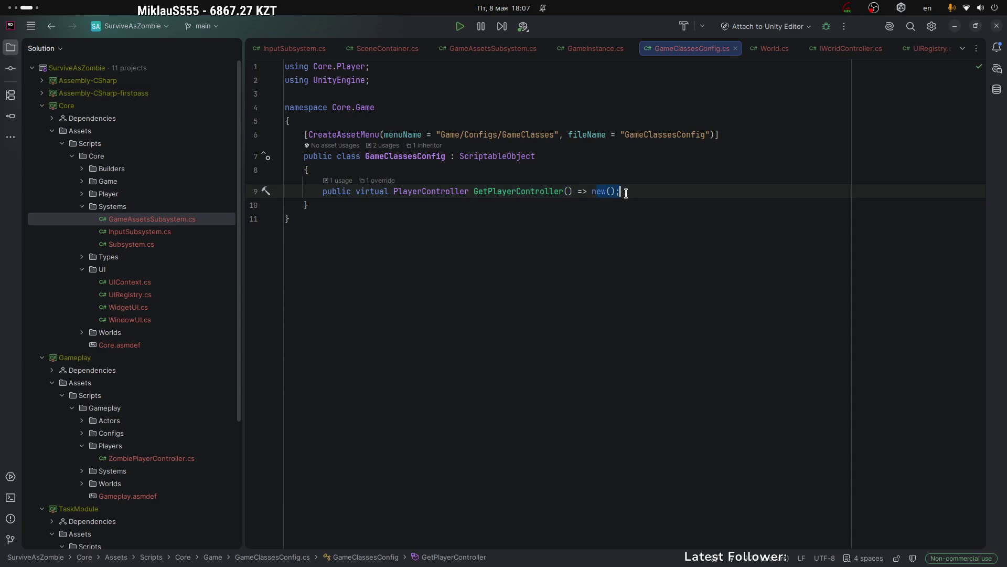
pyautogui.click(385, 145)
pyautogui.click(447, 195)
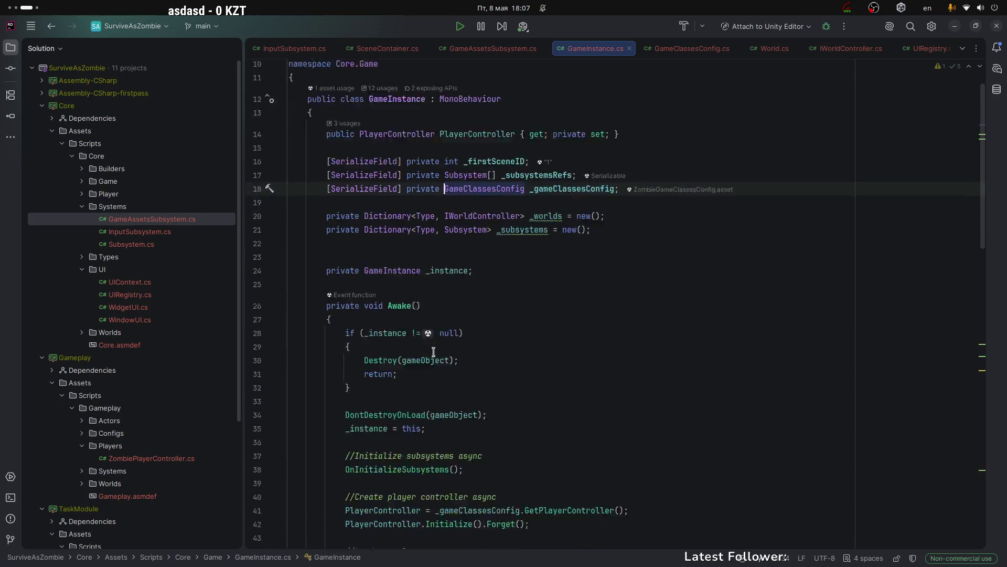
# Walk through Awake's duplicate-instance check and the _instance assignment in GameInstance.cs.
pyautogui.scroll(-5, 449, 341)
pyautogui.click(451, 132)
pyautogui.moveTo(349, 158)
pyautogui.mouseDown()
pyautogui.moveTo(350, 214)
pyautogui.moveTo(470, 239)
pyautogui.mouseUp()
pyautogui.click(369, 254)
pyautogui.moveTo(345, 294); pyautogui.dragTo(344, 309)
# Highlight the PlayerController creation and its Initialize call on line 42.
pyautogui.scroll(-3, 340, 212)
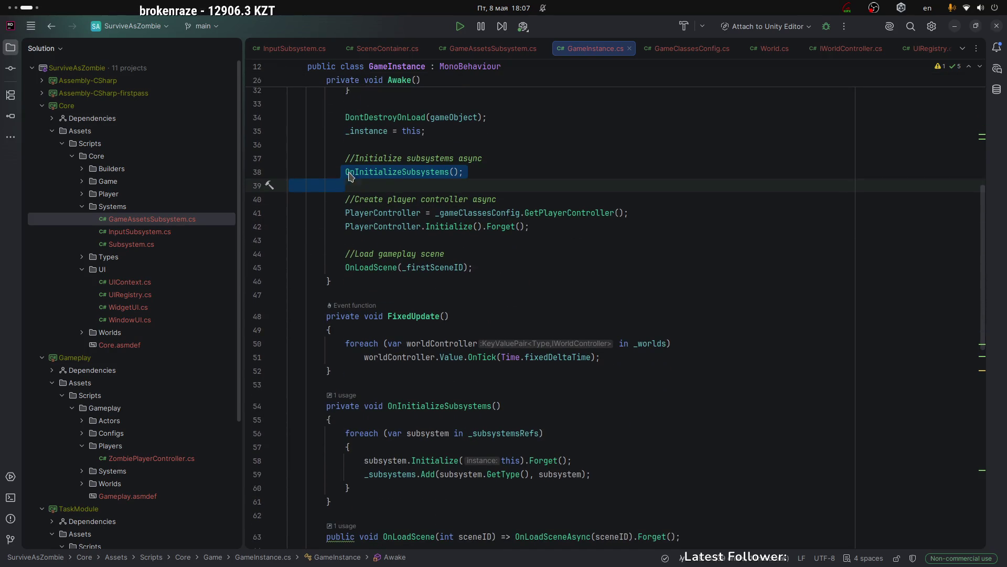
pyautogui.moveTo(347, 172); pyautogui.dragTo(463, 172)
pyautogui.moveTo(345, 212)
pyautogui.mouseDown()
pyautogui.moveTo(586, 213)
pyautogui.moveTo(588, 231)
pyautogui.moveTo(573, 222)
pyautogui.mouseUp()
pyautogui.click(404, 212)
pyautogui.scroll(-1, 404, 212)
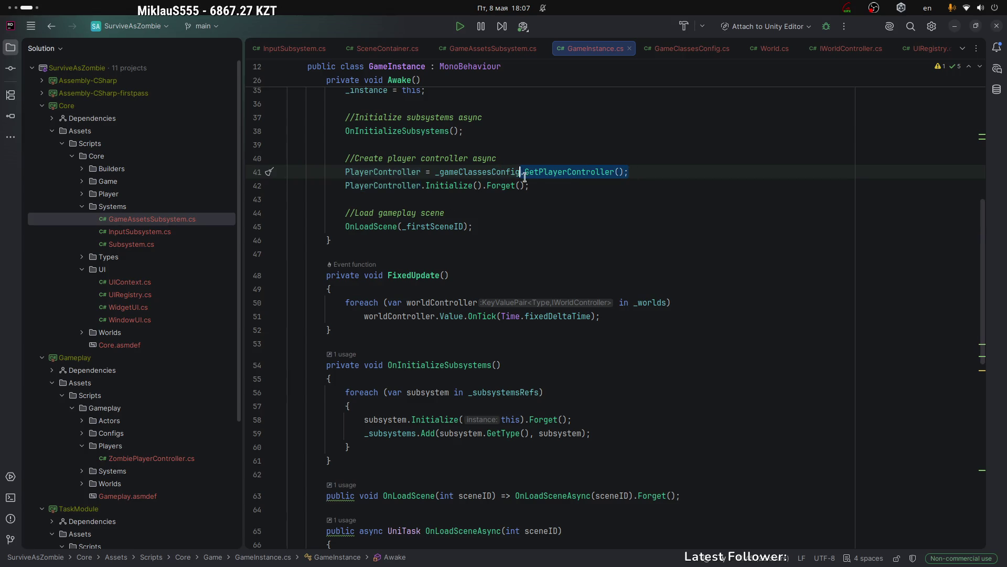
pyautogui.moveTo(515, 168); pyautogui.dragTo(523, 189)
pyautogui.click(560, 187)
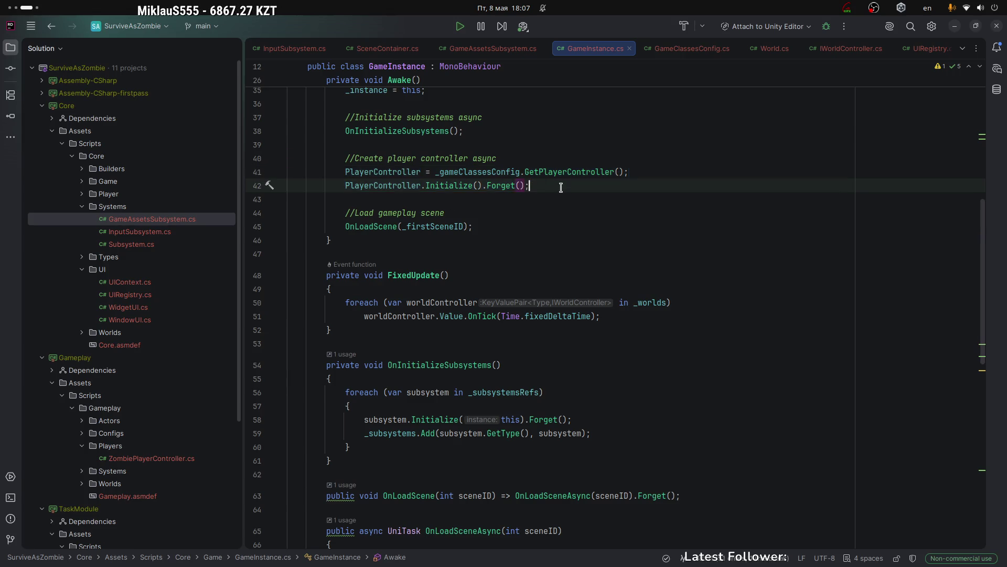
# Follow OnLoadScene's sceneContainer to SceneContainer.InitializeSceneAsync and select its subsystems loop.
pyautogui.keyDown('ctrl'); pyautogui.click(367, 231); pyautogui.keyUp('ctrl')
pyautogui.scroll(-4, 429, 226)
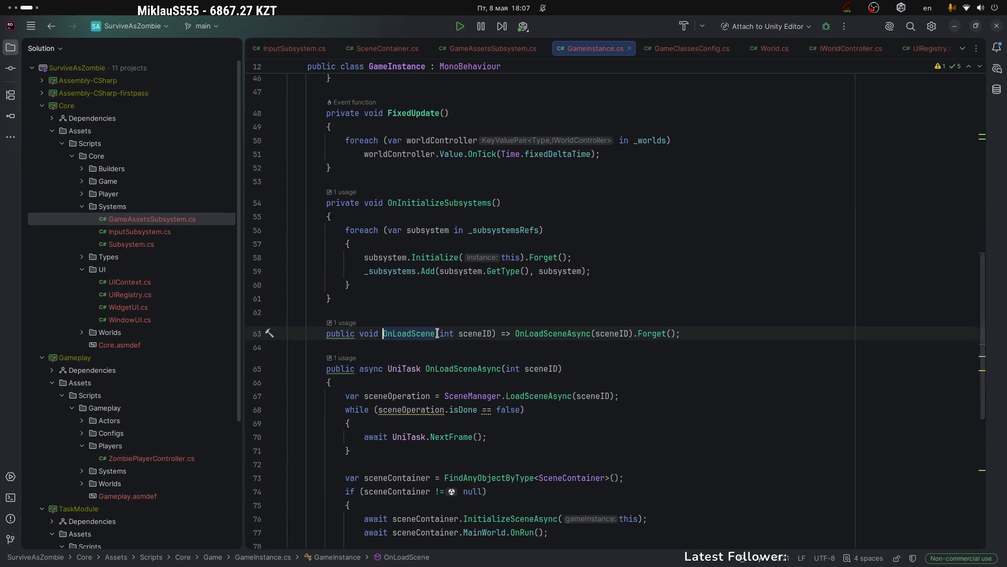
pyautogui.scroll(1, 414, 333)
pyautogui.scroll(-3, 419, 315)
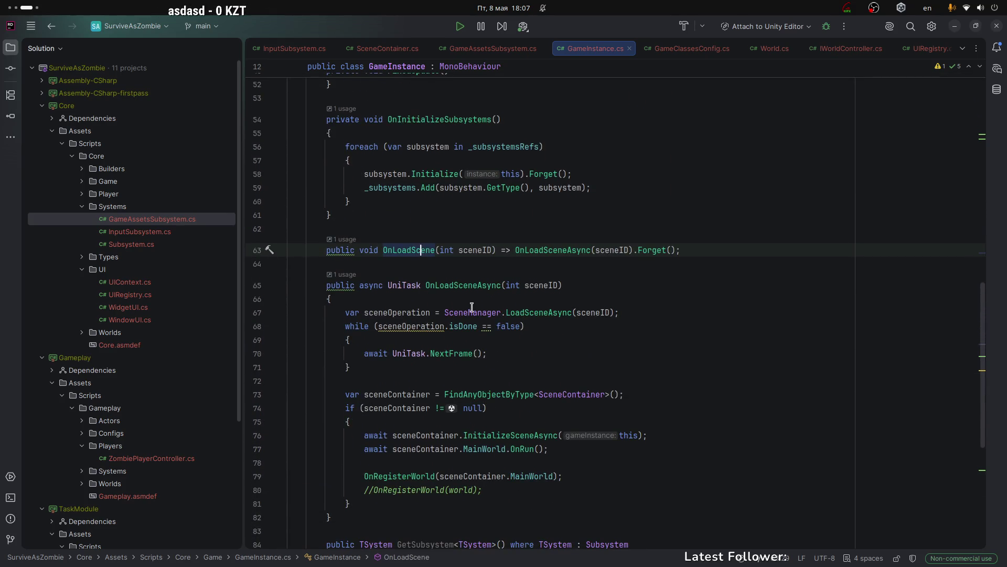
pyautogui.scroll(-5, 487, 301)
pyautogui.click(373, 190)
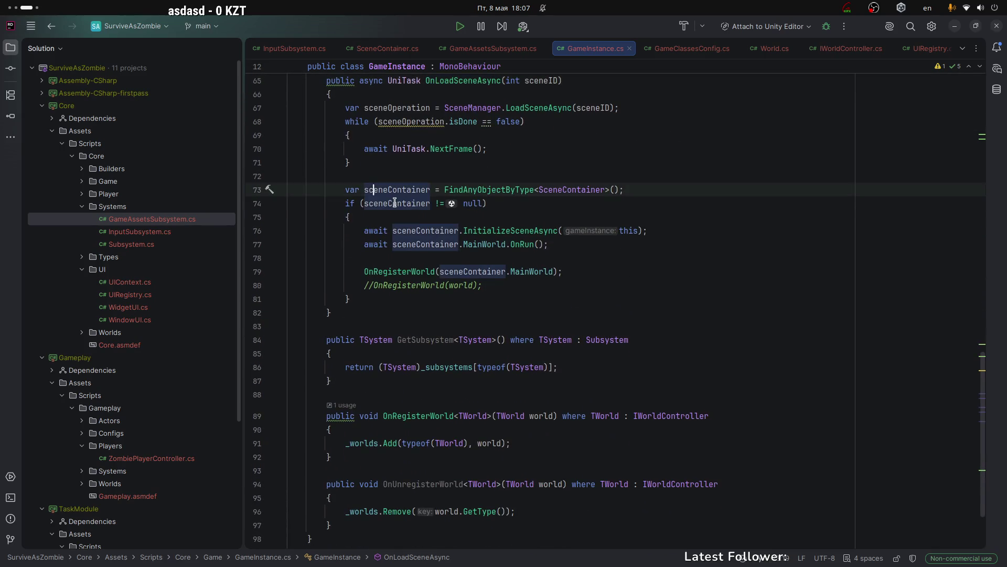
pyautogui.click(563, 190)
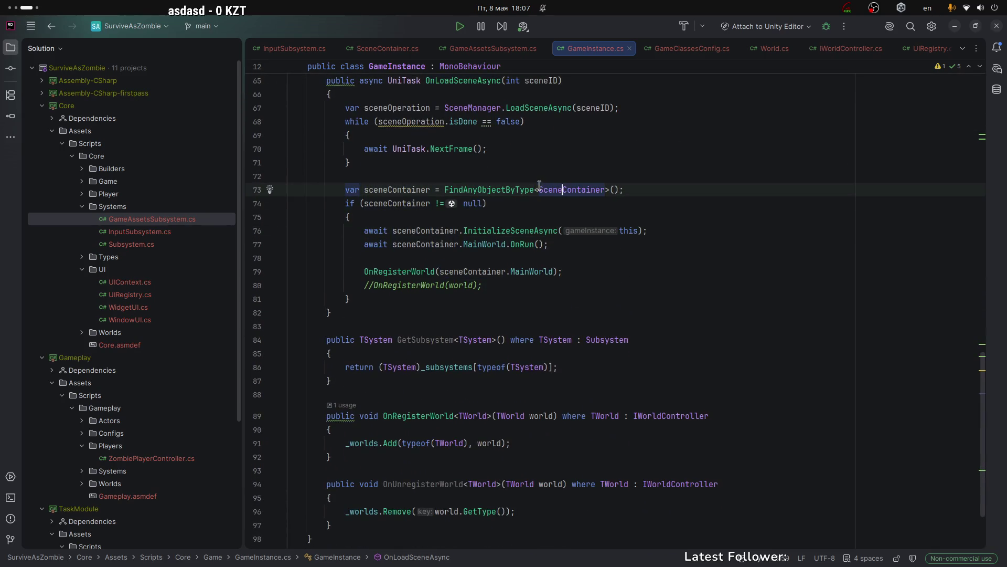
pyautogui.moveTo(540, 189); pyautogui.dragTo(603, 189)
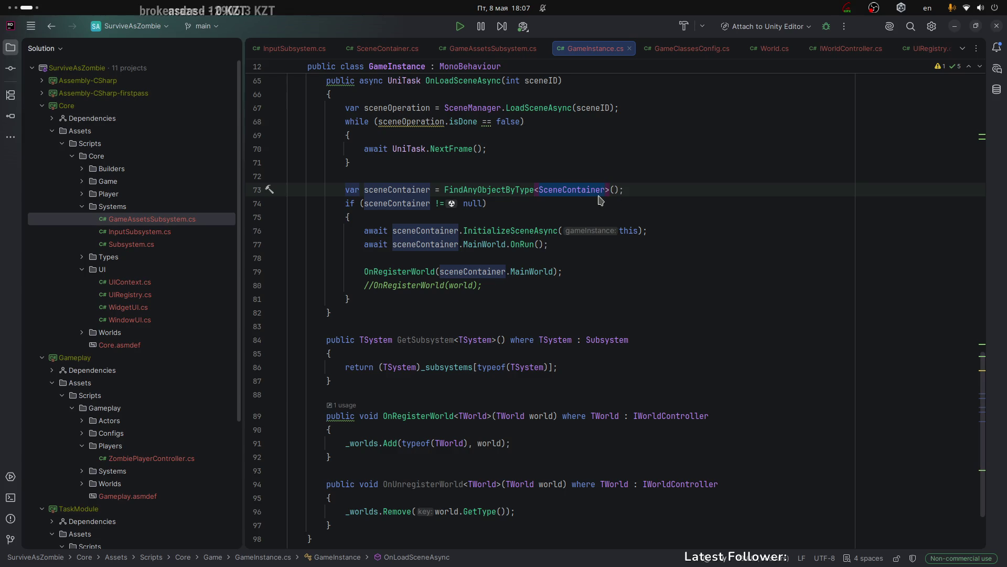
pyautogui.keyDown('ctrl'); pyautogui.click(526, 231); pyautogui.keyUp('ctrl')
pyautogui.moveTo(340, 292)
pyautogui.mouseDown()
pyautogui.moveTo(572, 299)
pyautogui.moveTo(575, 310)
pyautogui.mouseUp()
pyautogui.click(422, 310)
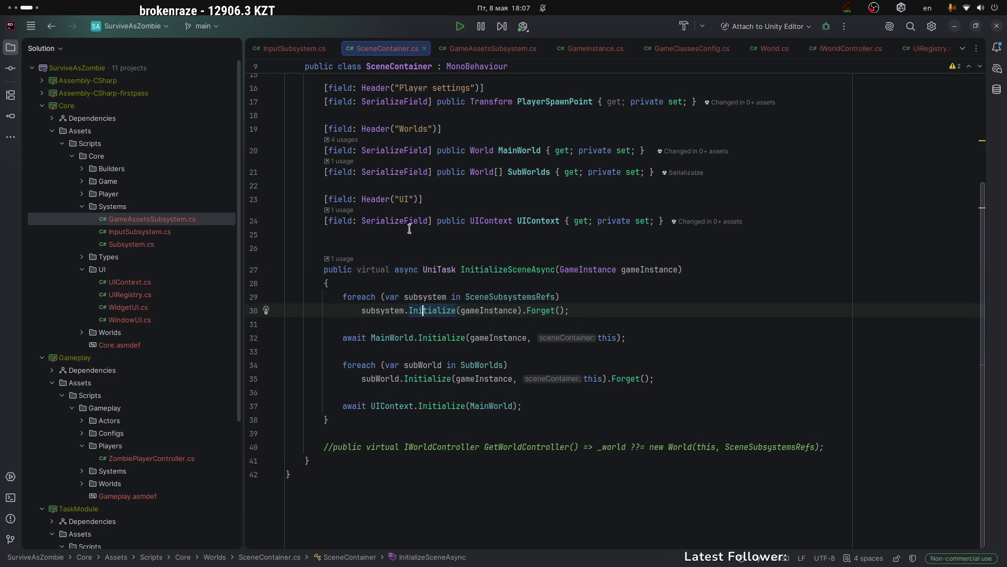
pyautogui.moveTo(339, 296); pyautogui.dragTo(570, 310)
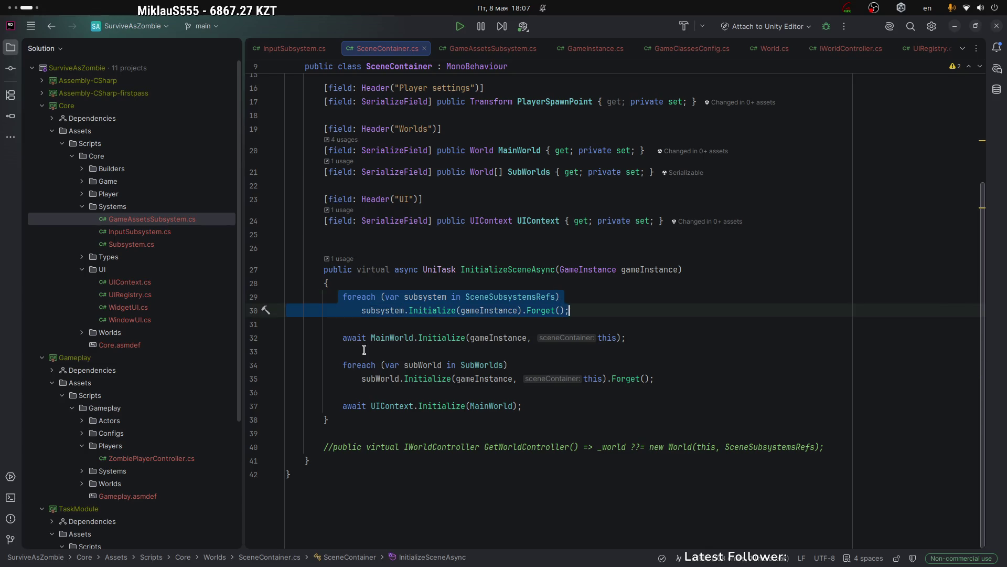
pyautogui.moveTo(344, 337); pyautogui.dragTo(626, 338)
pyautogui.click(385, 338)
pyautogui.moveTo(345, 364)
pyautogui.mouseDown()
pyautogui.moveTo(294, 351)
pyautogui.moveTo(718, 378)
pyautogui.mouseUp()
pyautogui.moveTo(369, 406); pyautogui.dragTo(557, 411)
pyautogui.click(608, 387)
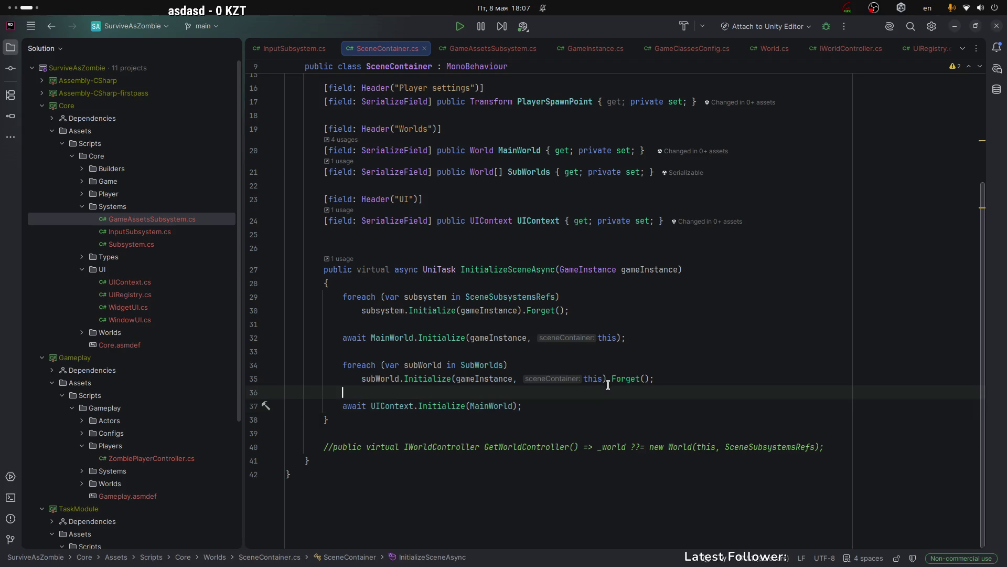
pyautogui.click(558, 408)
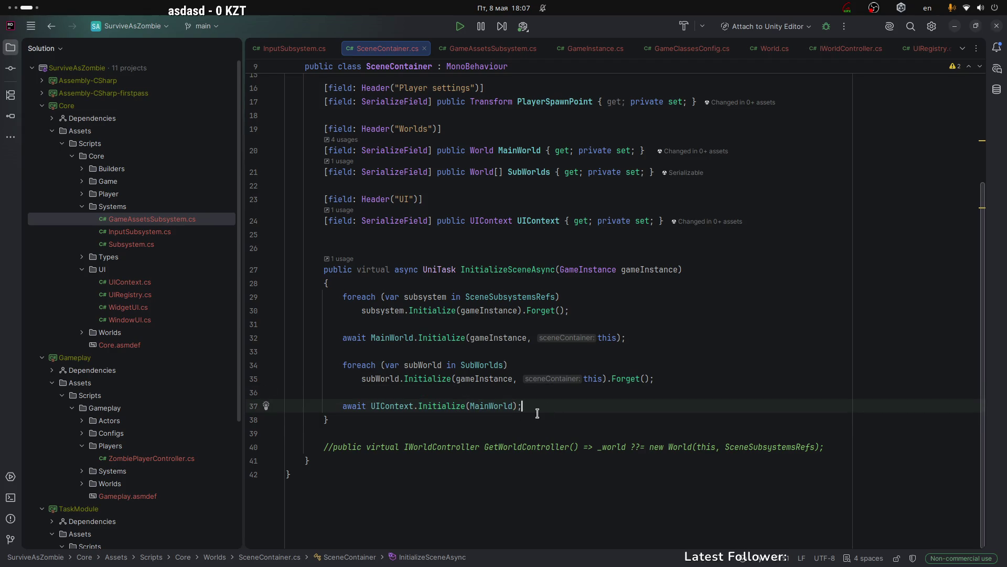
pyautogui.press('Return')
pyautogui.press('Return')
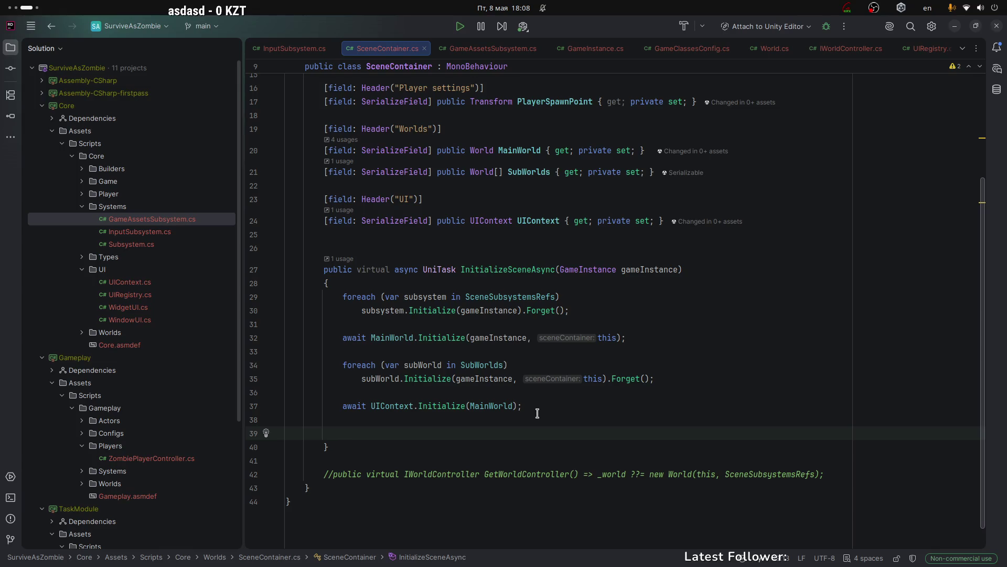
pyautogui.hotkey('ctrl', 'z')
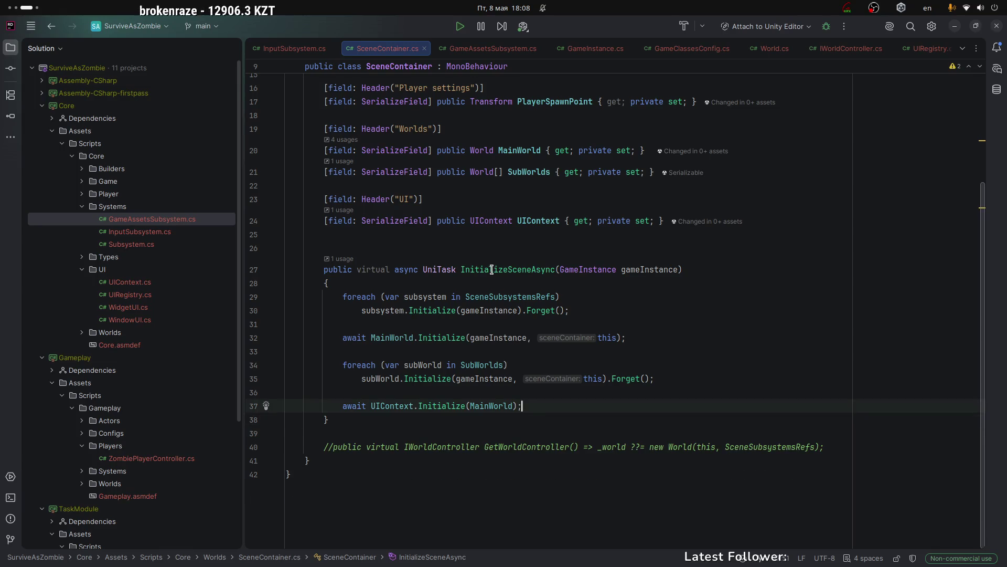
pyautogui.click(492, 269)
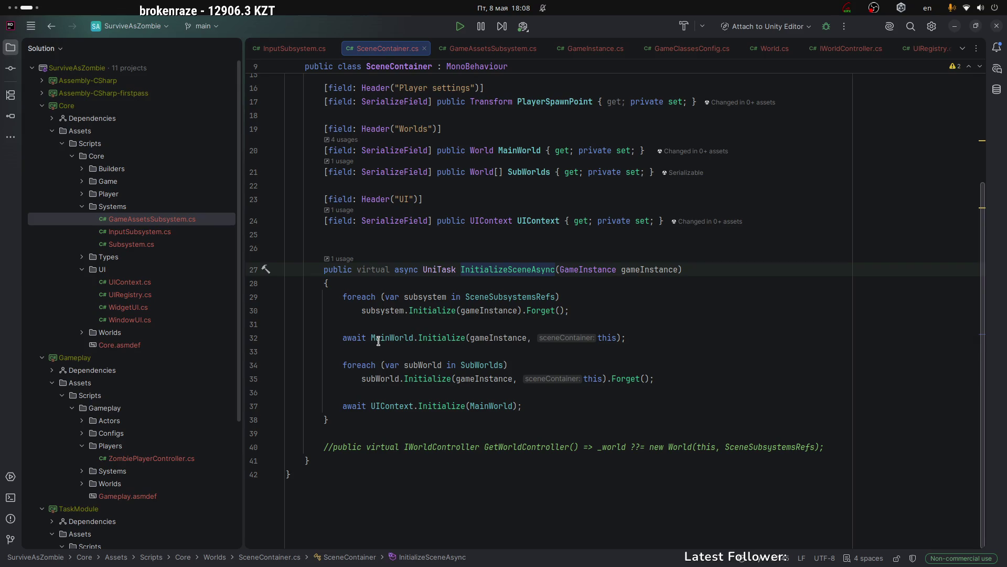
pyautogui.moveTo(381, 340)
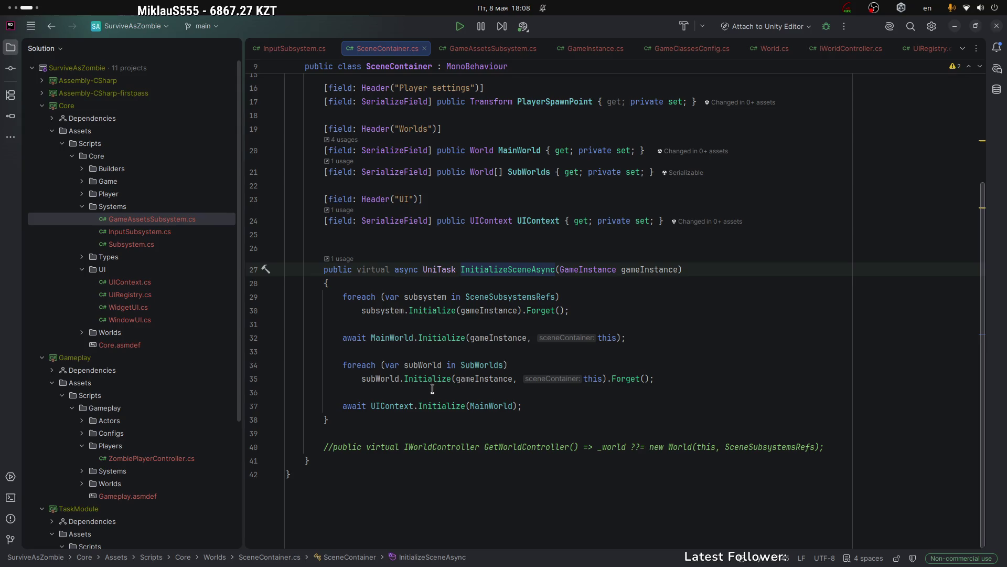
pyautogui.click(341, 406)
pyautogui.click(541, 402)
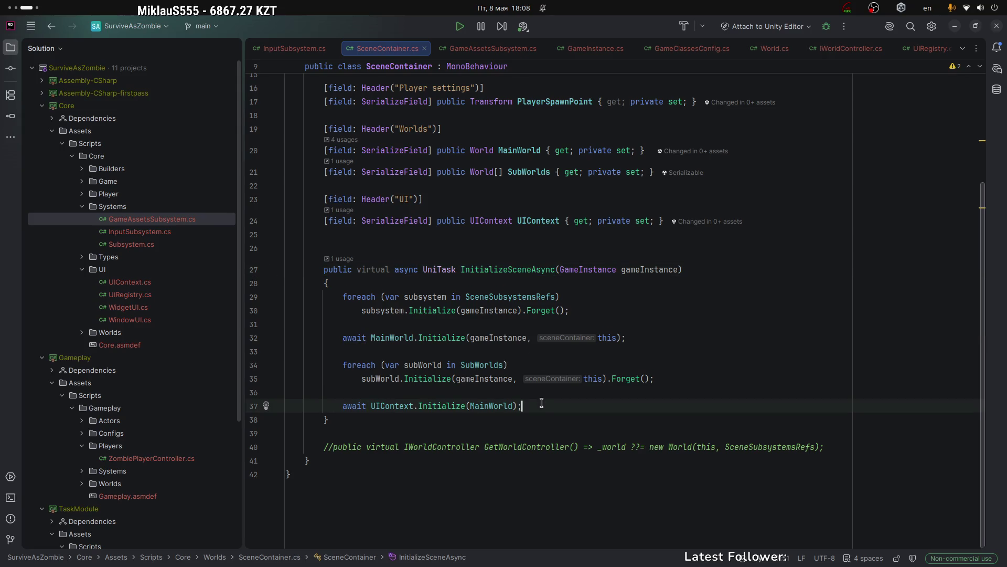
pyautogui.press('Return')
pyautogui.press('Return')
pyautogui.write('_event')
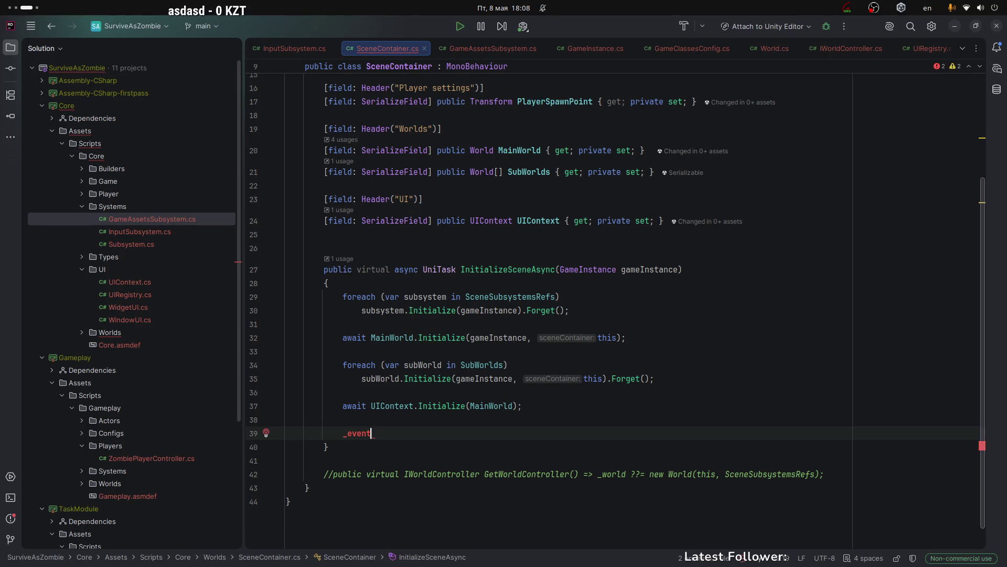
pyautogui.write('S')
pyautogui.press('BackSpace')
pyautogui.press('BackSpace')
pyautogui.press('BackSpace')
pyautogui.write('tem.')
pyautogui.write('On')
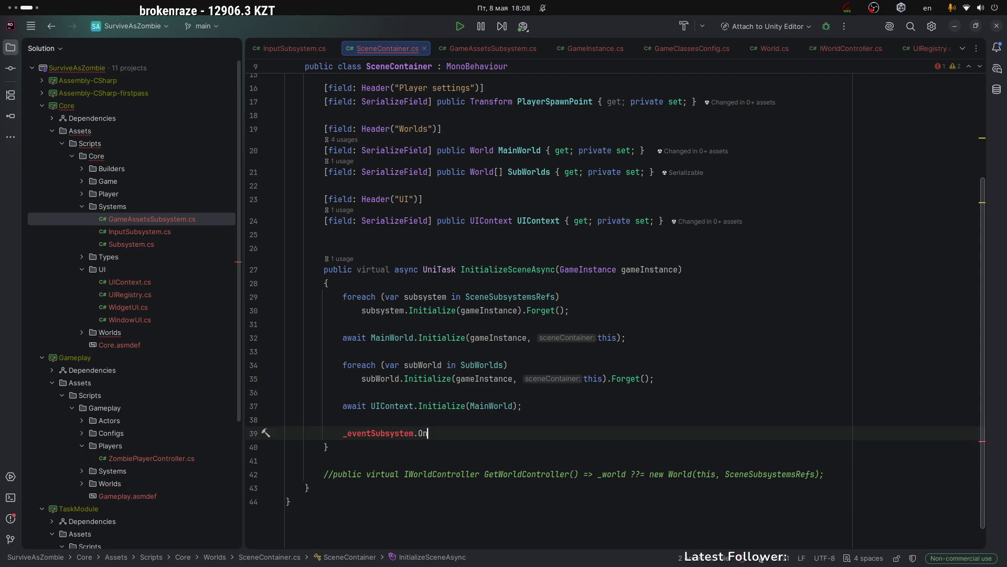
pyautogui.write('LevelReady')
pyautogui.moveTo(324, 269); pyautogui.dragTo(432, 386)
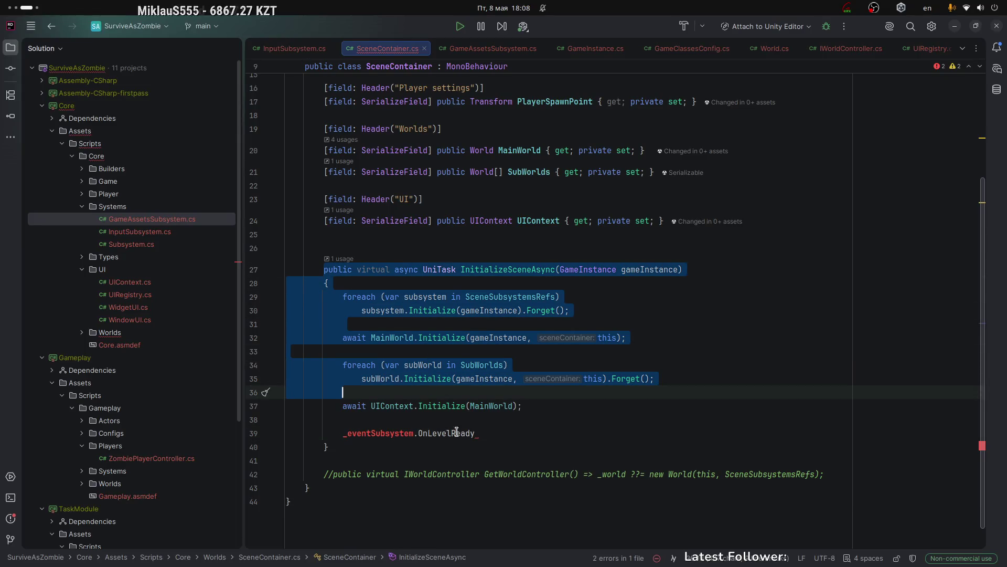
pyautogui.doubleClick(430, 433)
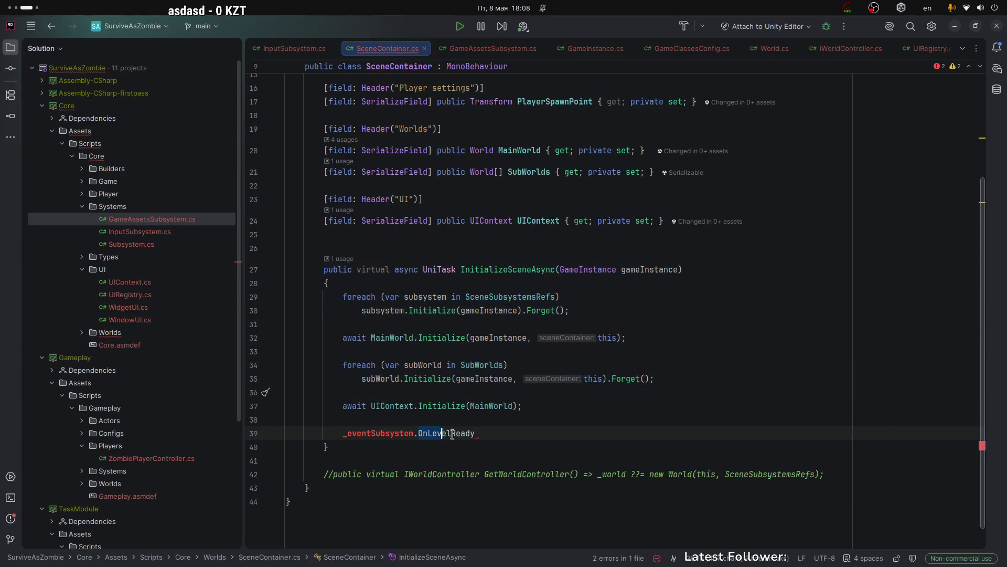
pyautogui.click(489, 432)
pyautogui.doubleClick(437, 434)
pyautogui.click(509, 434)
pyautogui.hotkey('shift', 'Home')
pyautogui.click(481, 435)
pyautogui.doubleClick(417, 434)
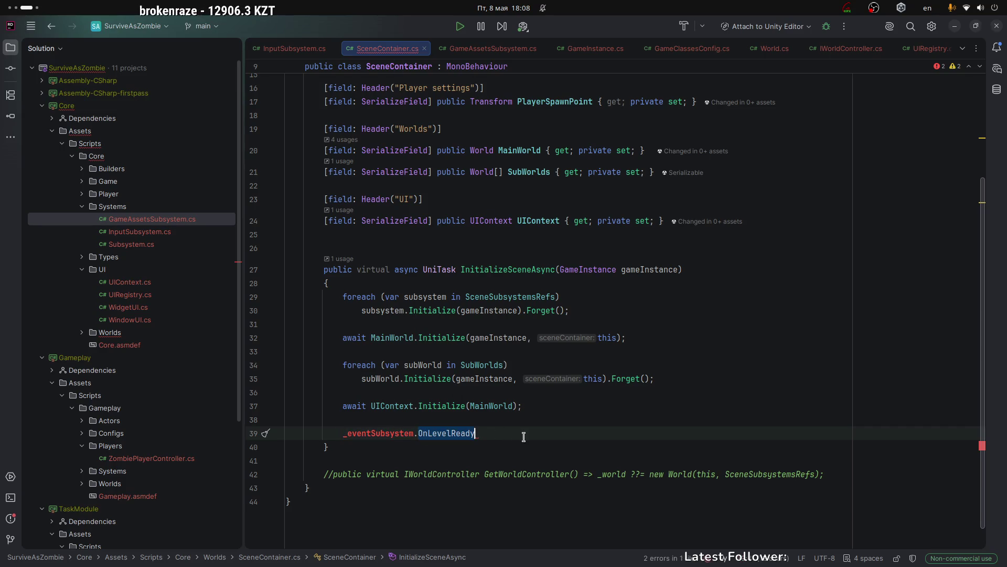
pyautogui.moveTo(475, 433); pyautogui.dragTo(427, 434)
pyautogui.click(418, 434)
pyautogui.scroll(-1, 467, 393)
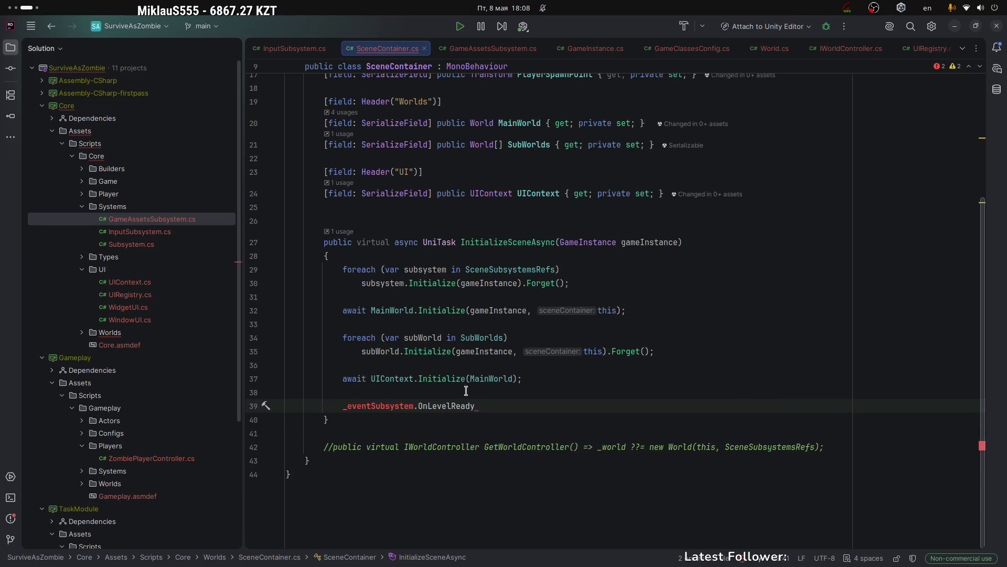
pyautogui.moveTo(342, 405); pyautogui.dragTo(518, 404)
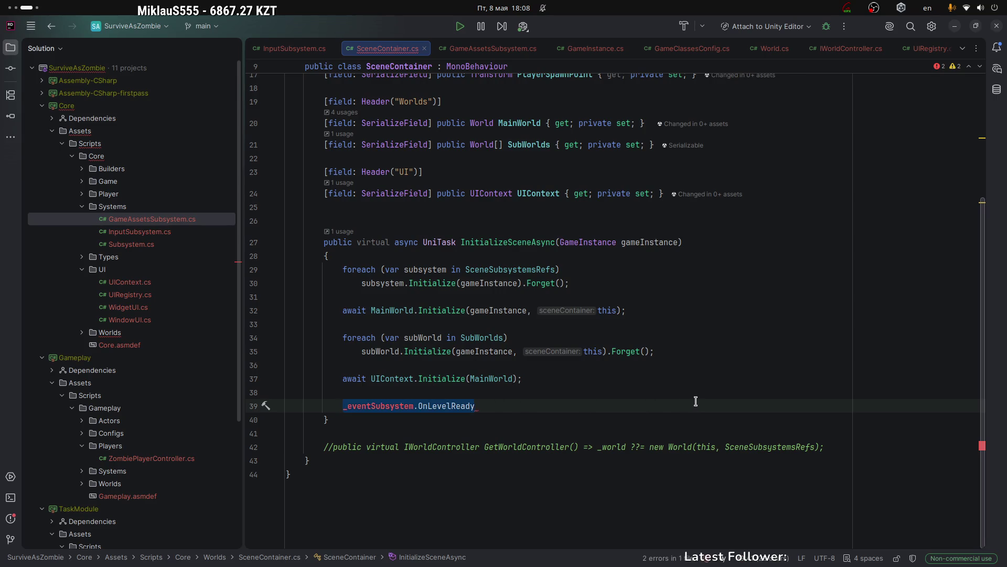
pyautogui.press('BackSpace')
pyautogui.press('BackSpace')
pyautogui.press('BackSpace')
pyautogui.press('super+Home')
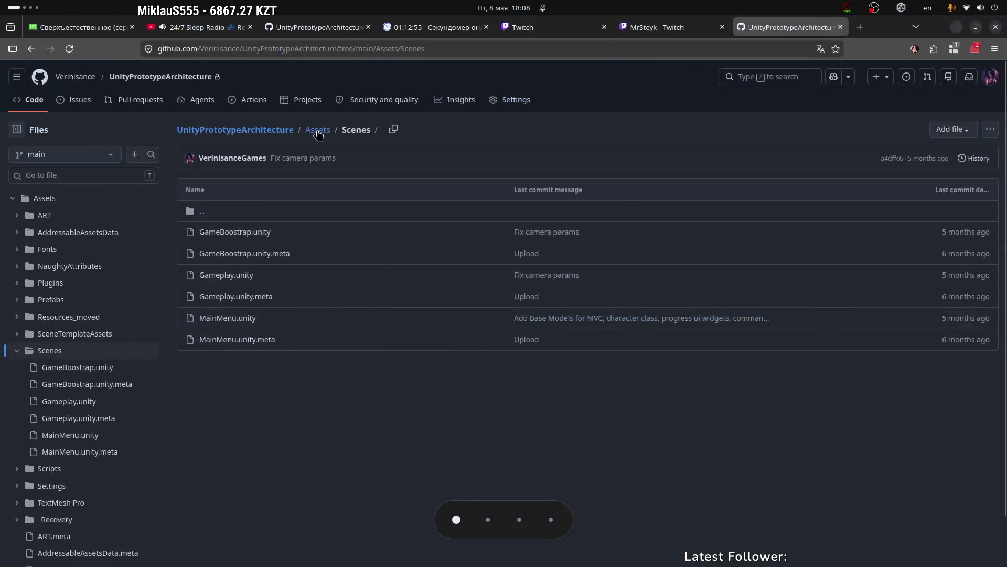
# Open the organization's overview page and the AncientVictoria repository.
pyautogui.click(88, 105)
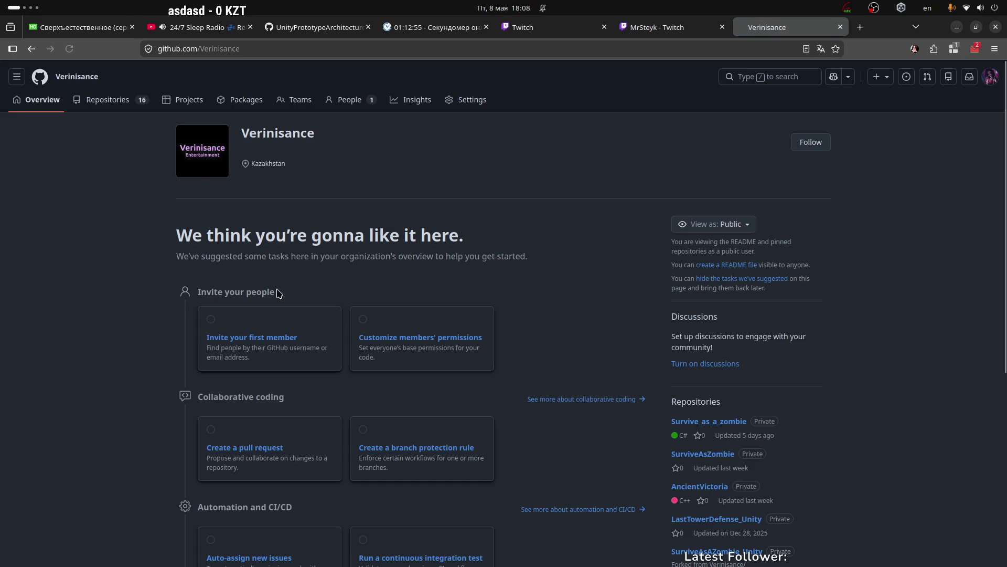
pyautogui.scroll(-2, 684, 358)
pyautogui.scroll(-2, 685, 358)
pyautogui.click(702, 342)
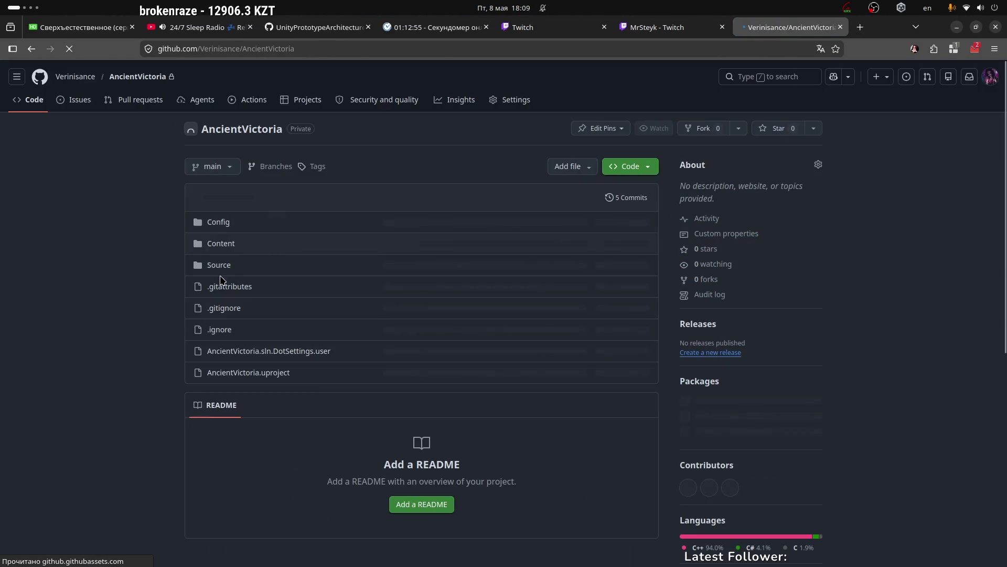
# Browse Source > AncientVictoria > Private > Systems to open EntryWorldSubsystem.cpp.
pyautogui.click(221, 265)
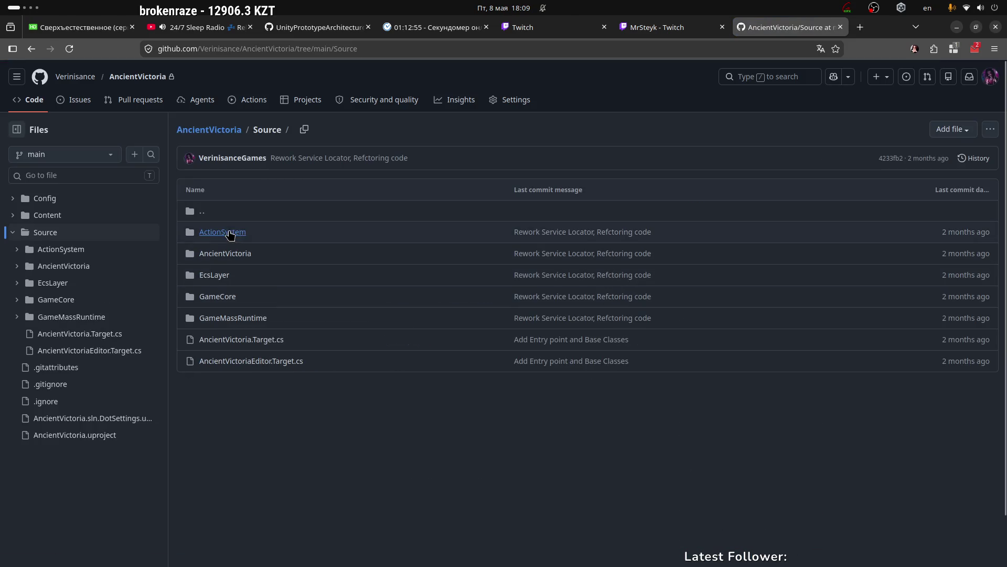
pyautogui.click(258, 259)
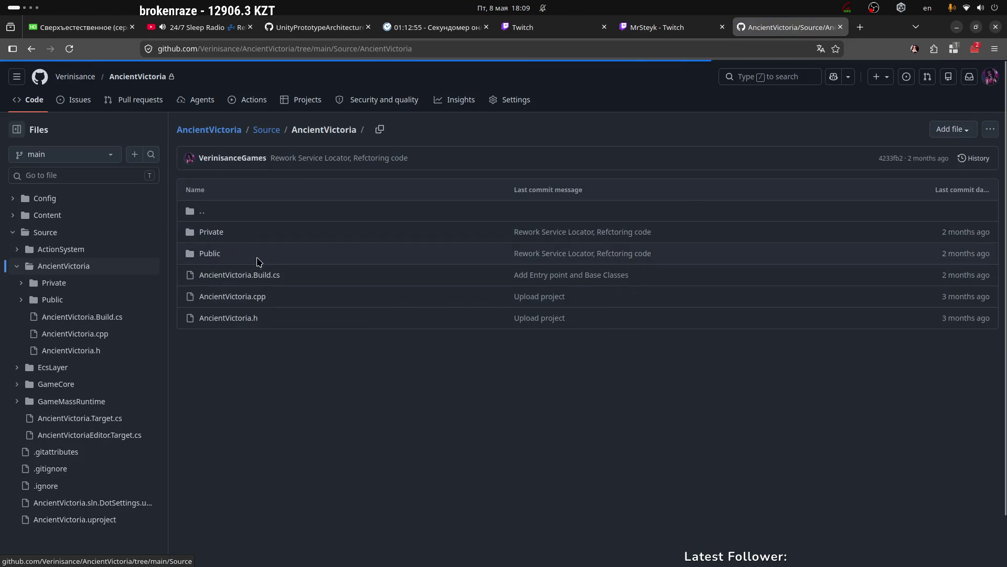
pyautogui.click(210, 256)
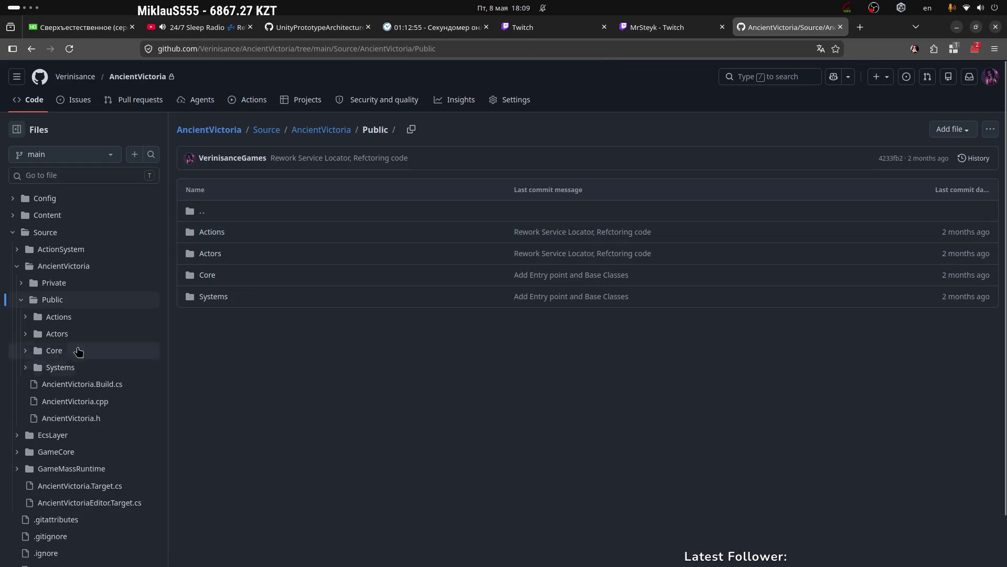
pyautogui.click(54, 282)
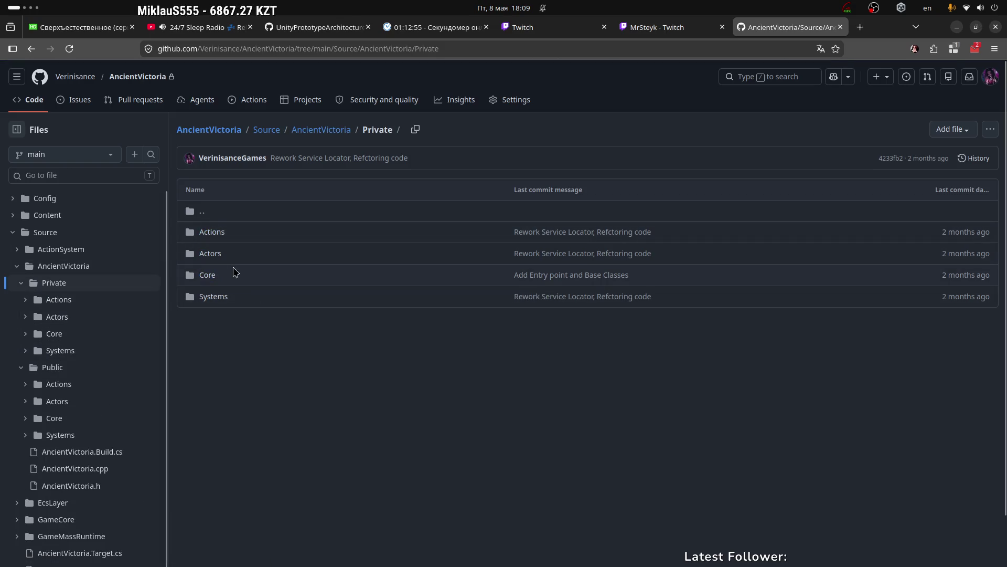
pyautogui.click(221, 297)
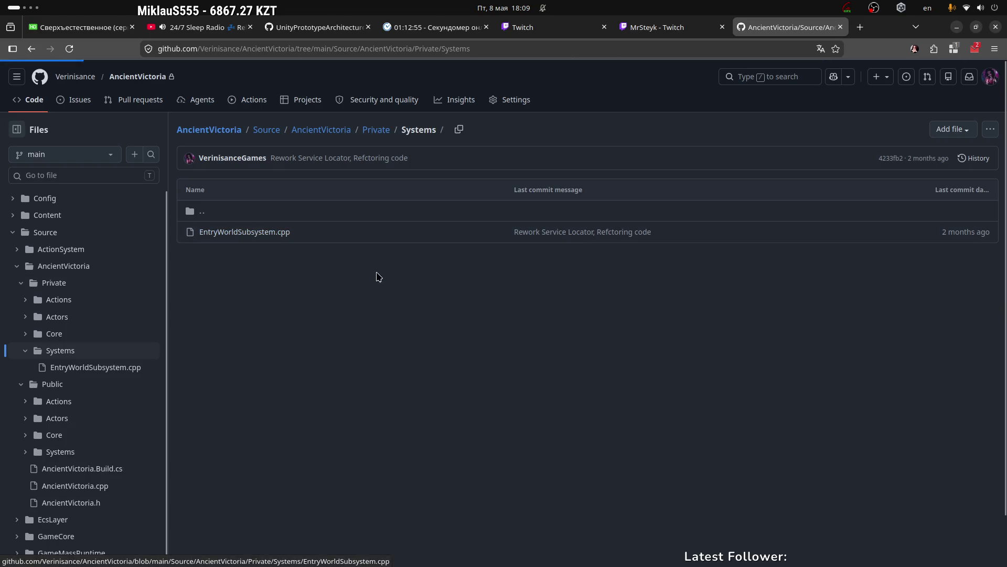
pyautogui.scroll(-3, 322, 176)
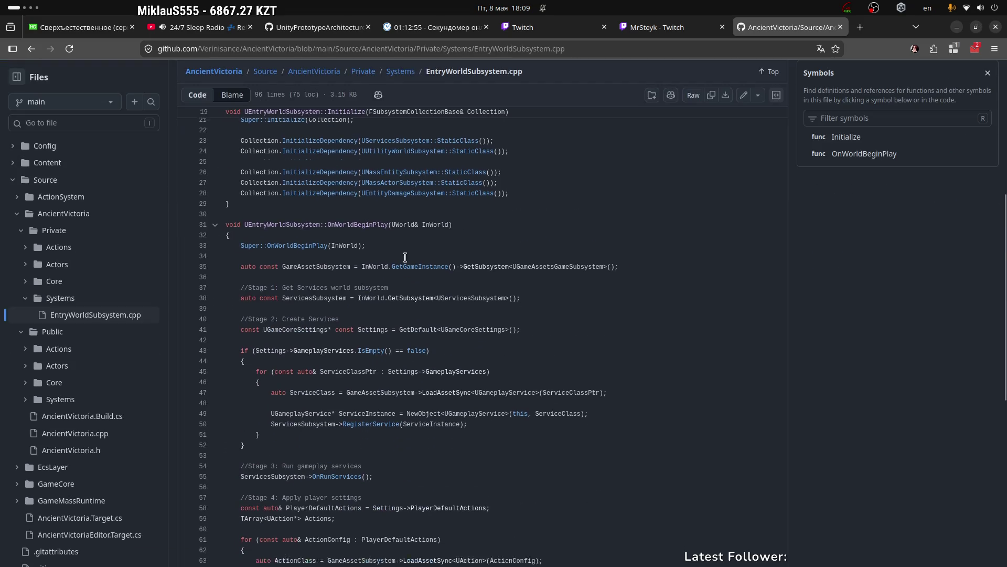
# Enlarge the page and look up OnWorldBeginPlay and Super::OnWorldBeginPlay references.
pyautogui.hotkey('ctrl', '+')
pyautogui.hotkey('ctrl', '+')
pyautogui.hotkey('ctrl', '+')
pyautogui.hotkey('ctrl', '+')
pyautogui.scroll(3, 227, 226)
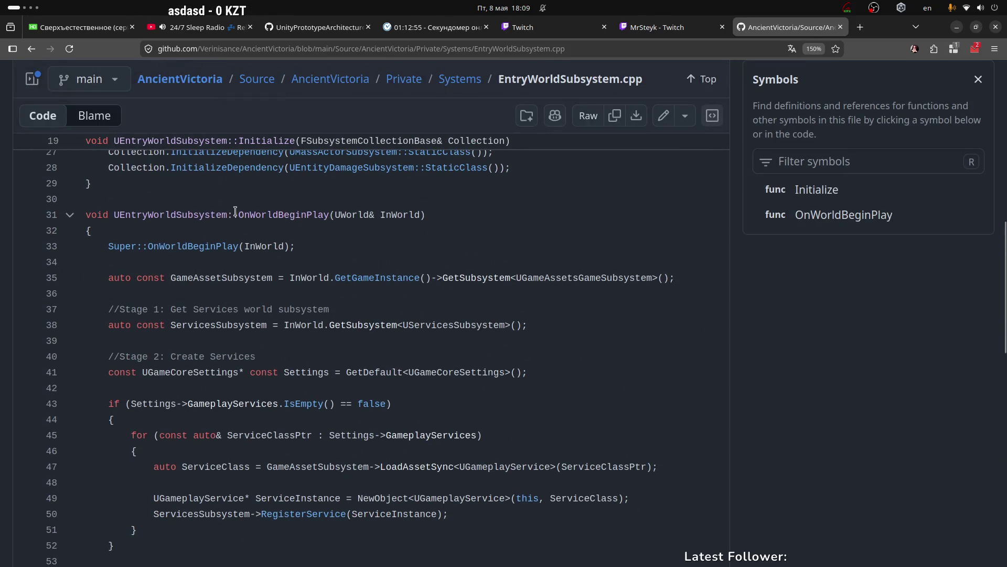
pyautogui.moveTo(238, 214); pyautogui.dragTo(328, 208)
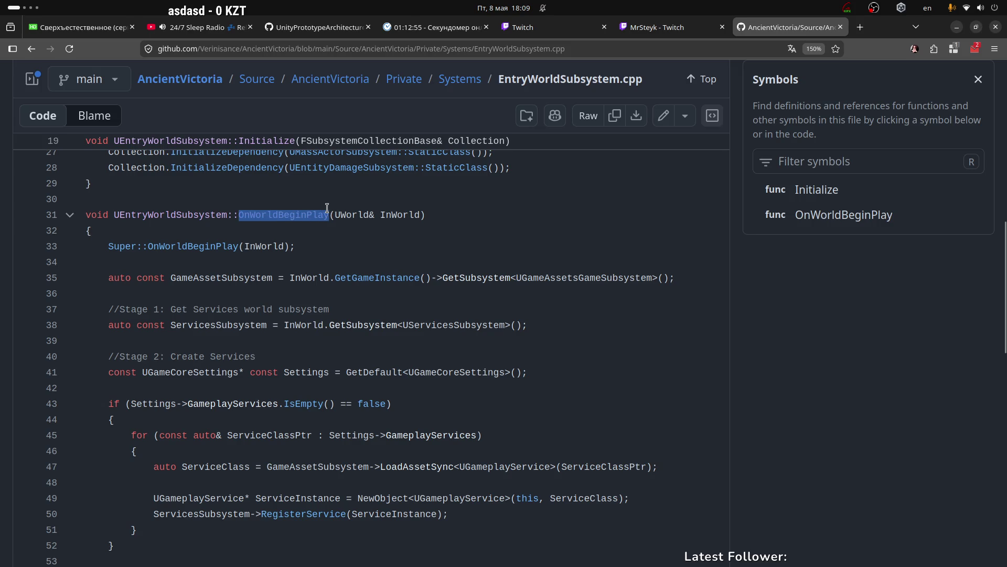
pyautogui.click(293, 213)
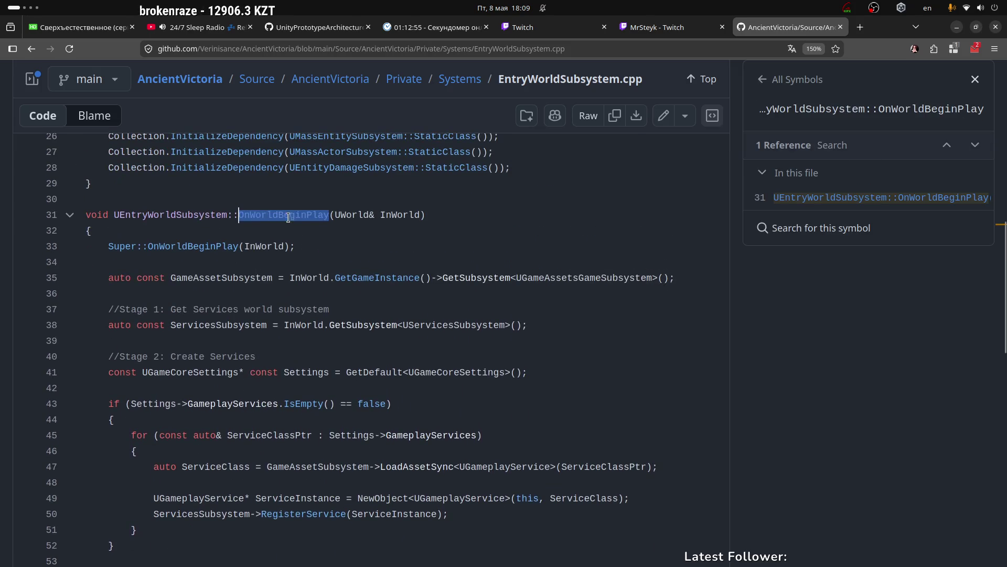
pyautogui.moveTo(436, 215); pyautogui.dragTo(235, 215)
pyautogui.moveTo(107, 215); pyautogui.dragTo(225, 215)
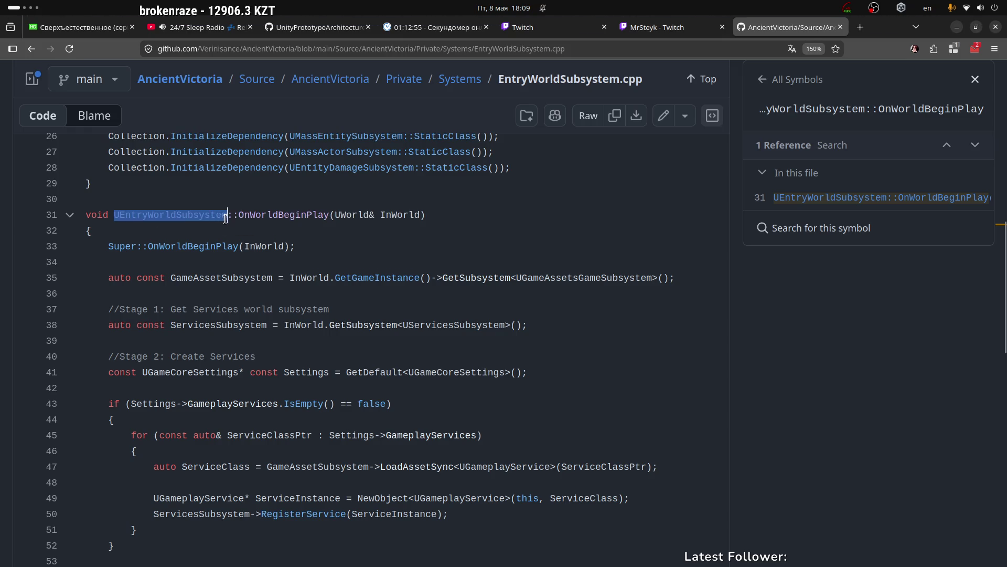
pyautogui.doubleClick(281, 215)
pyautogui.click(177, 246)
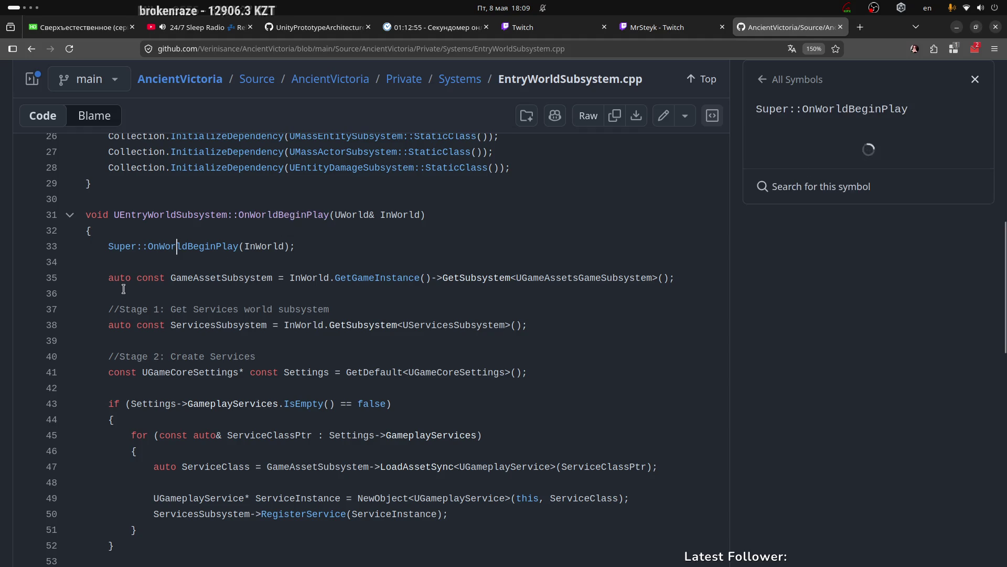
pyautogui.scroll(-1, 350, 244)
pyautogui.scroll(3, 350, 244)
pyautogui.click(274, 322)
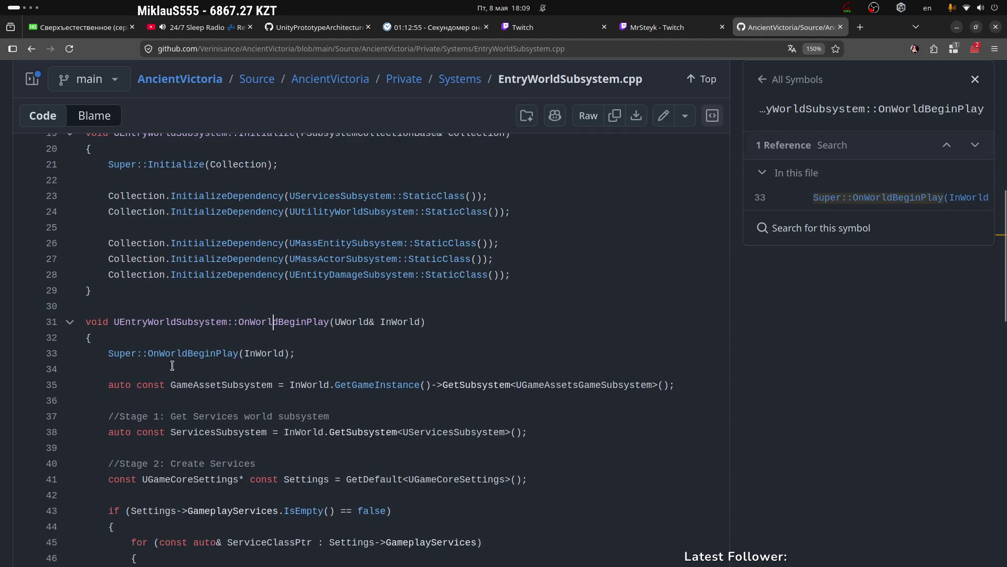
# Select the GameAssetSubsystem and ServicesSubsystem lines 35–38.
pyautogui.scroll(-2, 300, 246)
pyautogui.scroll(-2, 180, 282)
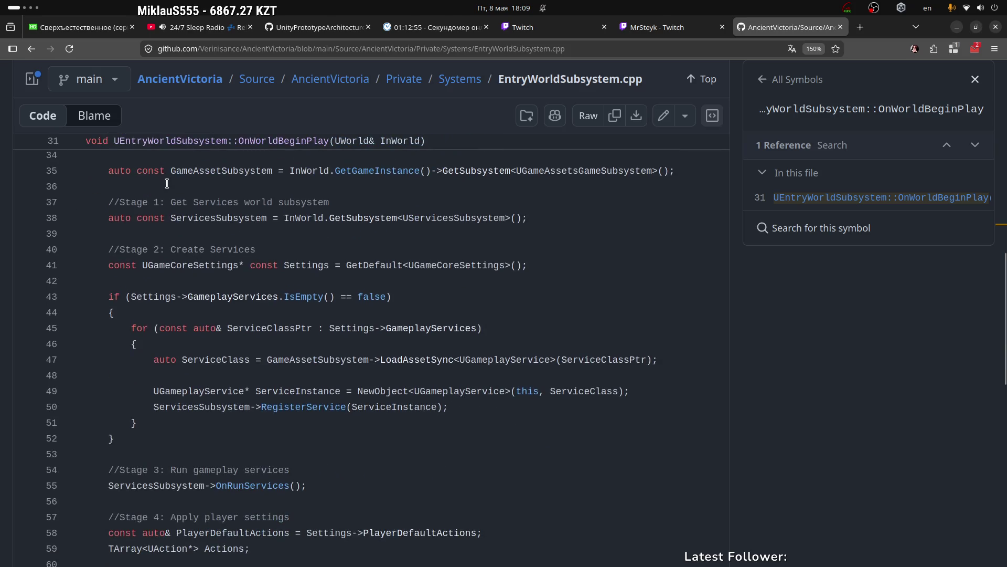
pyautogui.moveTo(172, 170); pyautogui.dragTo(273, 169)
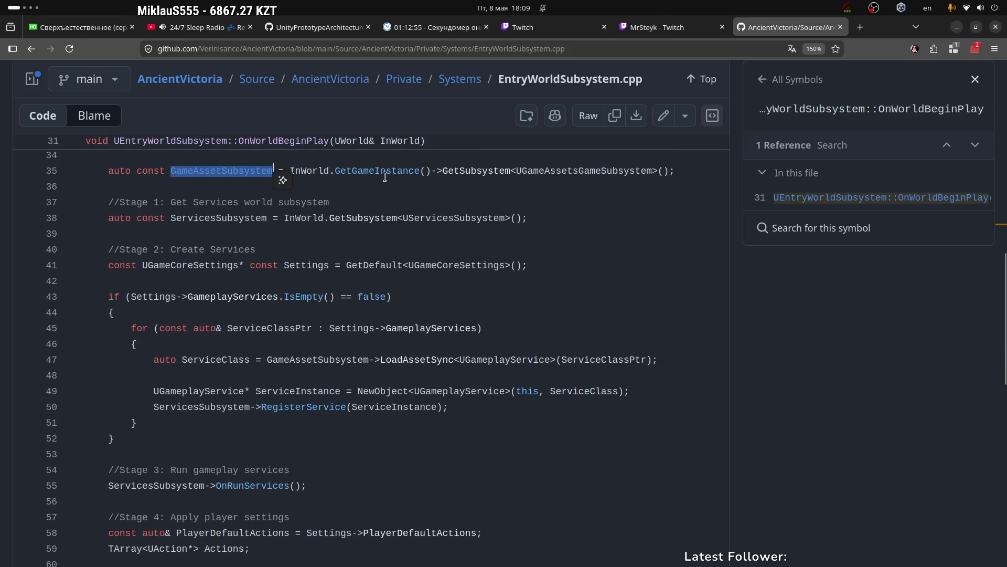
pyautogui.moveTo(344, 170); pyautogui.dragTo(494, 171)
pyautogui.moveTo(166, 218); pyautogui.dragTo(286, 218)
pyautogui.click(440, 218)
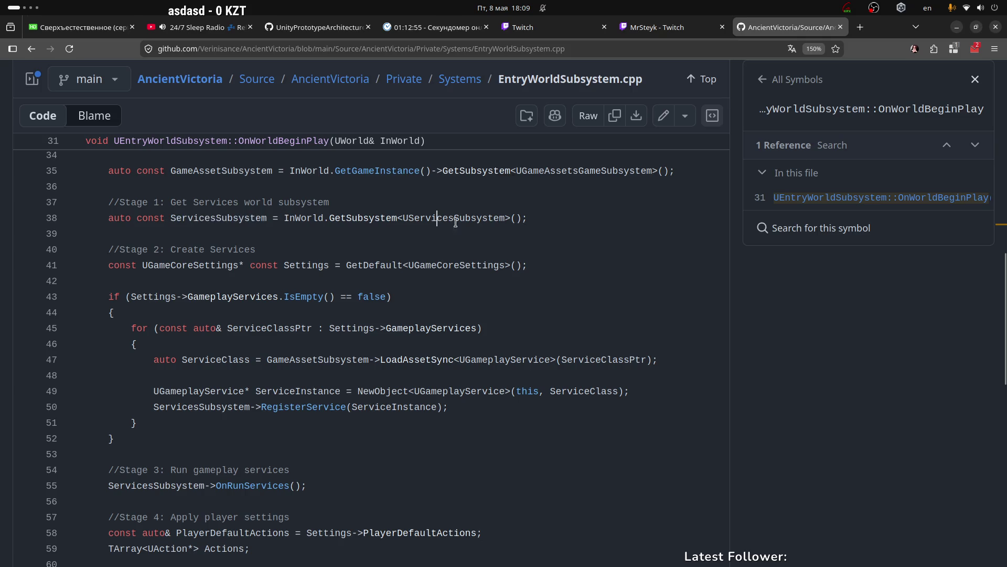
pyautogui.moveTo(89, 218); pyautogui.dragTo(337, 217)
pyautogui.moveTo(89, 264); pyautogui.dragTo(347, 265)
pyautogui.scroll(-2, 199, 192)
# Look up GameplayServices and RegisterService in the service-creation block, lines 43–50.
pyautogui.click(197, 192)
pyautogui.moveTo(108, 189)
pyautogui.mouseDown()
pyautogui.moveTo(286, 295)
pyautogui.moveTo(448, 299)
pyautogui.mouseUp()
pyautogui.click(279, 299)
pyautogui.scroll(-4, 174, 214)
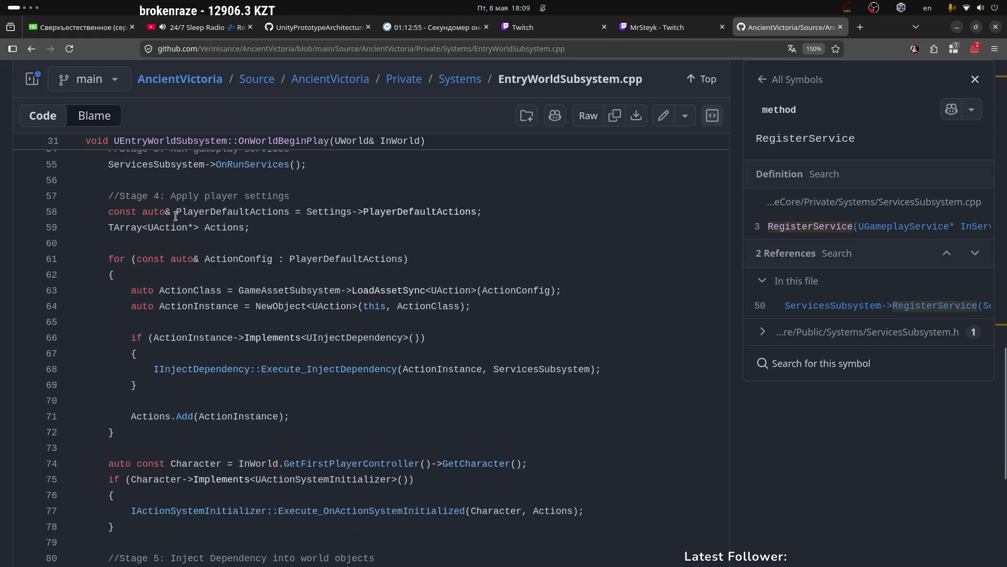
pyautogui.scroll(2, 175, 214)
# Look up the OnRunServices definition from its call on line 55.
pyautogui.moveTo(106, 271); pyautogui.dragTo(341, 276)
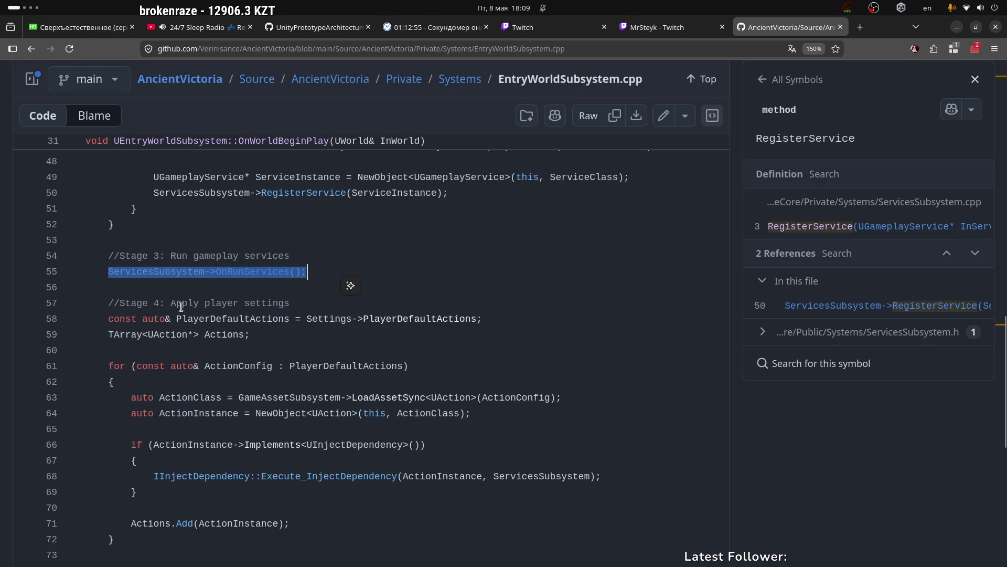
pyautogui.doubleClick(232, 271)
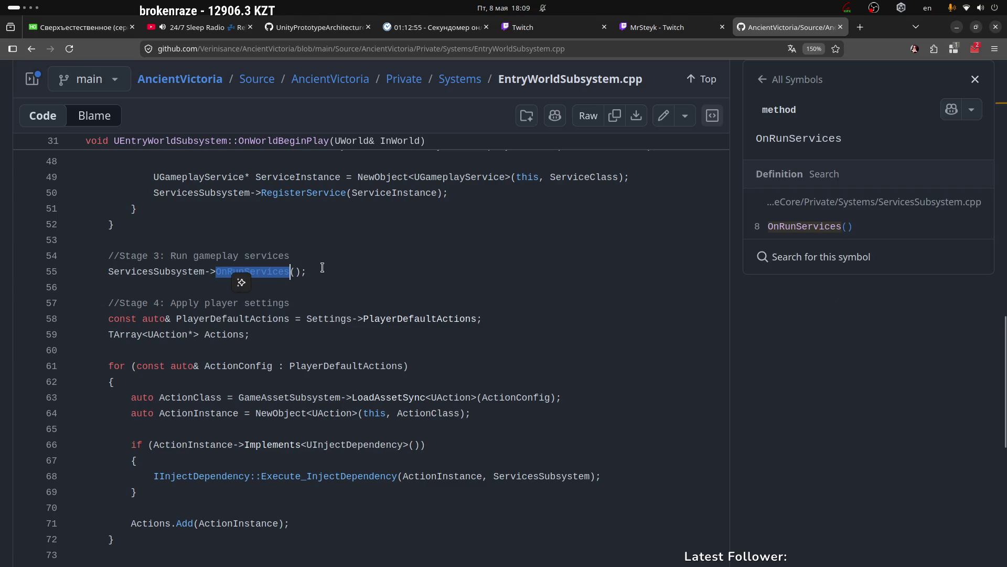
pyautogui.moveTo(322, 268); pyautogui.dragTo(212, 274)
pyautogui.scroll(-4, 227, 284)
pyautogui.scroll(2, 227, 284)
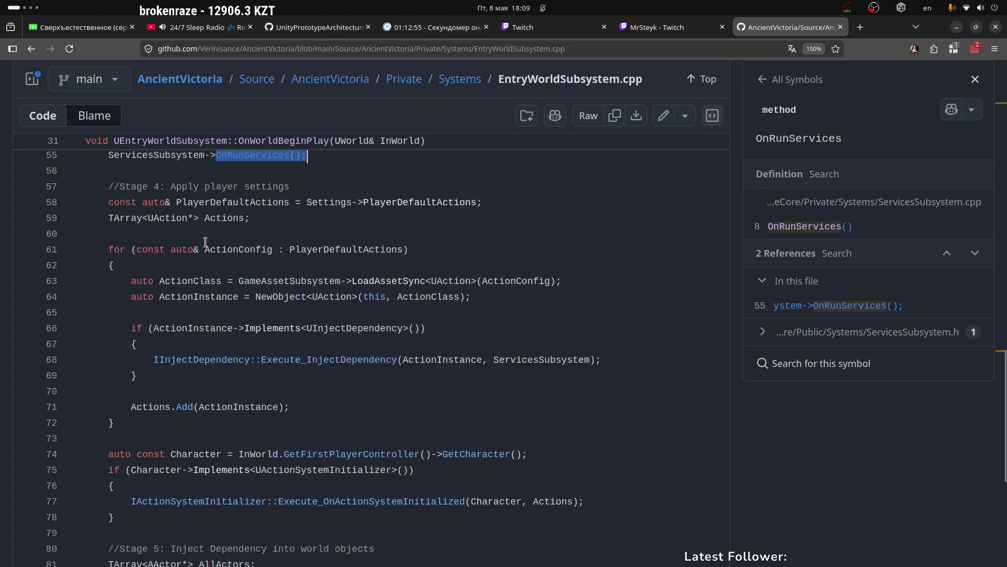
# Select the player settings and the player actions loop, lines 61–72.
pyautogui.moveTo(108, 211)
pyautogui.mouseDown()
pyautogui.moveTo(225, 208)
pyautogui.moveTo(266, 226)
pyautogui.moveTo(176, 213)
pyautogui.mouseUp()
pyautogui.click(243, 213)
pyautogui.moveTo(107, 259)
pyautogui.mouseDown()
pyautogui.moveTo(94, 273)
pyautogui.moveTo(158, 428)
pyautogui.mouseUp()
pyautogui.scroll(-4, 264, 328)
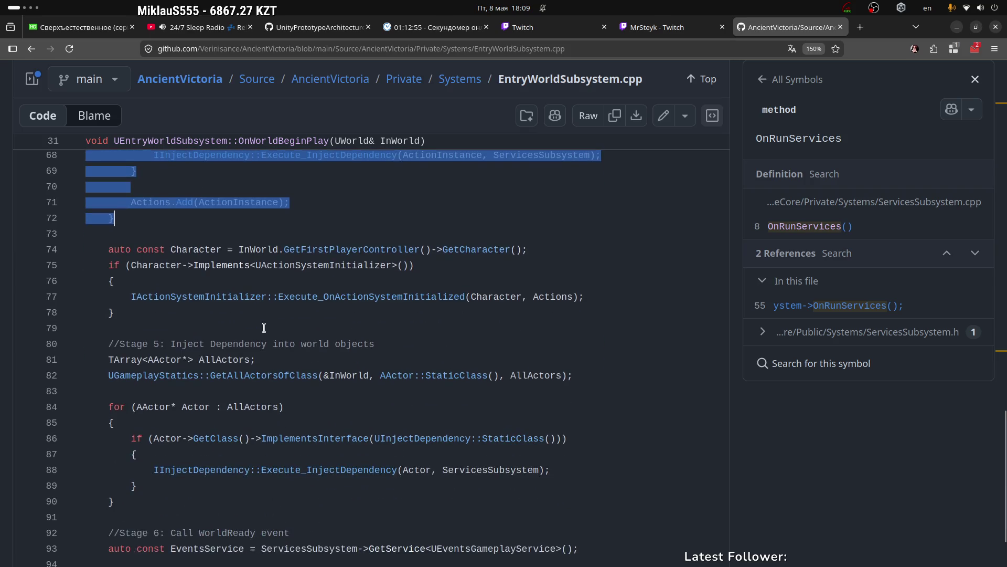
# Look up GetAllActorsOfClass and Execute_InjectDependency in the actor injection loop, lines 82–88.
pyautogui.click(189, 244)
pyautogui.moveTo(109, 250); pyautogui.dragTo(163, 327)
pyautogui.scroll(-2, 163, 315)
pyautogui.click(162, 244)
pyautogui.click(222, 293)
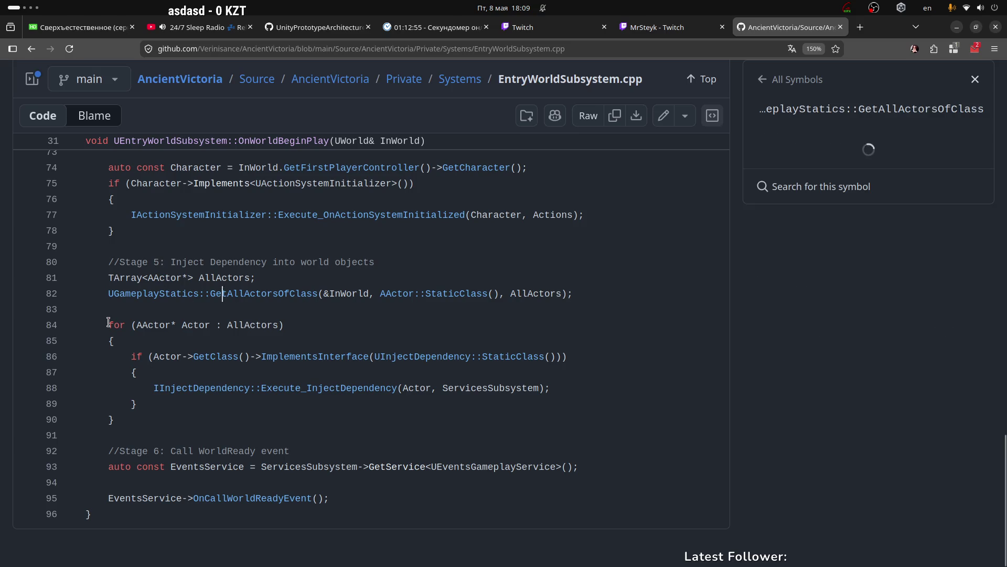
pyautogui.moveTo(109, 321); pyautogui.dragTo(551, 391)
pyautogui.click(340, 388)
pyautogui.hotkey('shift', 'End')
pyautogui.keyDown('shift'); pyautogui.click(257, 388); pyautogui.keyUp('shift')
# Select EventsService on line 93 and look up OnCallWorldReadyEvent on line 95.
pyautogui.moveTo(169, 467); pyautogui.dragTo(238, 468)
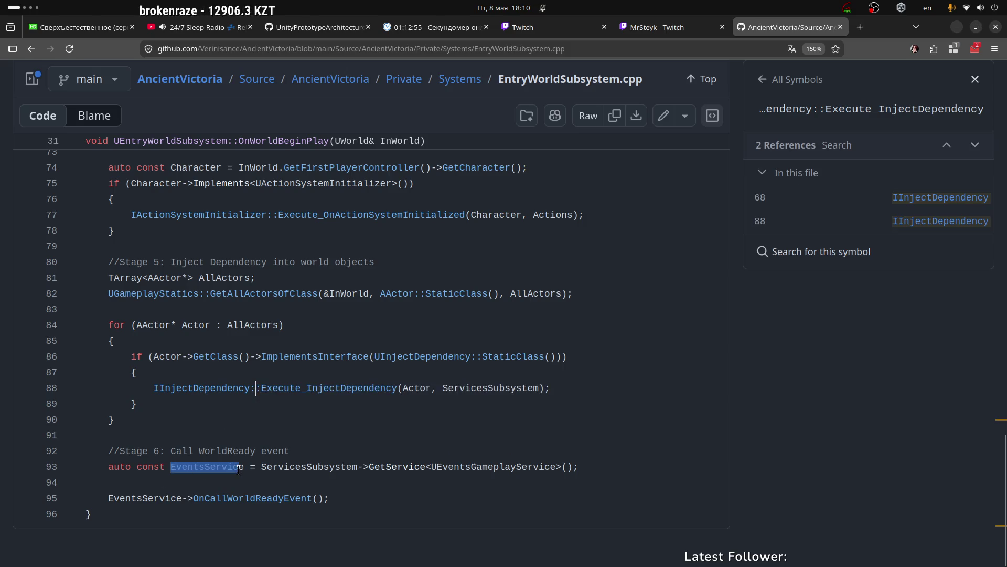
pyautogui.moveTo(192, 497); pyautogui.dragTo(314, 500)
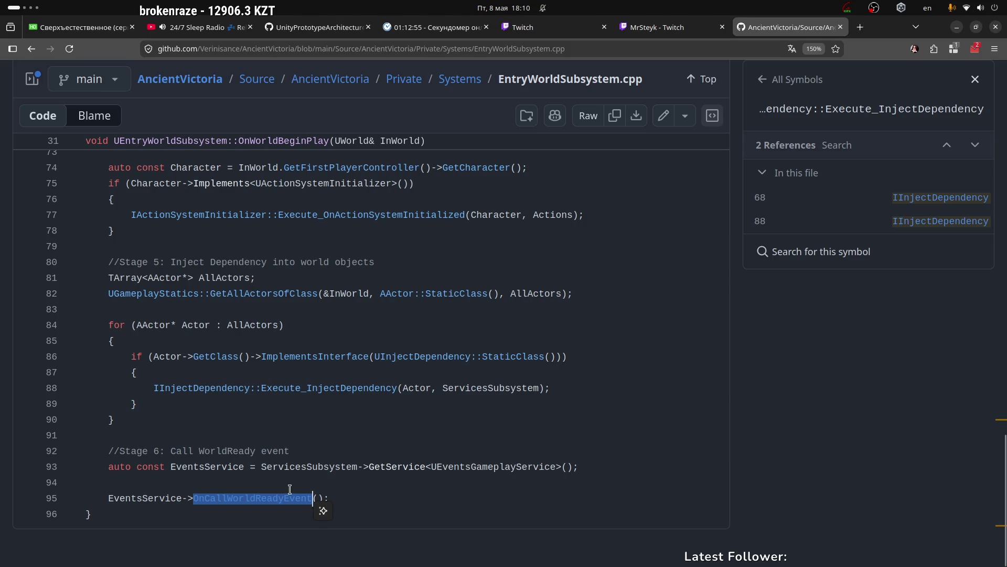
pyautogui.moveTo(107, 467)
pyautogui.mouseDown()
pyautogui.moveTo(392, 467)
pyautogui.moveTo(400, 479)
pyautogui.mouseUp()
pyautogui.click(295, 498)
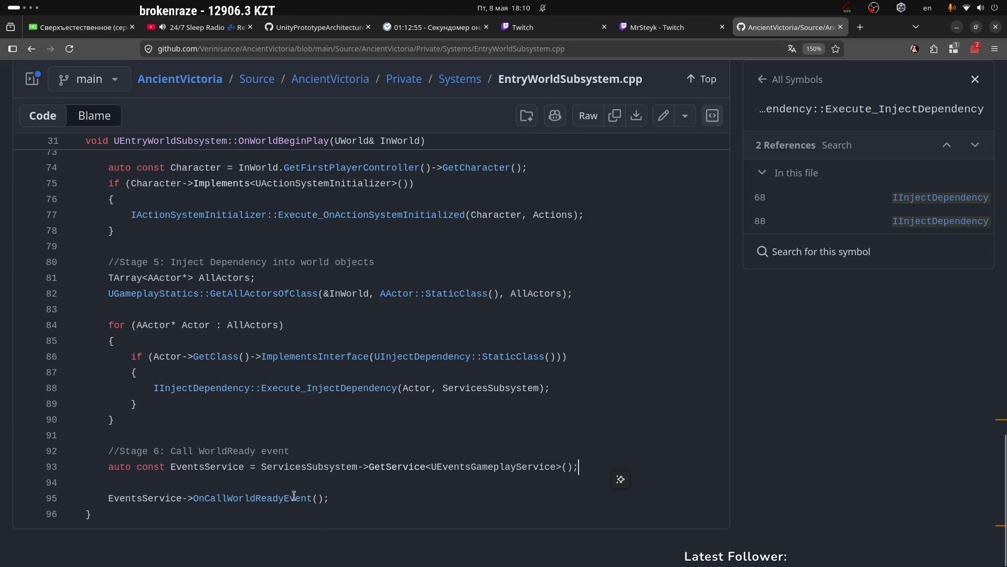
pyautogui.moveTo(329, 498); pyautogui.dragTo(194, 498)
pyautogui.scroll(1, 123, 425)
pyautogui.scroll(-1, 123, 426)
pyautogui.moveTo(123, 425); pyautogui.dragTo(109, 326)
pyautogui.scroll(3, 113, 326)
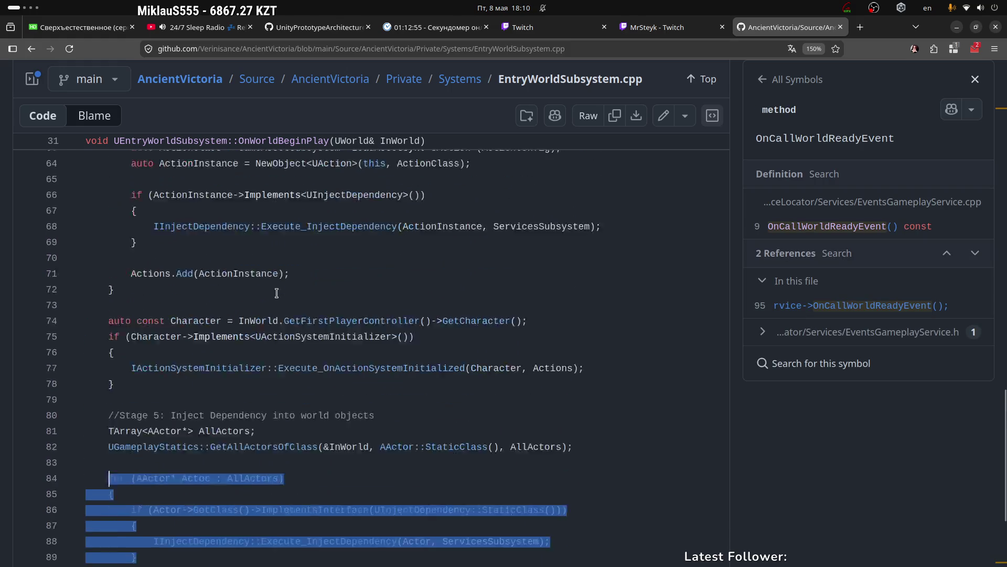
pyautogui.scroll(-3, 415, 427)
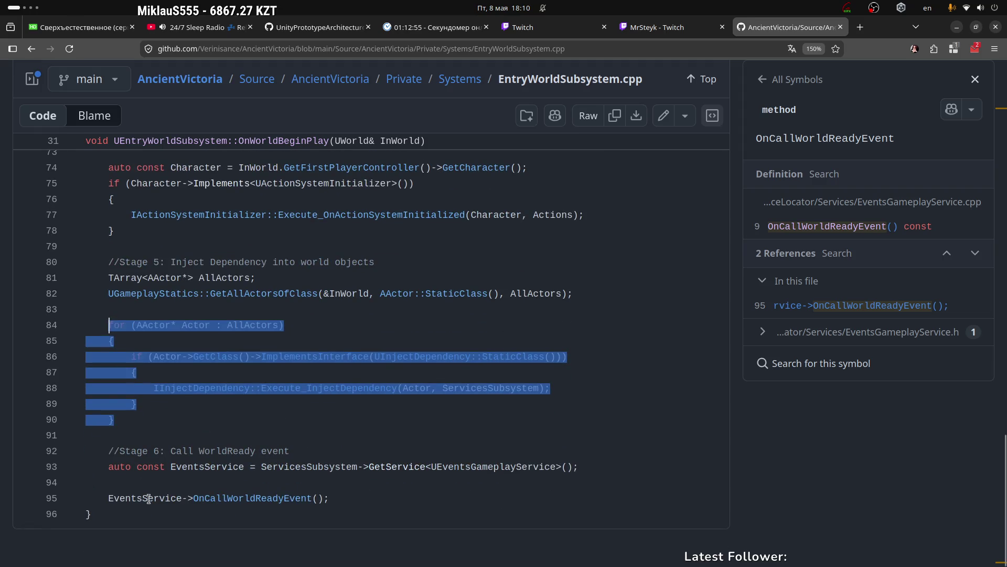
pyautogui.moveTo(171, 463); pyautogui.dragTo(242, 467)
pyautogui.moveTo(193, 498); pyautogui.dragTo(410, 493)
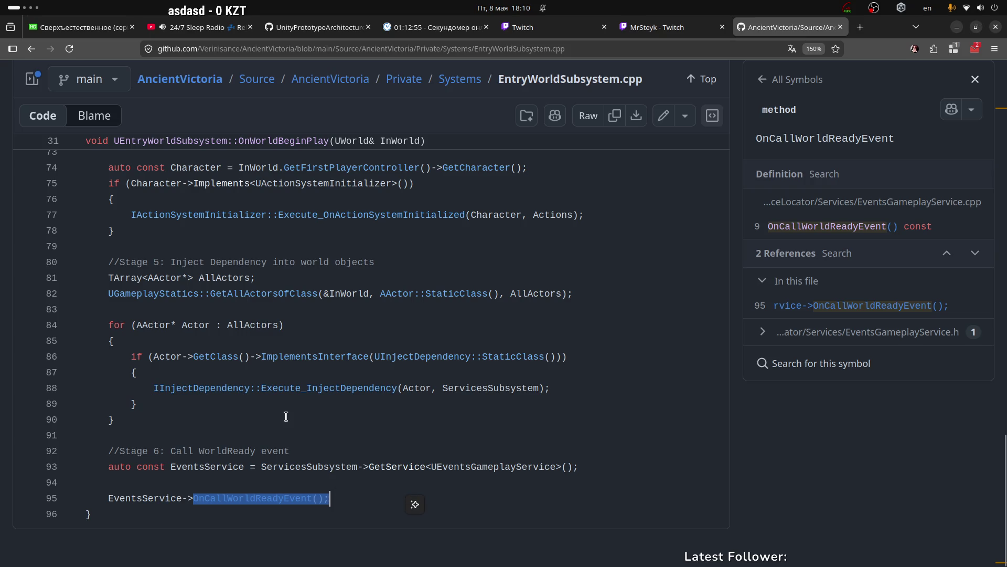
# Go back through Systems and Private to the Source/AncientVictoria folder listing.
pyautogui.click(460, 79)
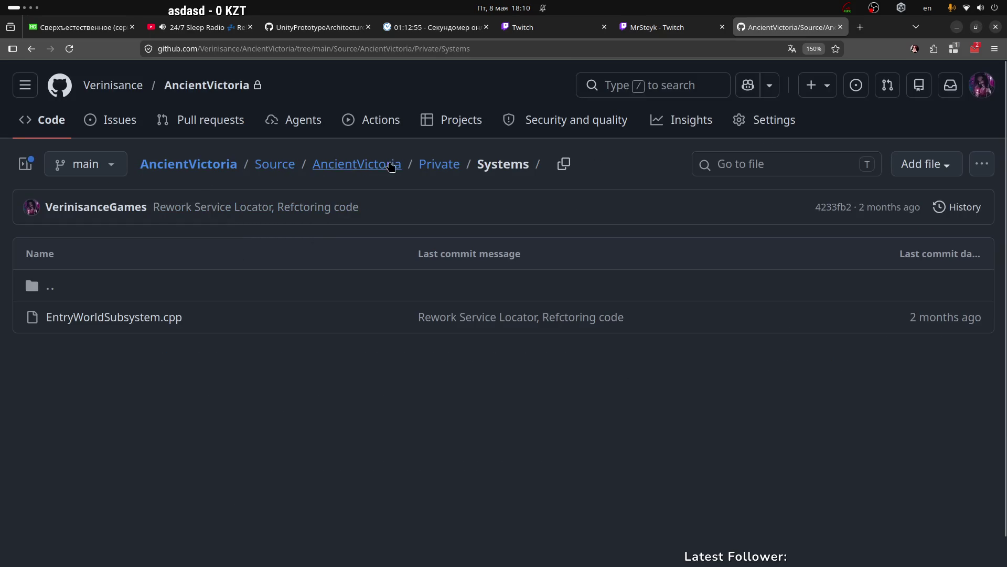
pyautogui.click(449, 168)
pyautogui.click(341, 164)
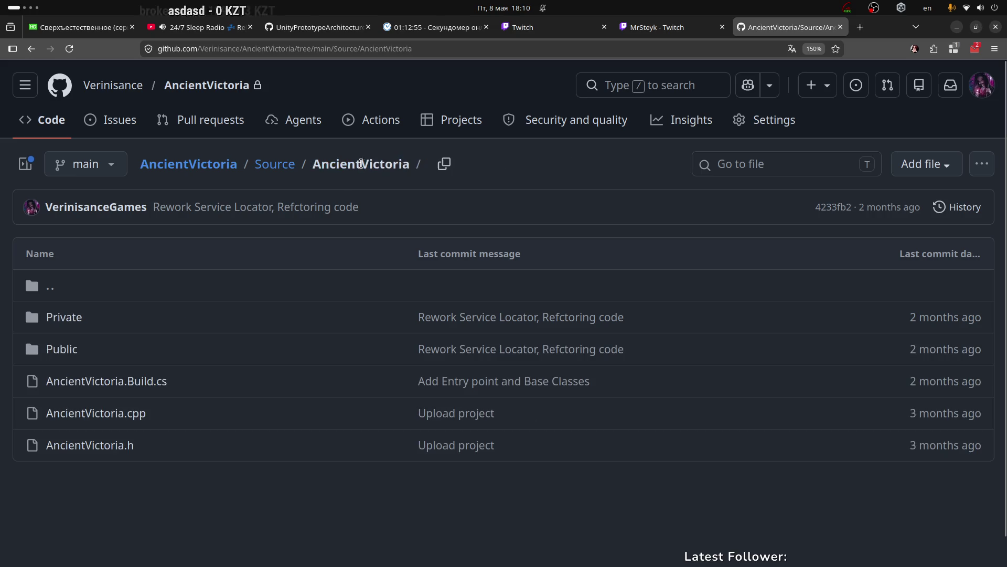
pyautogui.scroll(-1, 69, 341)
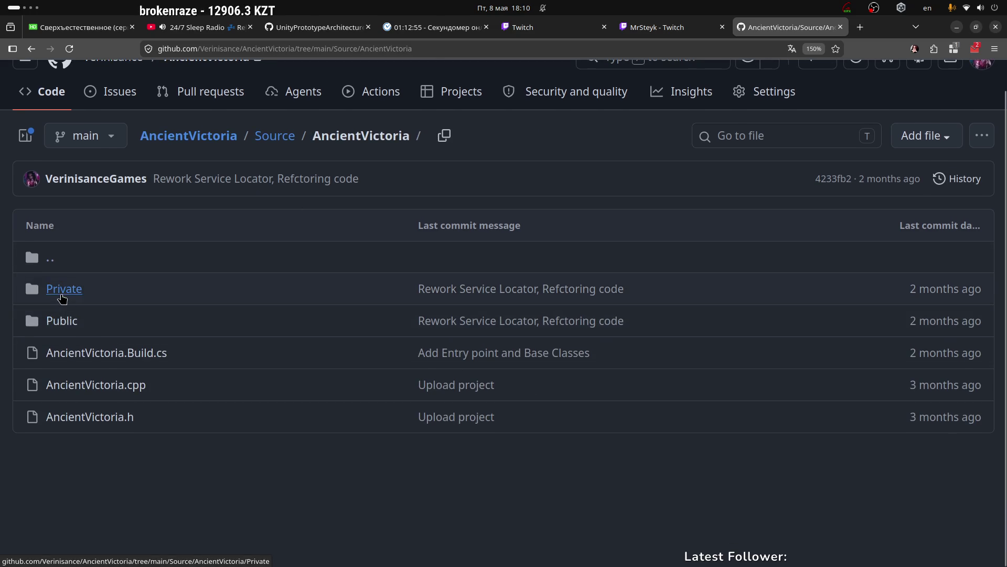
pyautogui.click(62, 291)
pyautogui.click(362, 136)
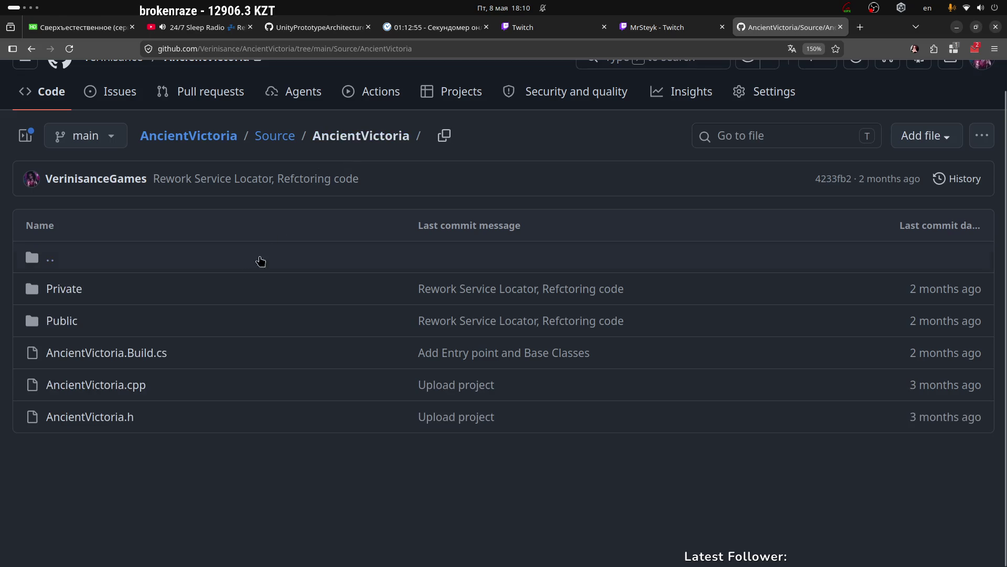
# Check the Private and Core folders, return to Source, then open WavesGameplayService.cpp under EcsLayer/Private/Services.
pyautogui.click(78, 289)
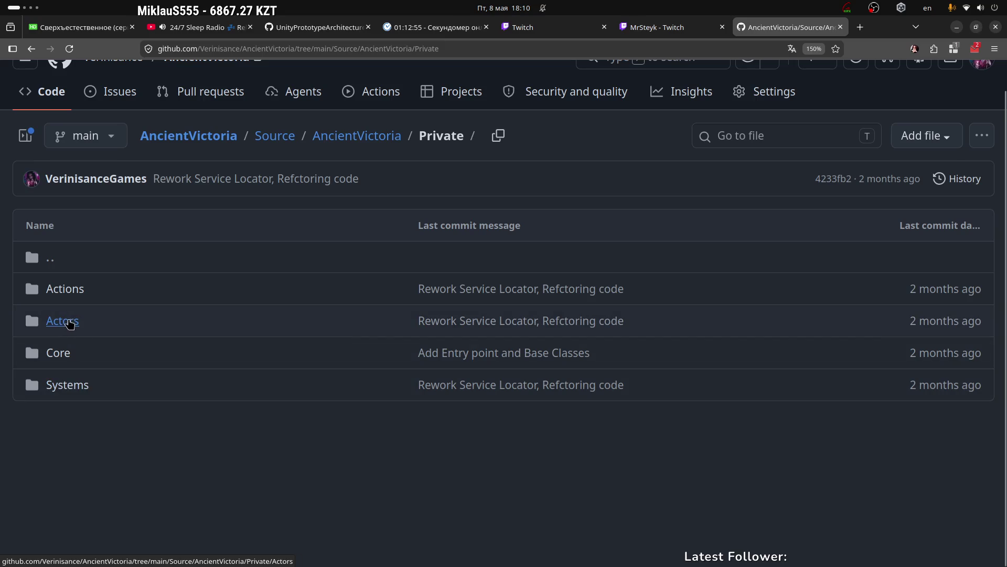
pyautogui.click(74, 353)
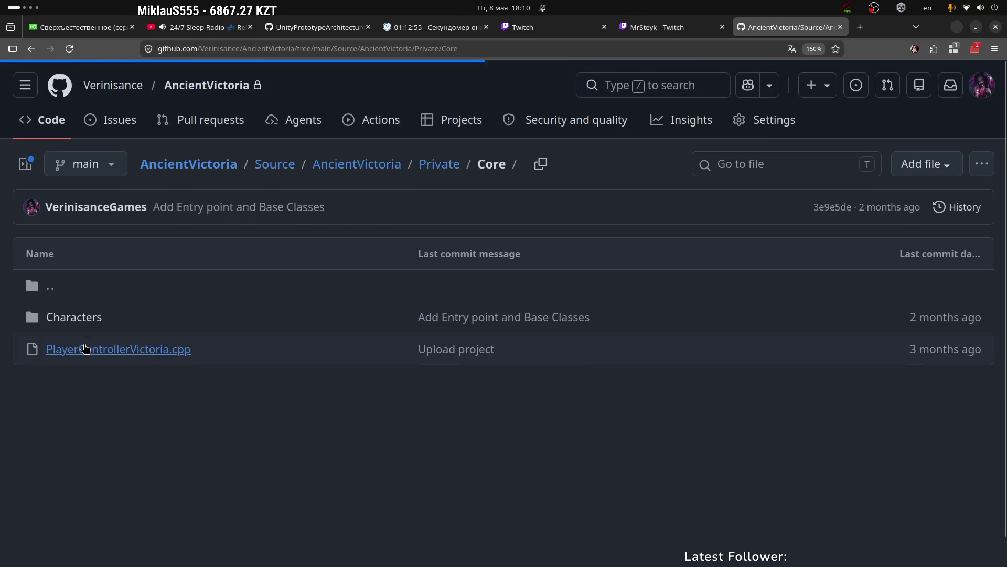
pyautogui.click(367, 164)
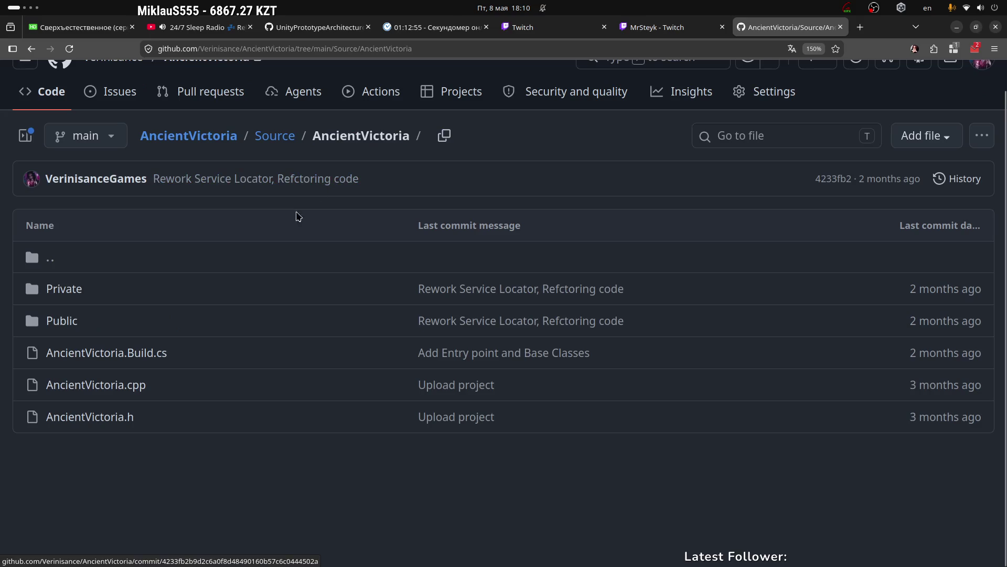
pyautogui.click(277, 135)
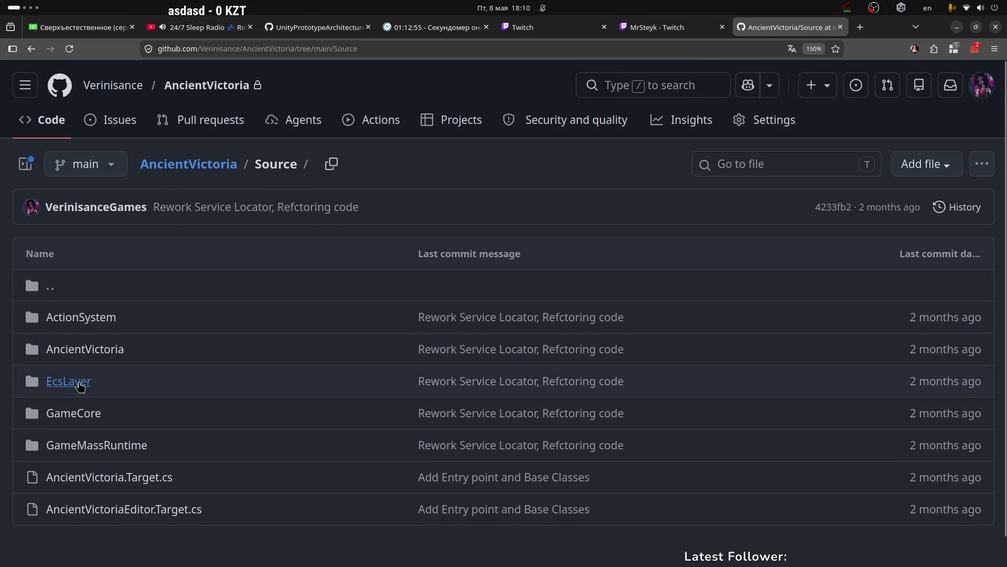
pyautogui.click(75, 383)
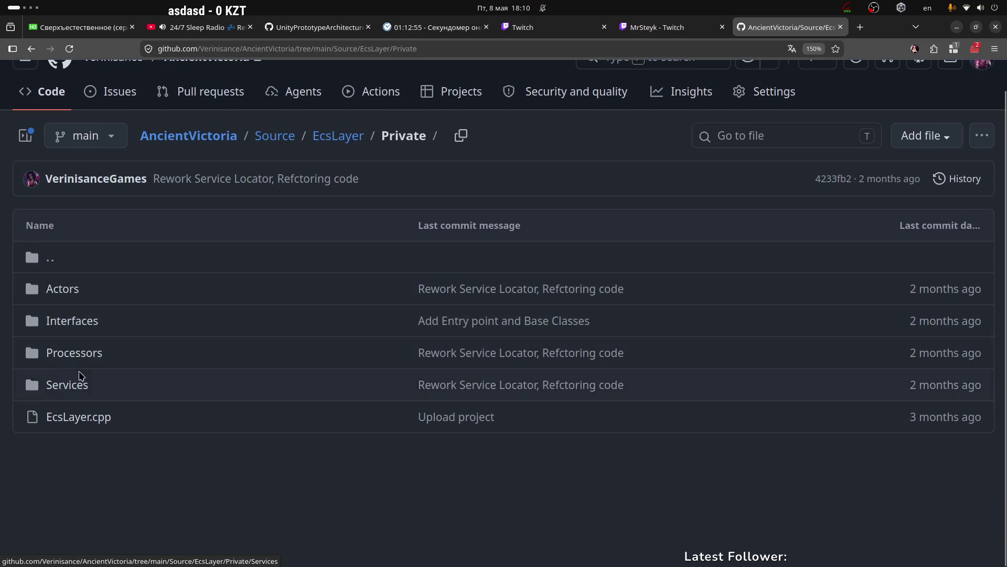
pyautogui.click(112, 386)
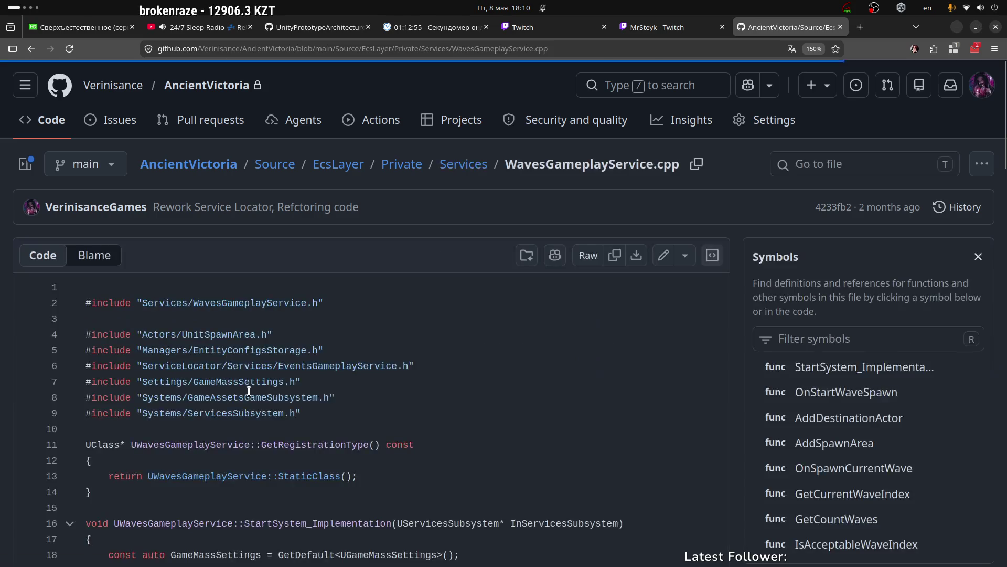
# Look up references for StartSystem_Implementation, WorldReadyEvent, AddUniqueDynamic and OnStartWaveSpawn.
pyautogui.scroll(-5, 202, 265)
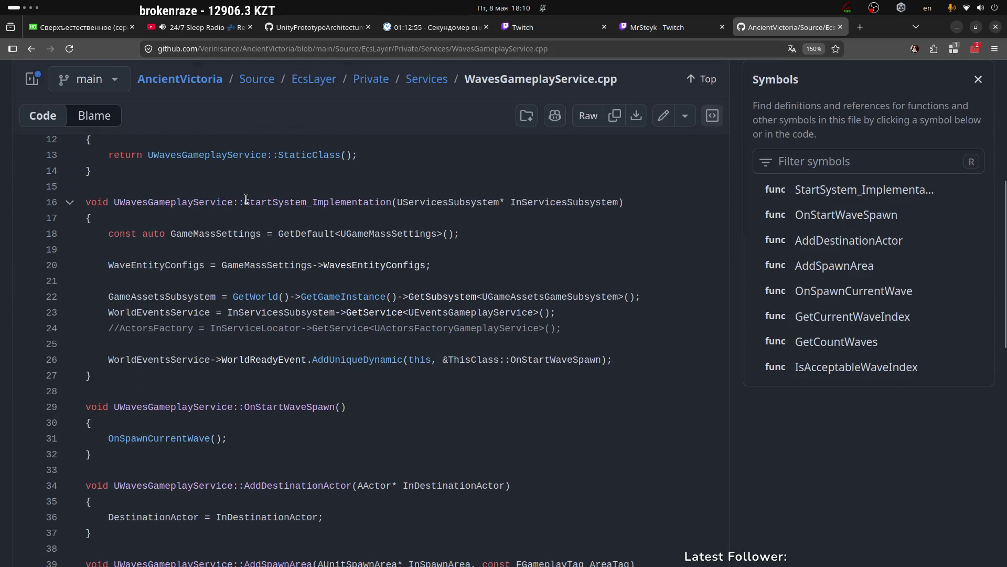
pyautogui.moveTo(244, 202); pyautogui.dragTo(380, 206)
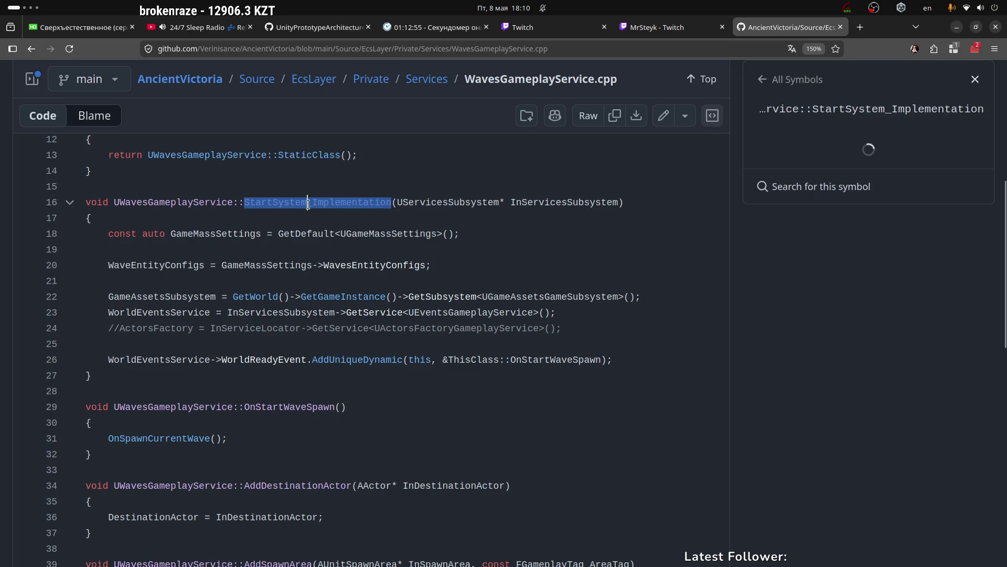
pyautogui.click(256, 202)
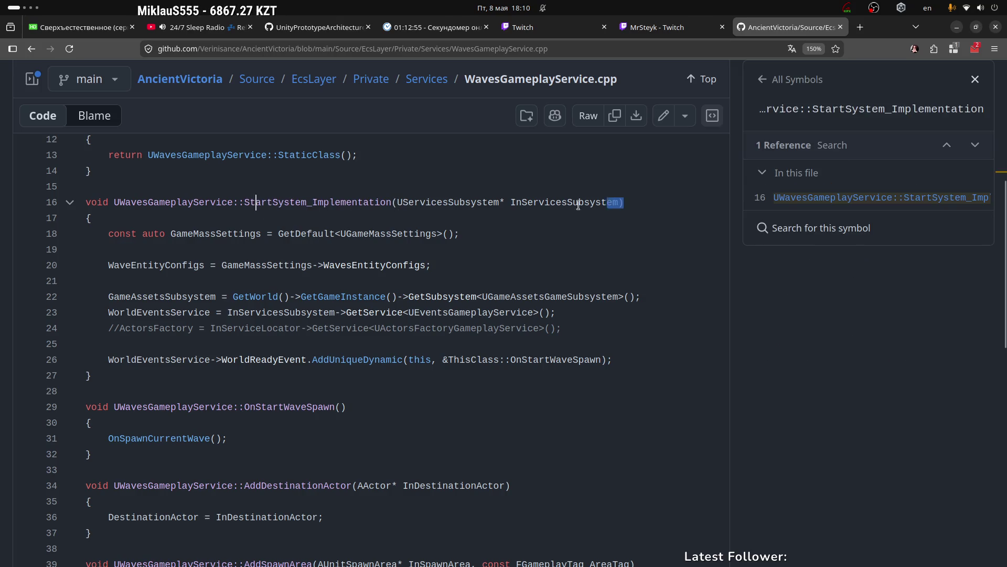
pyautogui.moveTo(604, 205); pyautogui.dragTo(243, 204)
pyautogui.scroll(-2, 157, 289)
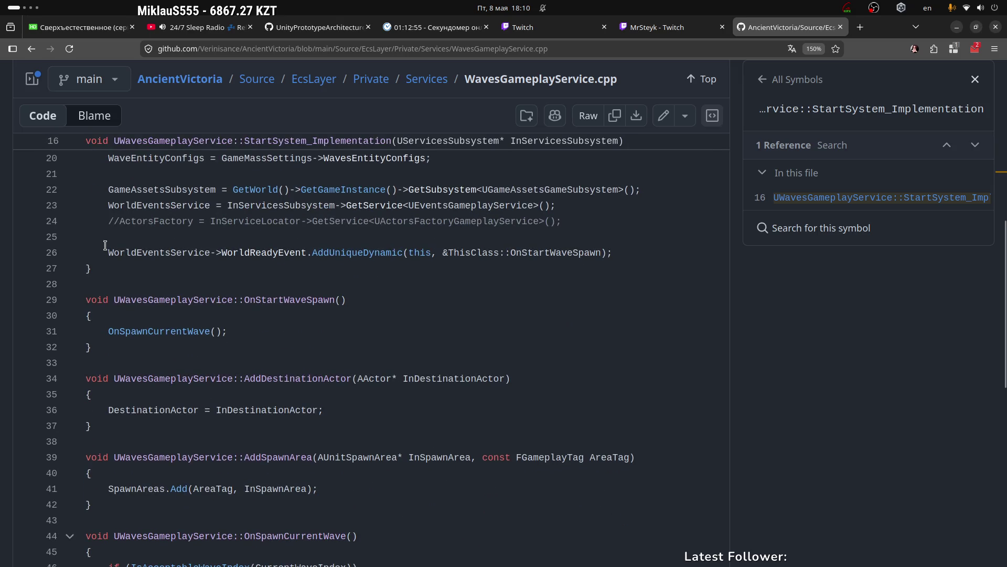
pyautogui.doubleClick(263, 253)
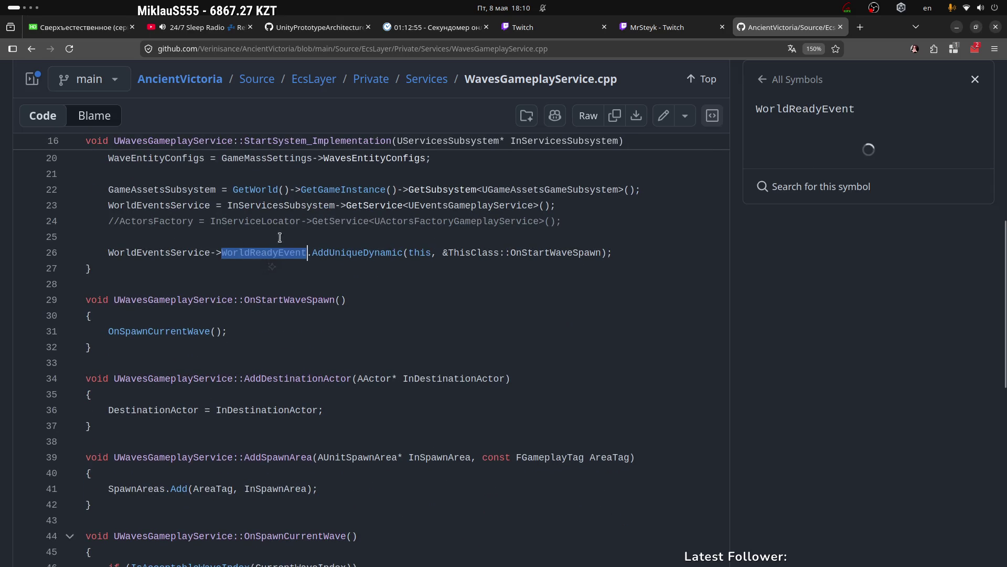
pyautogui.doubleClick(318, 254)
pyautogui.click(551, 254)
pyautogui.doubleClick(565, 254)
# Read further down, highlighting the OnSpawnCurrentWave call on line 31 and lines 66–67.
pyautogui.scroll(-3, 396, 306)
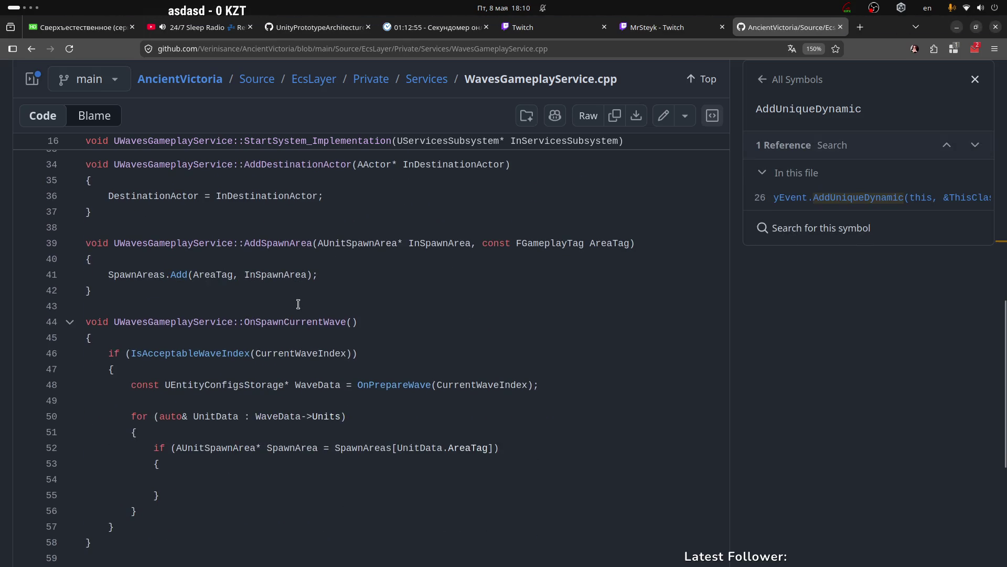
pyautogui.scroll(3, 283, 308)
pyautogui.moveTo(103, 331); pyautogui.dragTo(281, 332)
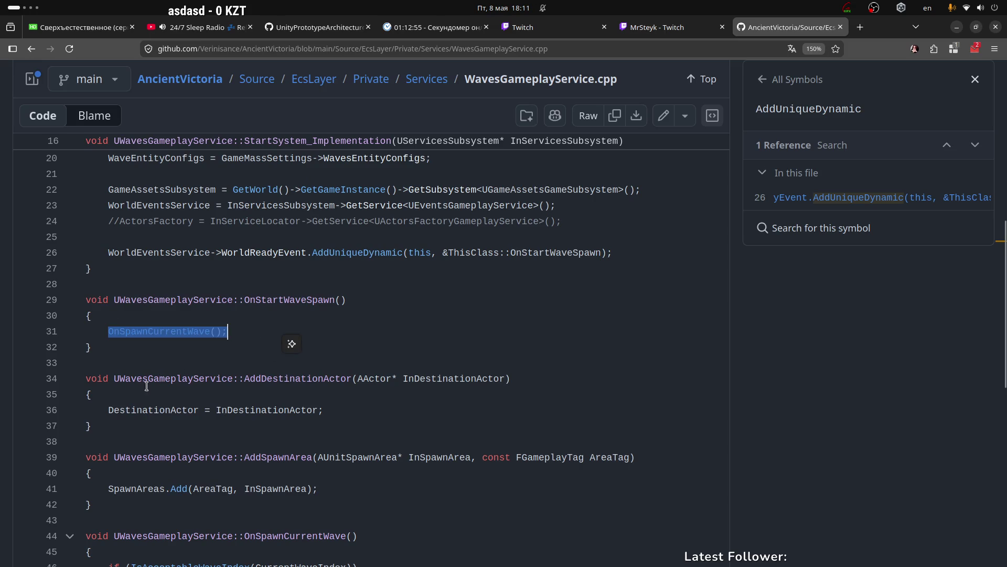
pyautogui.scroll(-5, 108, 408)
pyautogui.moveTo(106, 274); pyautogui.dragTo(206, 274)
pyautogui.moveTo(85, 353)
pyautogui.mouseDown()
pyautogui.moveTo(240, 353)
pyautogui.moveTo(313, 372)
pyautogui.mouseUp()
pyautogui.scroll(-5, 239, 411)
pyautogui.scroll(-1, 348, 236)
pyautogui.moveTo(101, 405)
pyautogui.mouseDown()
pyautogui.moveTo(244, 410)
pyautogui.moveTo(177, 420)
pyautogui.mouseUp()
pyautogui.click(176, 420)
# Study OnSpawnCurrentWave on line 44, including its if block and body (lines 46–55), then bring up the branch list.
pyautogui.scroll(12, 254, 404)
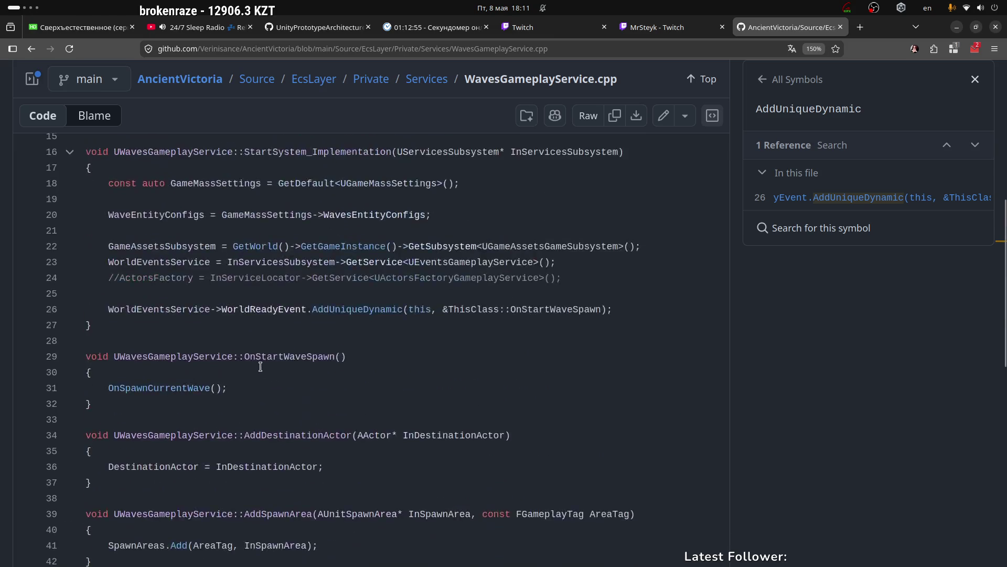
pyautogui.scroll(-7, 254, 396)
pyautogui.moveTo(112, 308)
pyautogui.mouseDown()
pyautogui.moveTo(210, 398)
pyautogui.moveTo(224, 434)
pyautogui.mouseUp()
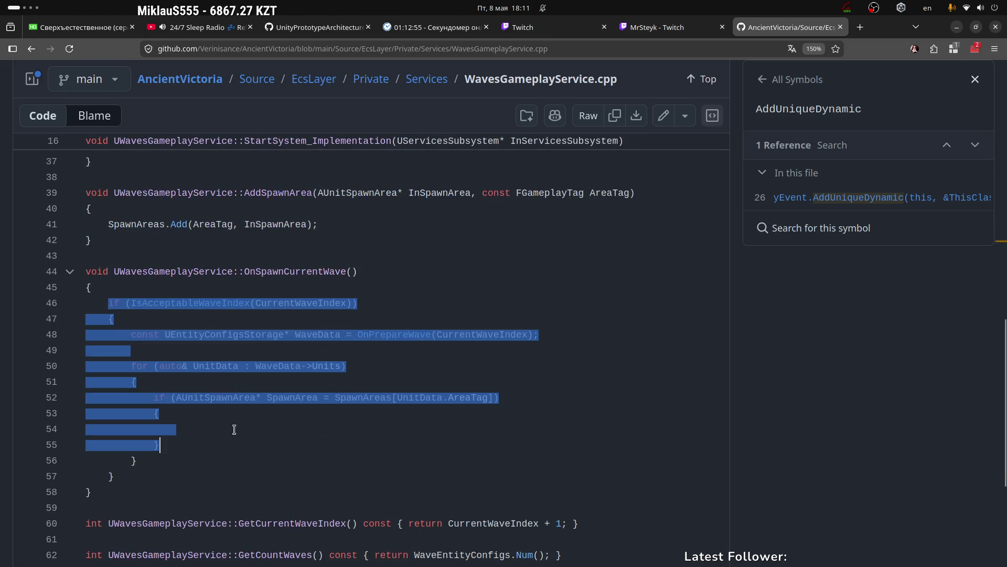
pyautogui.click(223, 433)
pyautogui.scroll(4, 318, 434)
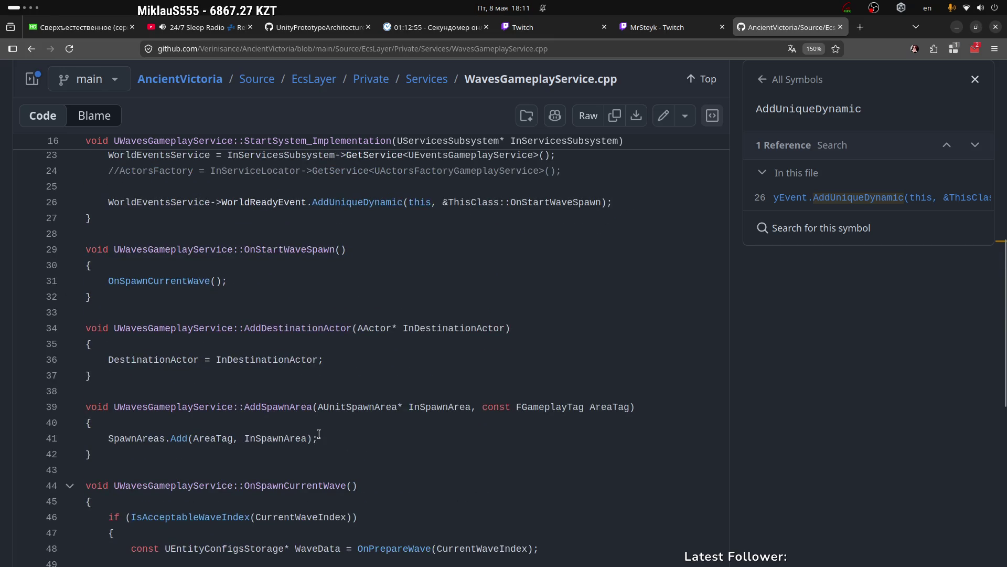
pyautogui.scroll(-4, 319, 433)
pyautogui.scroll(2, 231, 380)
pyautogui.scroll(-2, 253, 311)
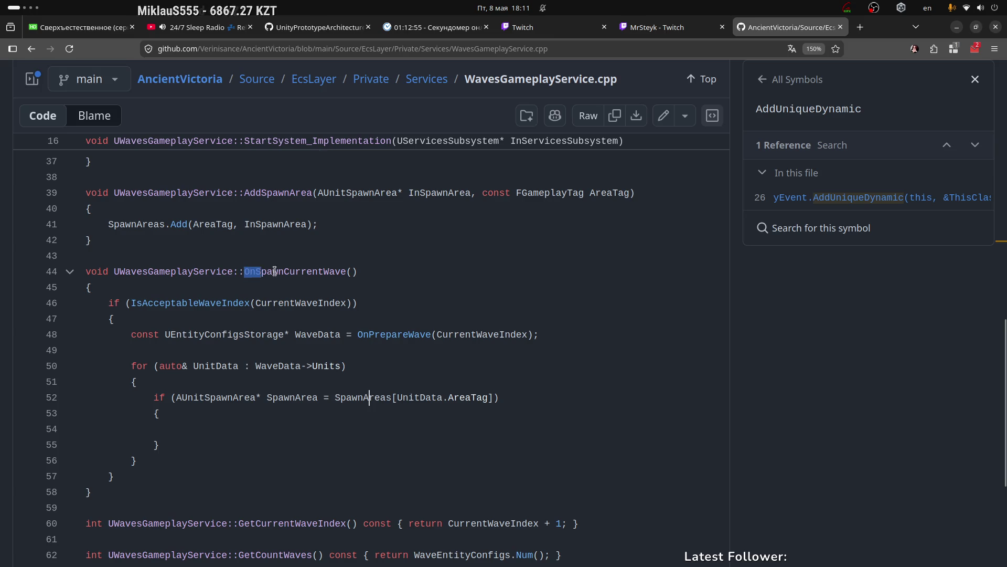
pyautogui.moveTo(244, 271); pyautogui.dragTo(359, 272)
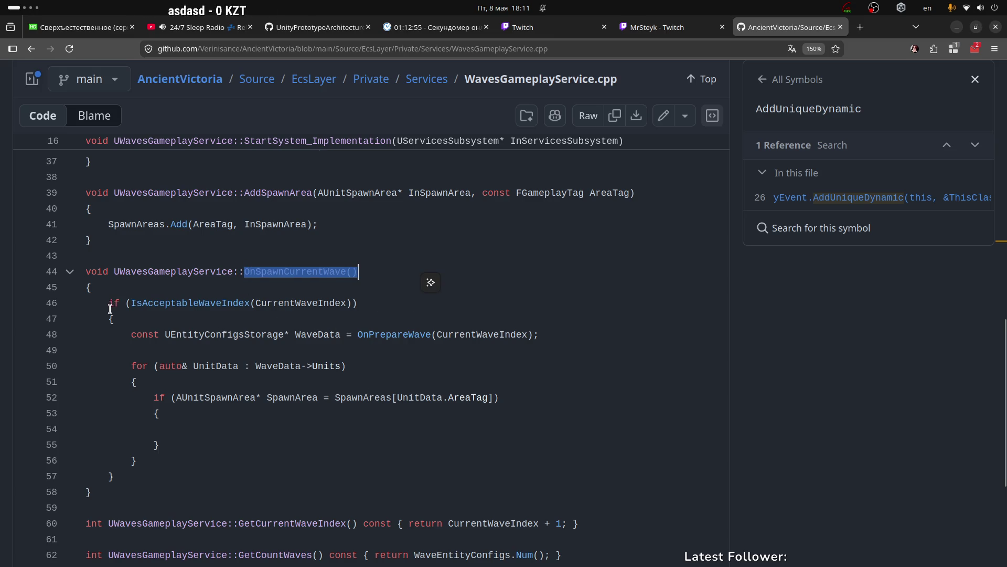
pyautogui.moveTo(110, 309); pyautogui.dragTo(186, 444)
pyautogui.click(364, 363)
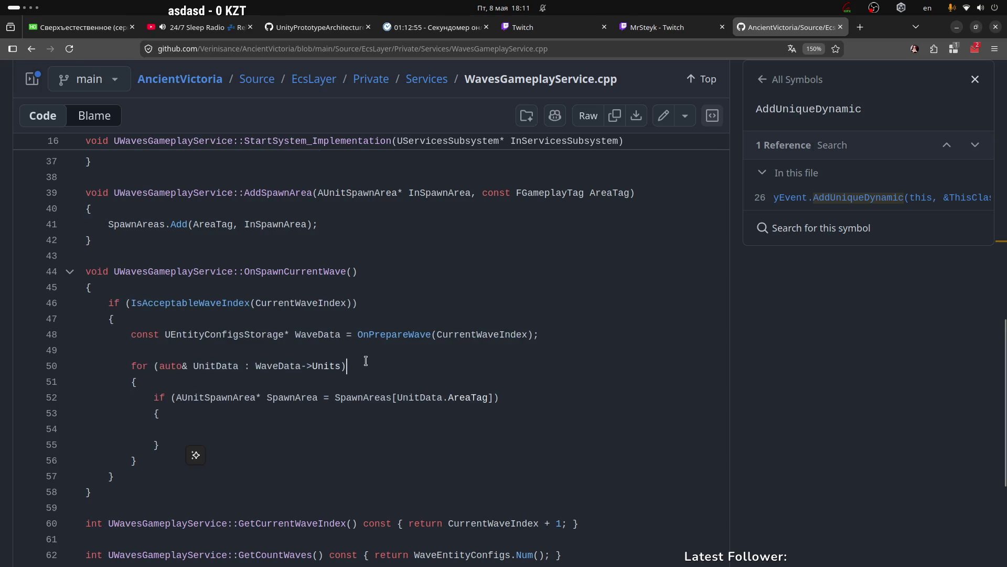
pyautogui.scroll(15, 369, 335)
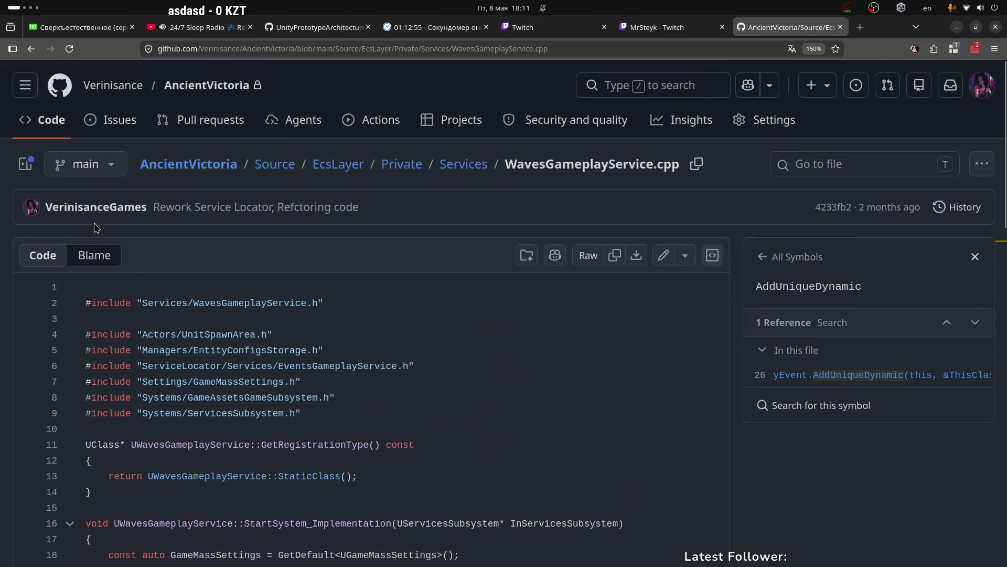
pyautogui.click(90, 166)
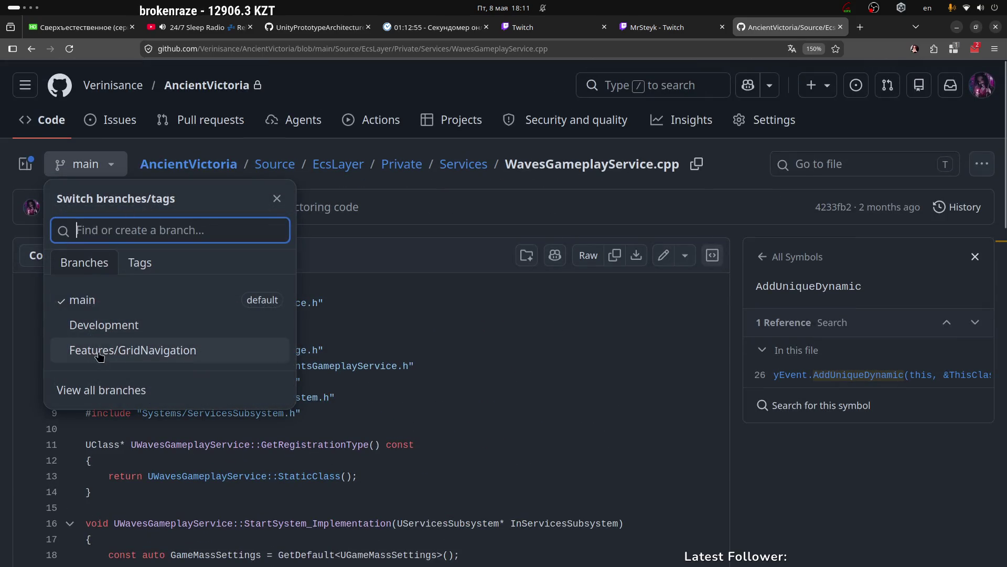
# Switch to Features/GridNavigation and read the TickerLambda declaration and spawn lambda lines 97–107.
pyautogui.click(146, 355)
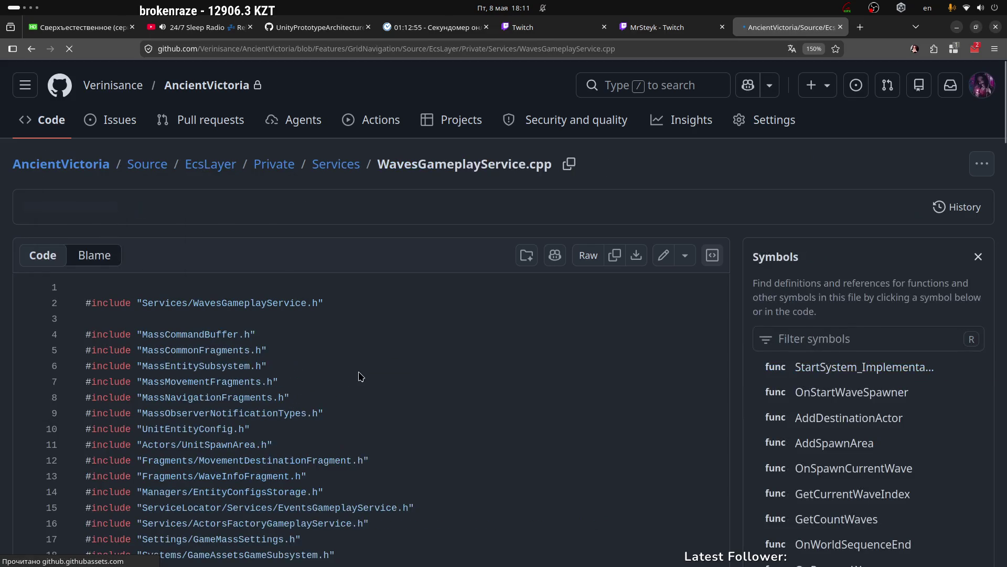
pyautogui.scroll(-18, 277, 338)
pyautogui.scroll(5, 277, 339)
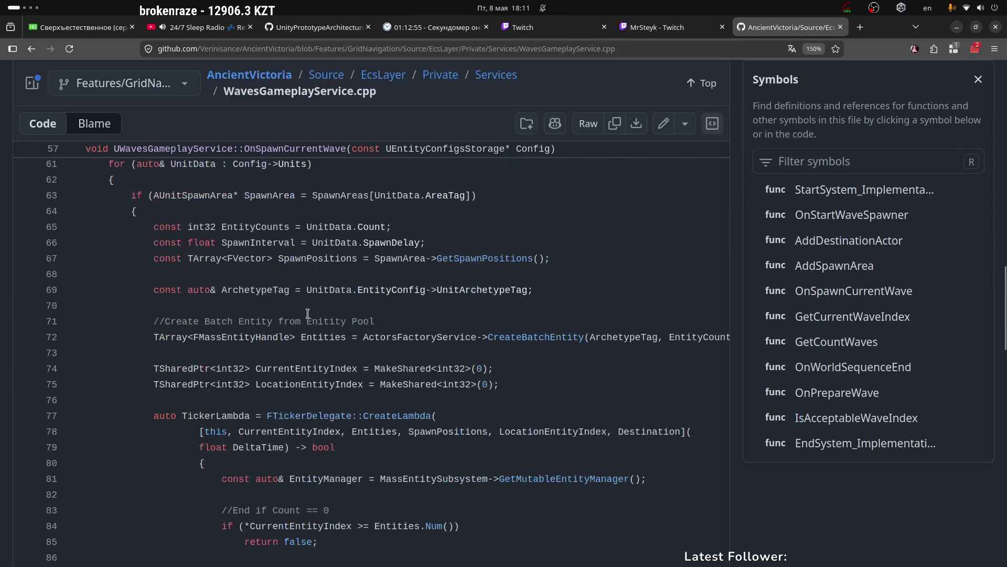
pyautogui.moveTo(221, 229); pyautogui.dragTo(376, 229)
pyautogui.click(319, 270)
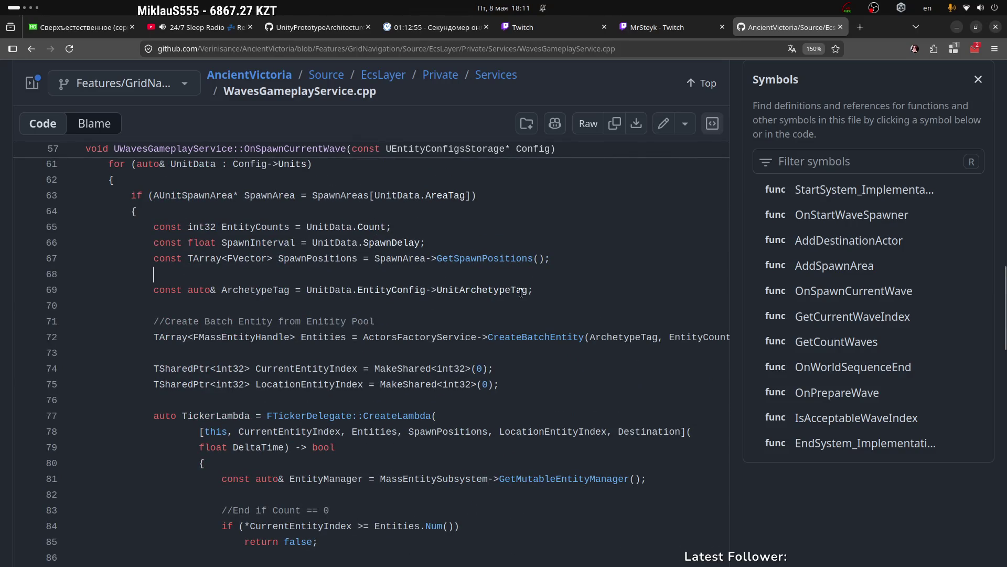
pyautogui.scroll(-3, 300, 318)
pyautogui.moveTo(151, 202); pyautogui.dragTo(291, 202)
pyautogui.doubleClick(220, 202)
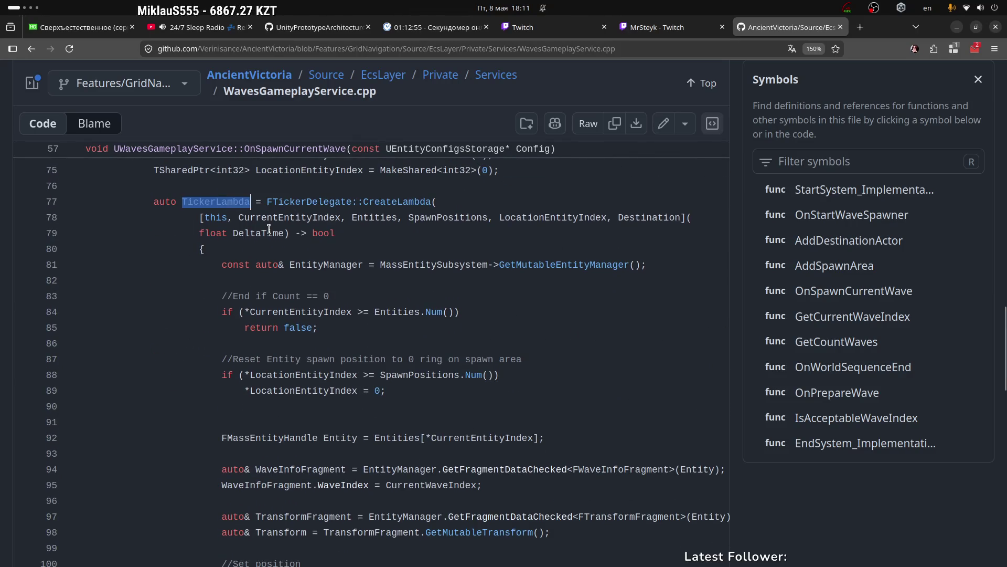
pyautogui.scroll(-2, 334, 281)
pyautogui.scroll(-3, 368, 288)
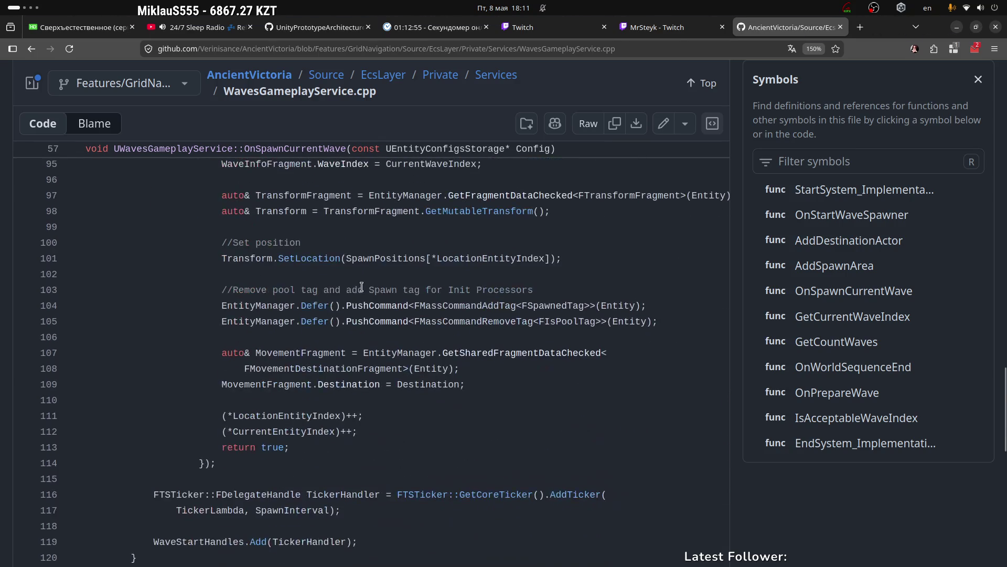
pyautogui.moveTo(221, 198); pyautogui.dragTo(397, 353)
pyautogui.click(284, 389)
# Read the OnPrepareWave body (lines 136–139) and look up LoadAssetAsync's definition and references.
pyautogui.scroll(-6, 284, 389)
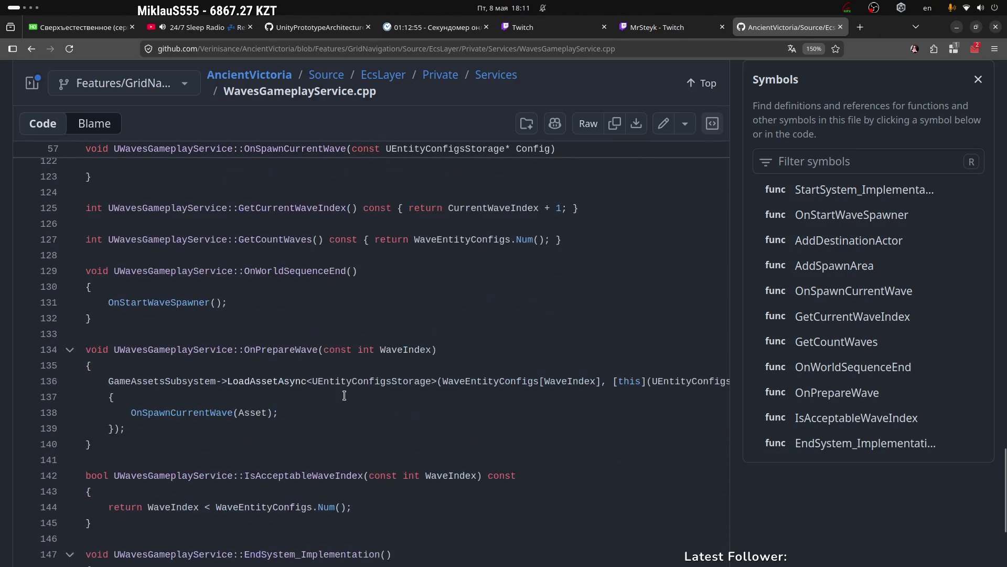
pyautogui.scroll(-3, 353, 287)
pyautogui.moveTo(127, 210); pyautogui.dragTo(146, 245)
pyautogui.click(146, 246)
pyautogui.click(275, 200)
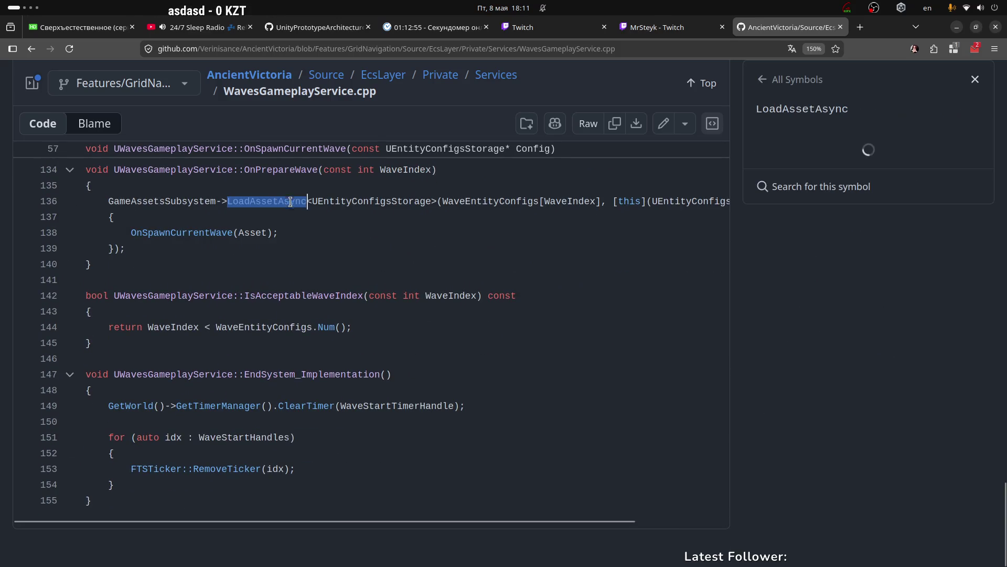
pyautogui.click(197, 221)
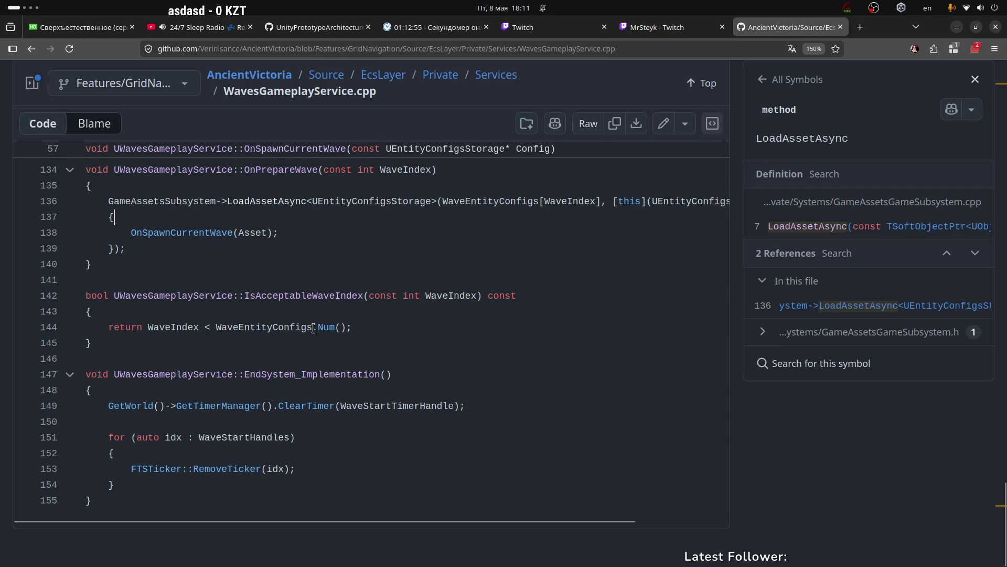
pyautogui.scroll(15, 388, 328)
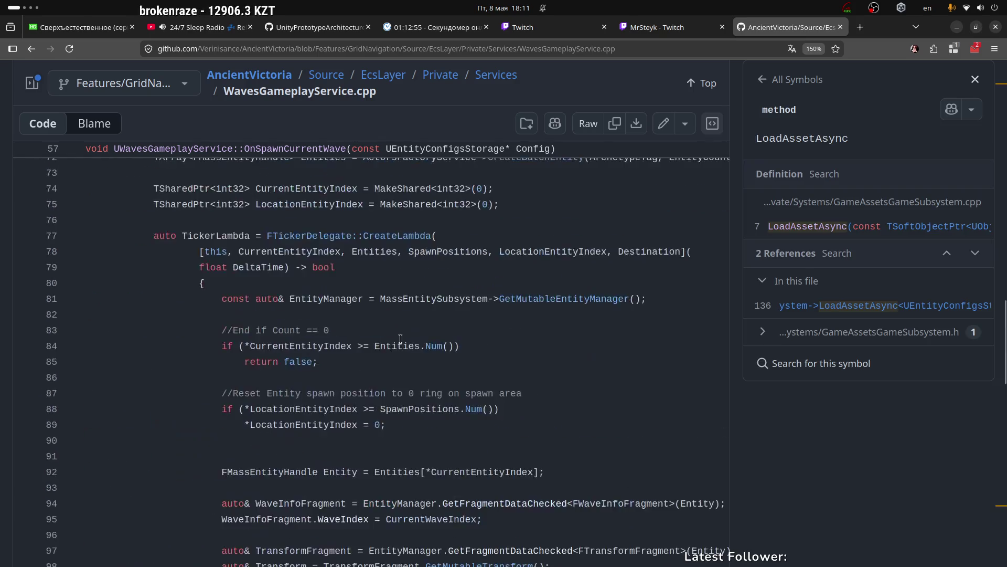
pyautogui.scroll(5, 388, 328)
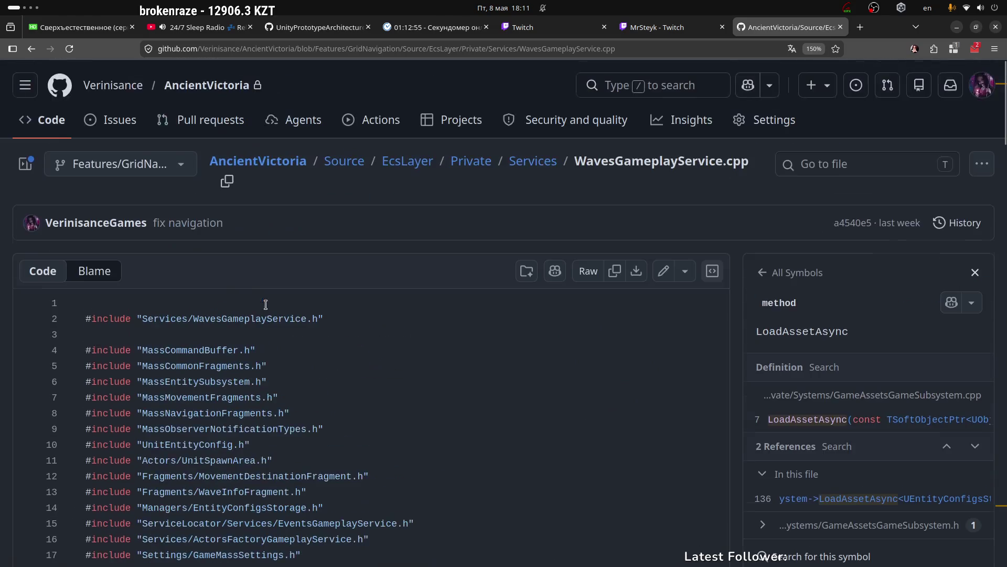
pyautogui.scroll(-3, 214, 353)
pyautogui.moveTo(244, 297); pyautogui.dragTo(141, 173)
pyautogui.scroll(-3, 241, 246)
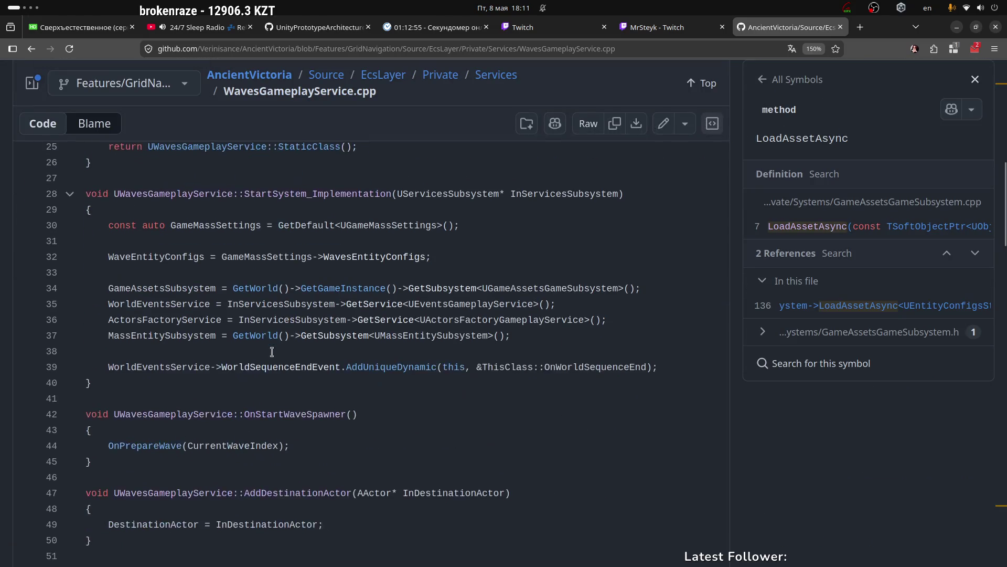
# Look up WorldSequenceEndEvent references and examine its subscription call on line 39.
pyautogui.click(243, 369)
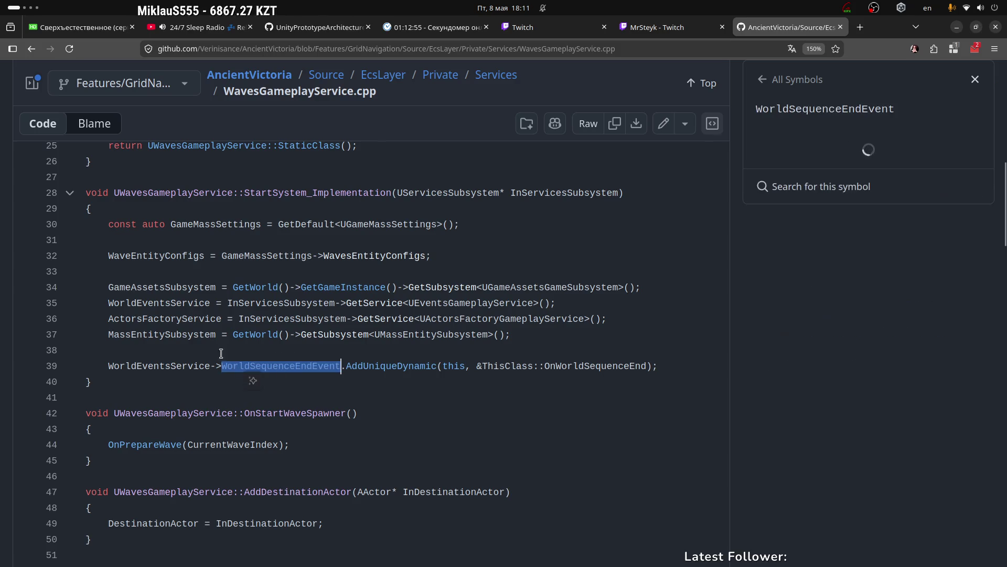
pyautogui.click(253, 382)
pyautogui.scroll(-4, 246, 327)
pyautogui.scroll(4, 255, 253)
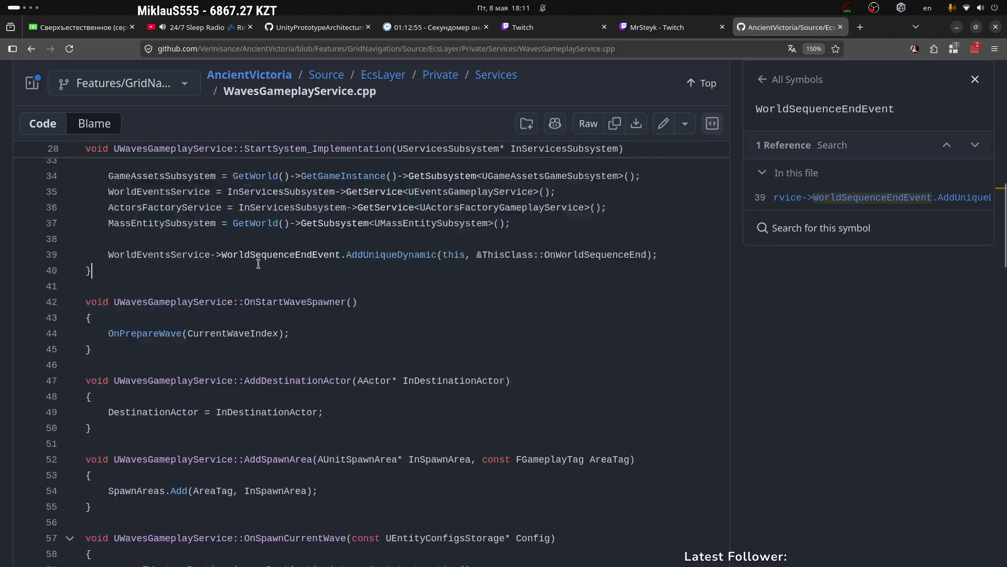
pyautogui.moveTo(228, 363); pyautogui.dragTo(339, 367)
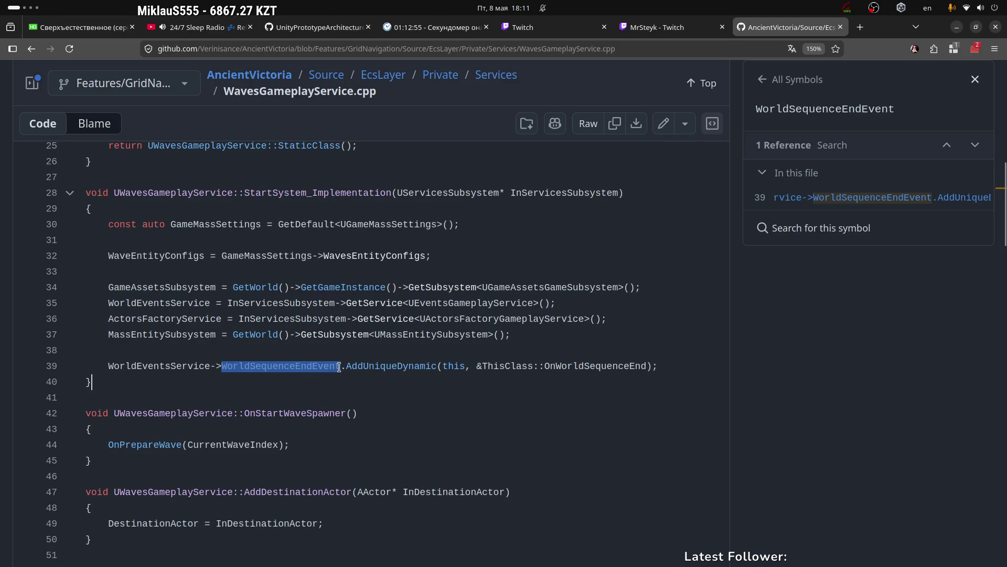
pyautogui.click(203, 382)
pyautogui.moveTo(104, 369); pyautogui.dragTo(299, 370)
pyautogui.click(309, 375)
# Inspect the AddUniqueDynamic symbol in the line 39 WorldSequenceEndEvent subscription.
pyautogui.moveTo(223, 368); pyautogui.dragTo(303, 363)
pyautogui.click(313, 365)
pyautogui.doubleClick(307, 367)
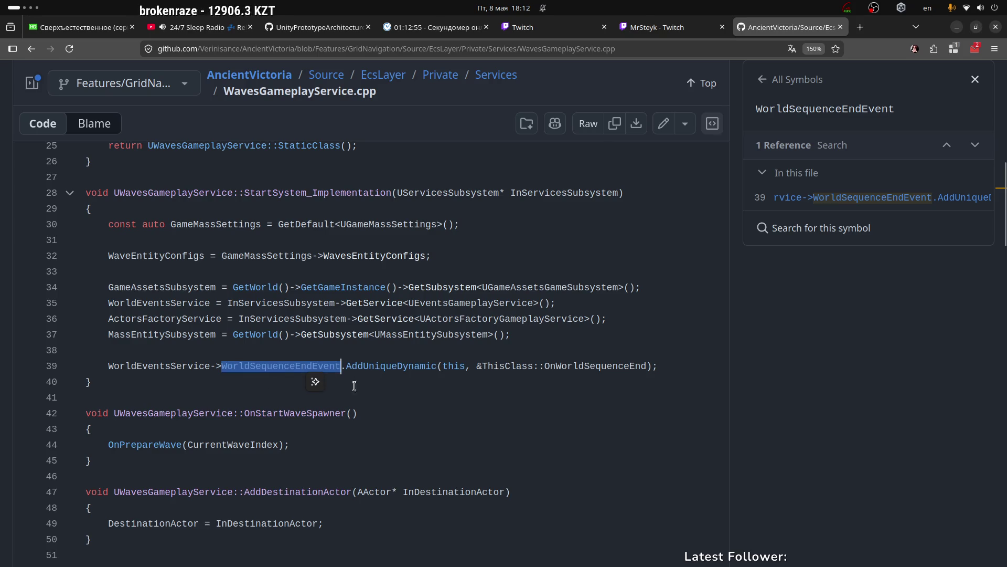
pyautogui.click(393, 366)
pyautogui.moveTo(222, 365); pyautogui.dragTo(342, 365)
pyautogui.click(342, 366)
pyautogui.moveTo(676, 370); pyautogui.dragTo(126, 358)
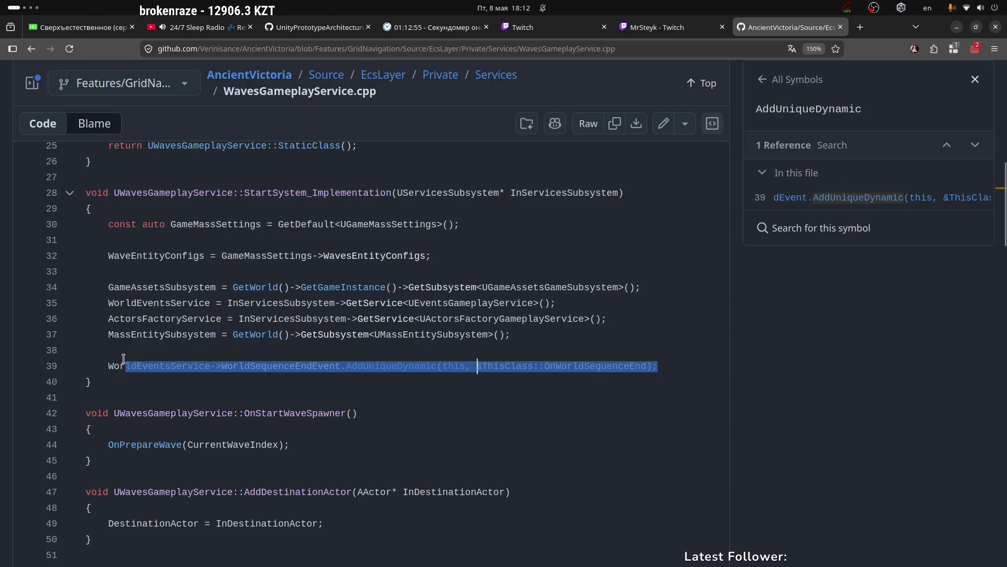
pyautogui.click(359, 366)
# Check WorldSequenceEndEvent references once more, then close the AncientVictoria repository tab.
pyautogui.scroll(-2, 199, 390)
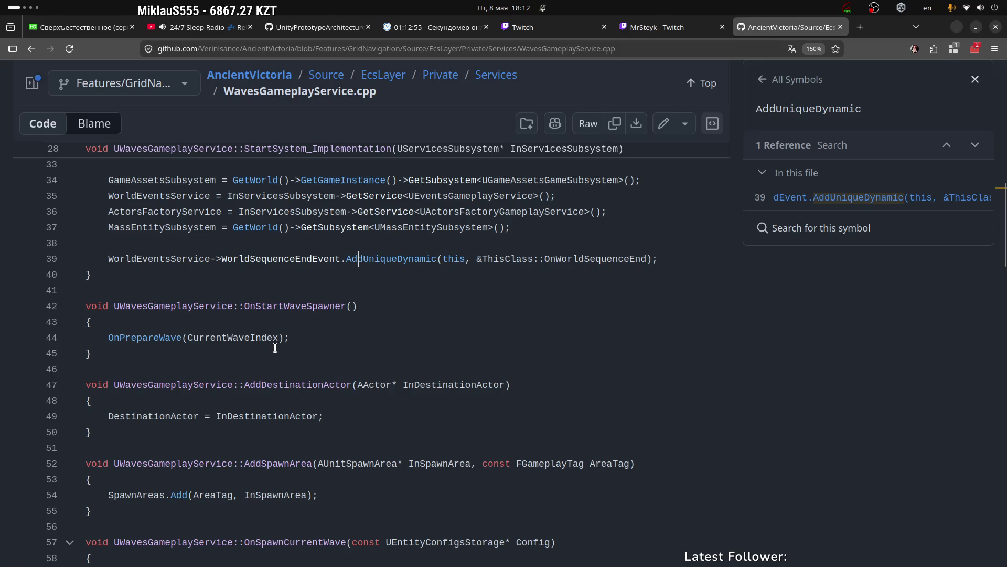
pyautogui.moveTo(220, 261); pyautogui.dragTo(331, 260)
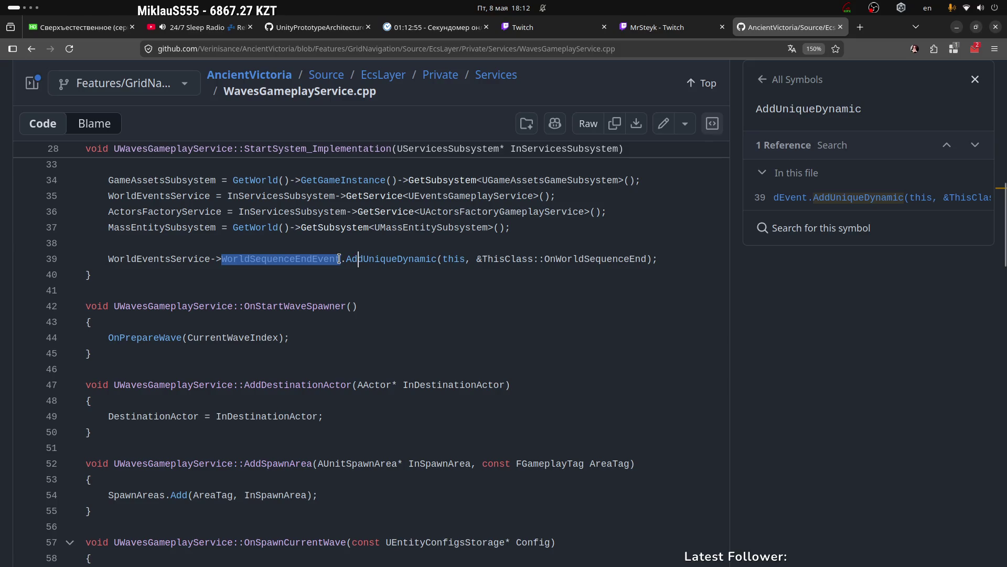
pyautogui.doubleClick(255, 266)
pyautogui.click(306, 266)
pyautogui.scroll(10, 256, 297)
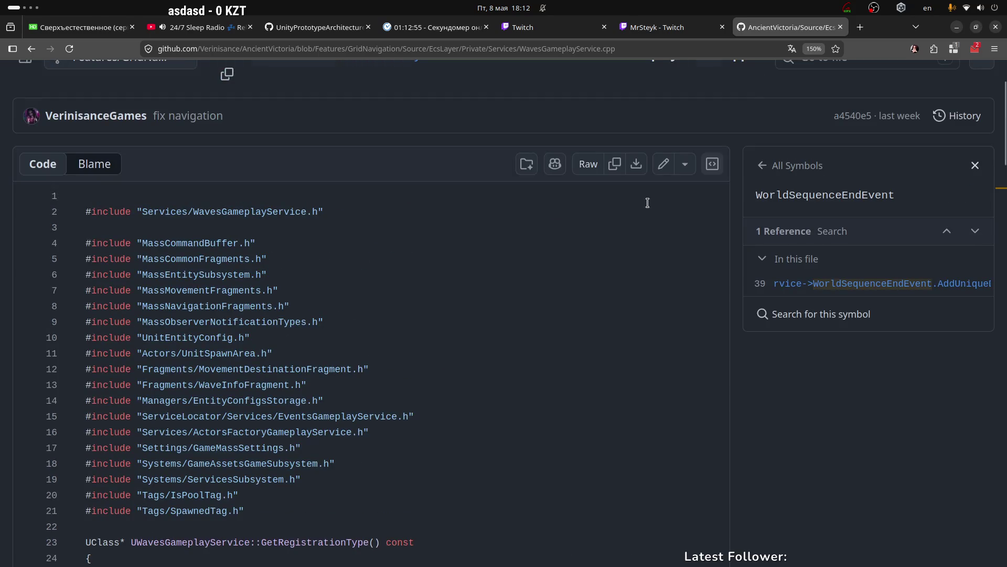
pyautogui.click(840, 27)
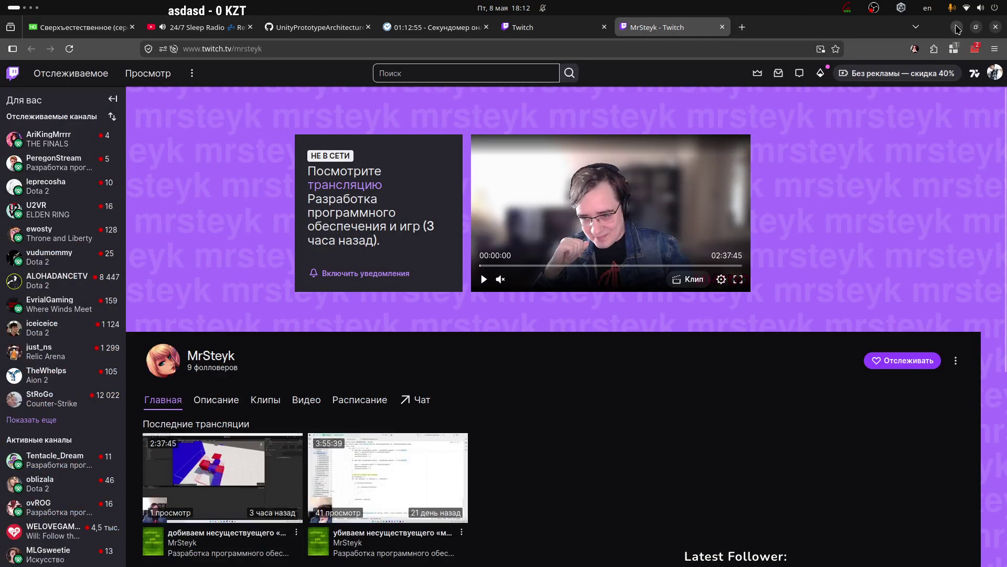
# Minimize the browser, switch over to Rider, then Alt+Tab back to the Twitch page.
pyautogui.click(957, 28)
pyautogui.hotkey('alt', 'Tab')
pyautogui.hotkey('alt', 'Tab')
pyautogui.hotkey('alt', 'Tab')
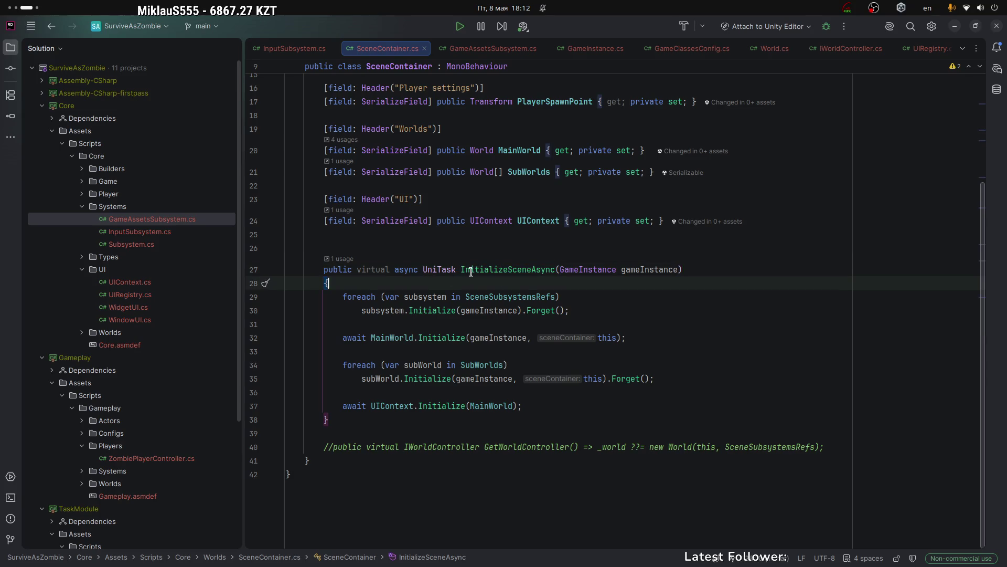
pyautogui.hotkey('alt', 'Tab')
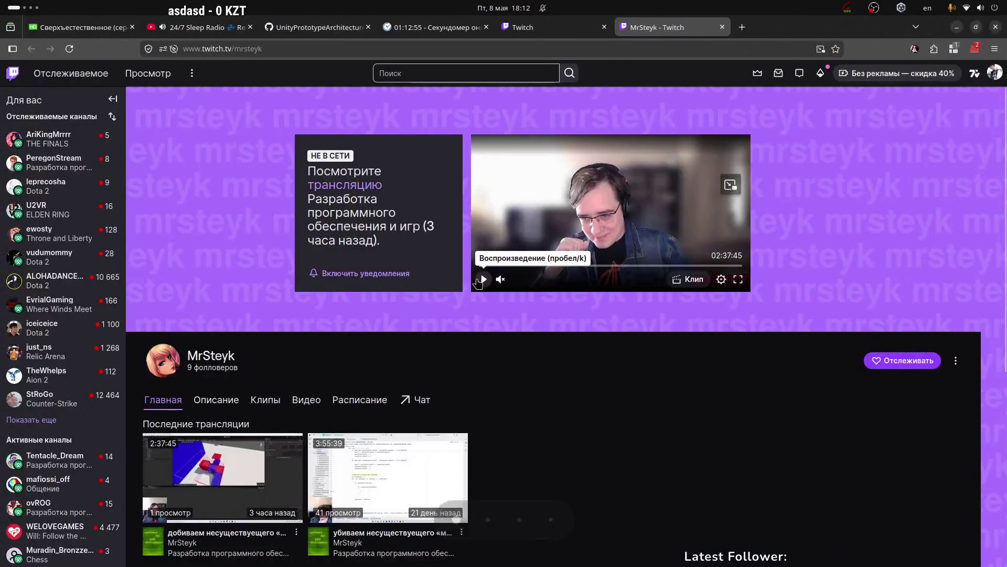
# In a new tab, reach GitHub from the address-bar suggestions and pick AncientVictoria in the sidebar.
pyautogui.click(742, 27)
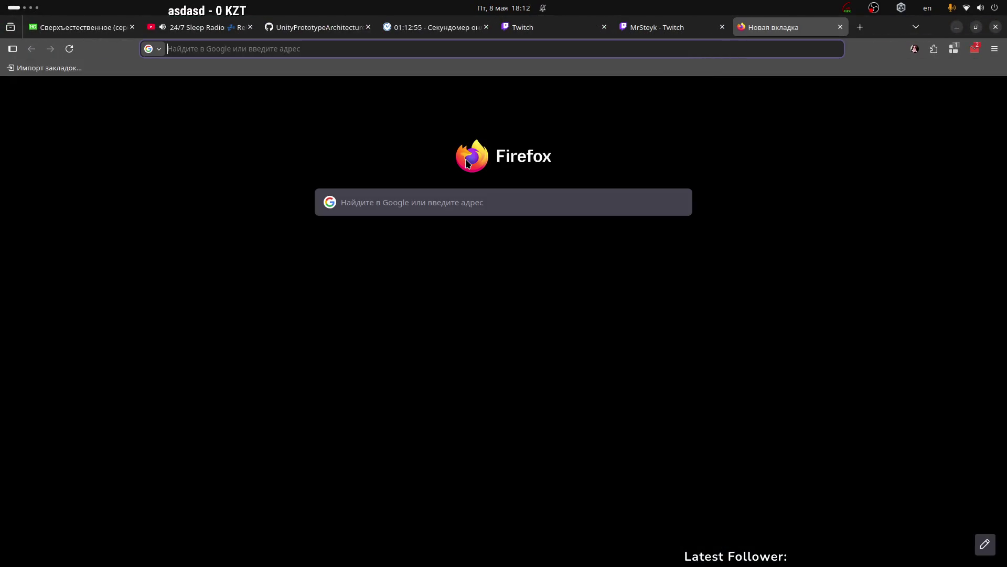
pyautogui.write('unit')
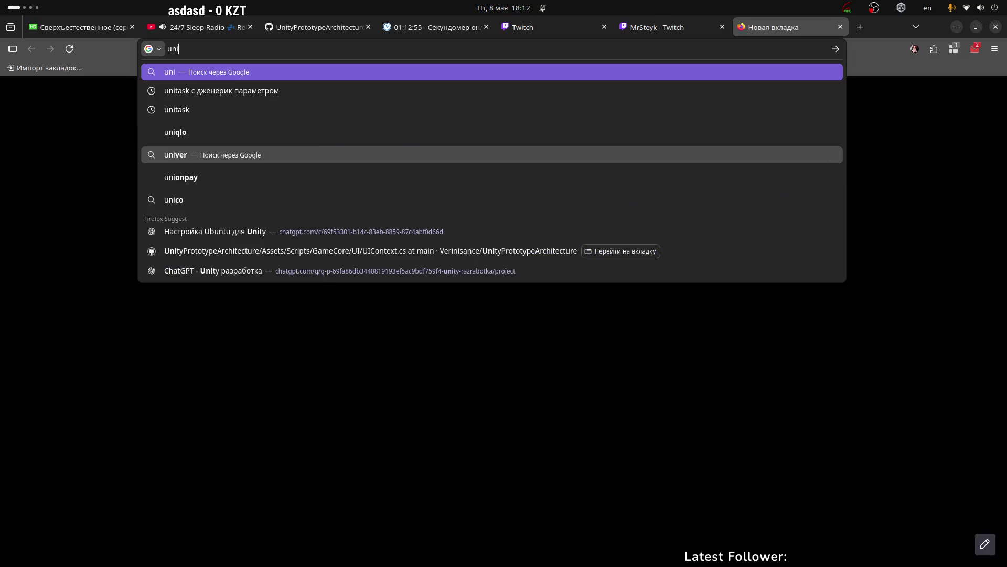
pyautogui.press('BackSpace')
pyautogui.write('nity')
pyautogui.hotkey('ctrl', 'a')
pyautogui.press('BackSpace')
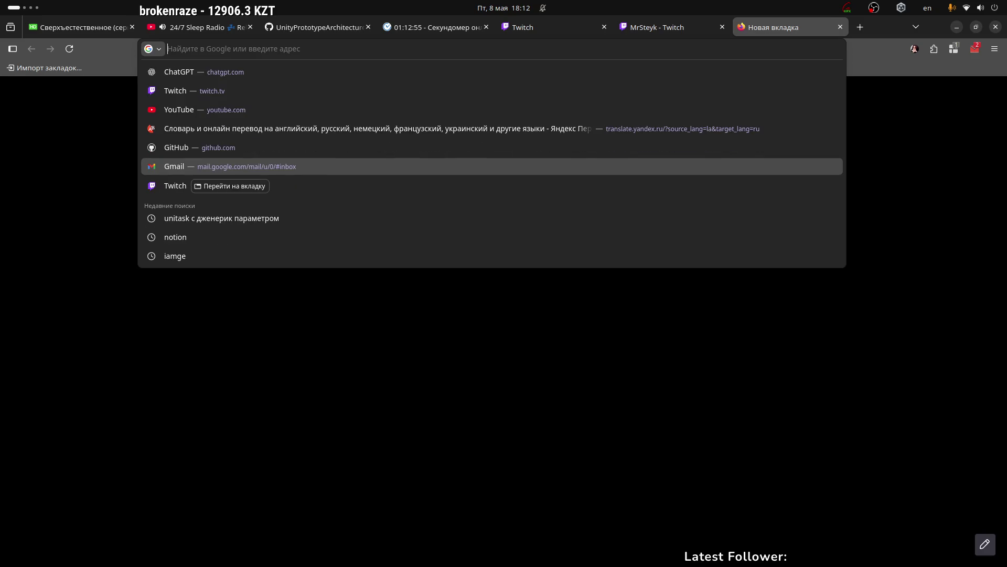
pyautogui.click(226, 147)
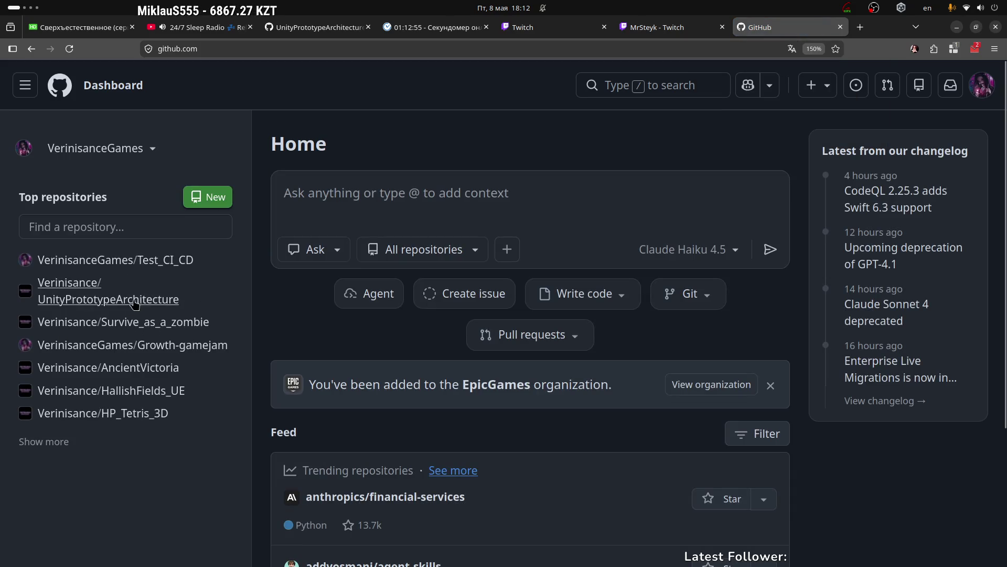
pyautogui.click(151, 376)
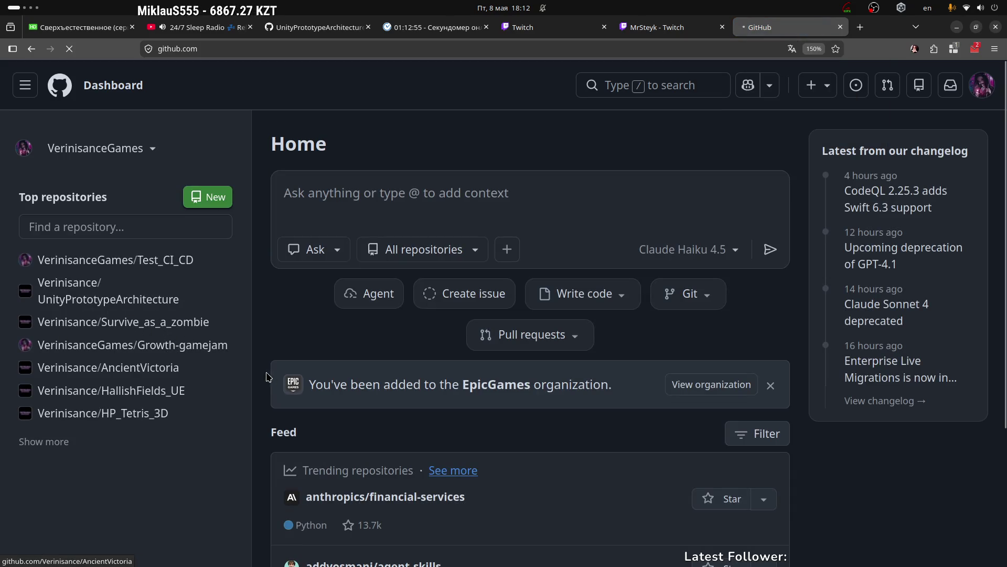
# Open the Source folder and switch to the Features/GridNavigation branch.
pyautogui.scroll(-2, 210, 273)
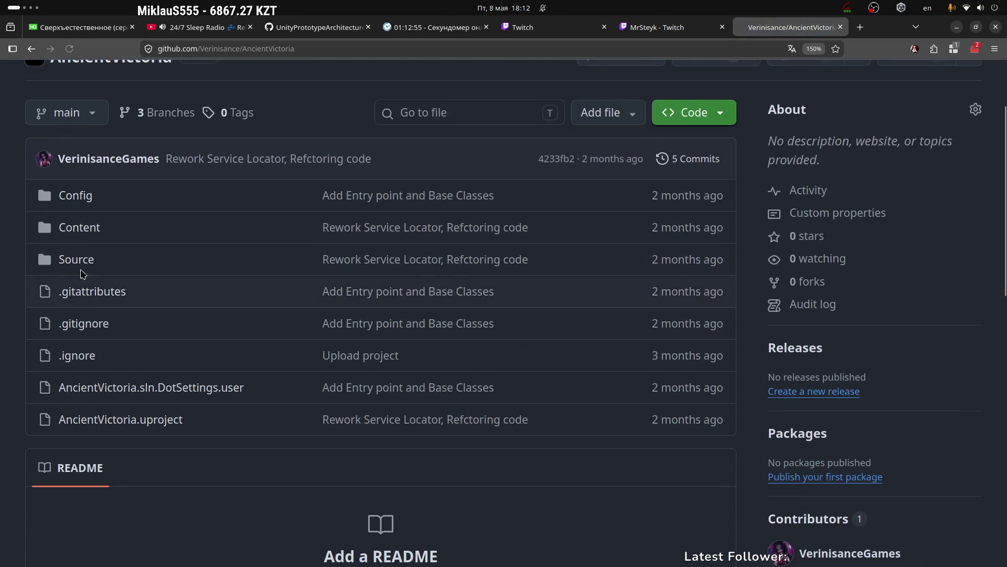
pyautogui.click(210, 270)
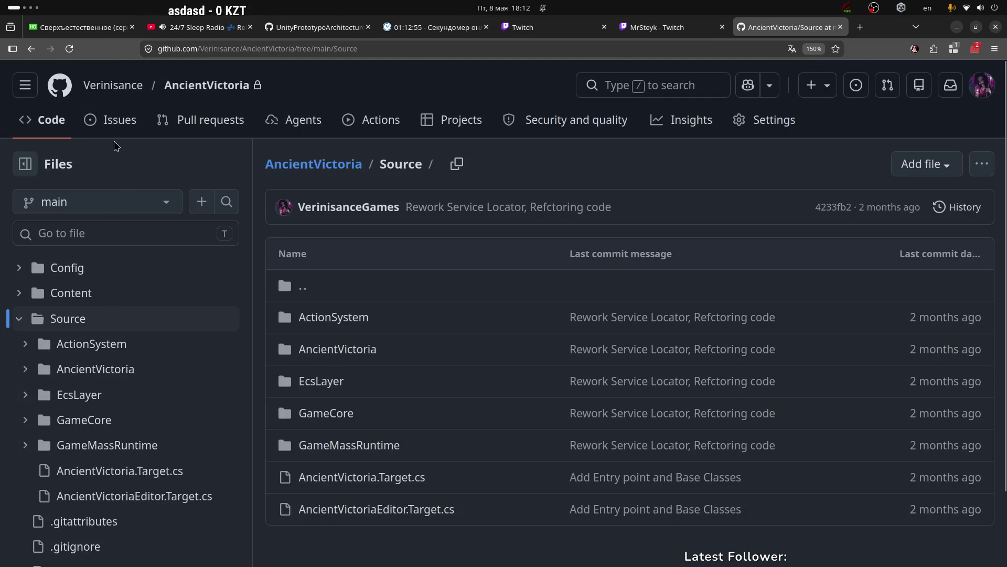
pyautogui.click(87, 205)
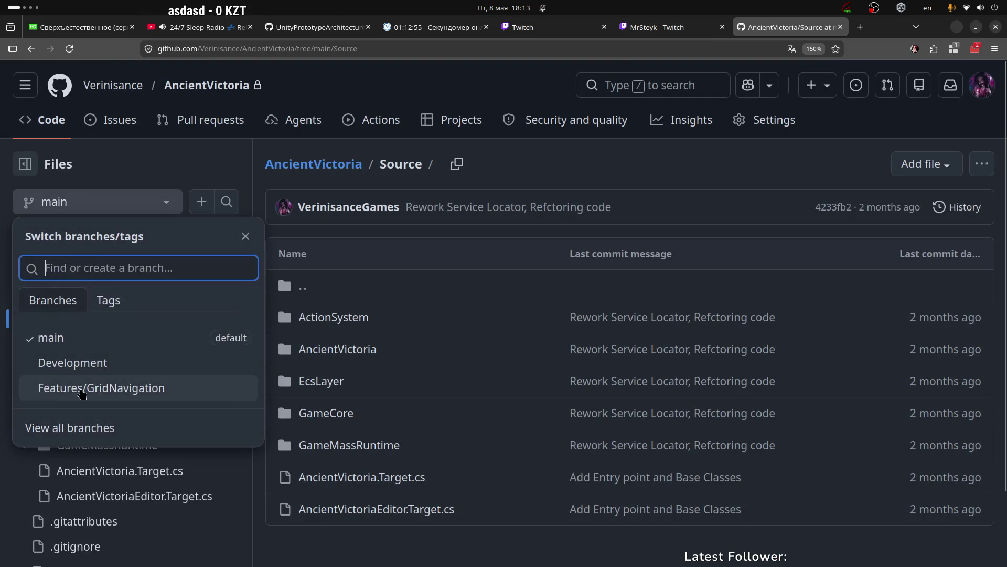
pyautogui.click(131, 387)
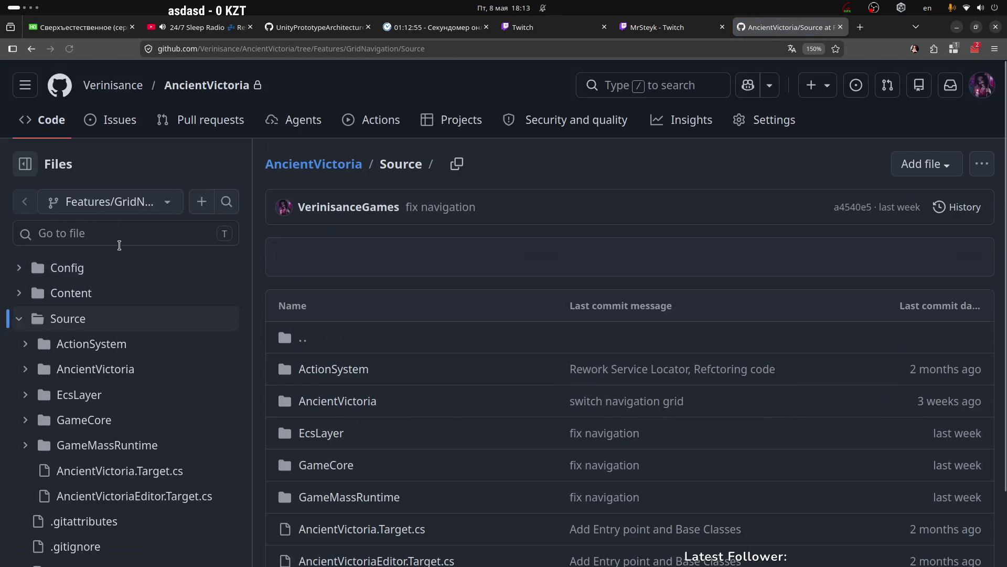
# Expand GameMassRuntime Public/Processors, view HealthRegenerationProcessor.h, then return to GameMassRuntime.
pyautogui.scroll(-2, 105, 367)
pyautogui.click(137, 370)
pyautogui.scroll(-2, 136, 388)
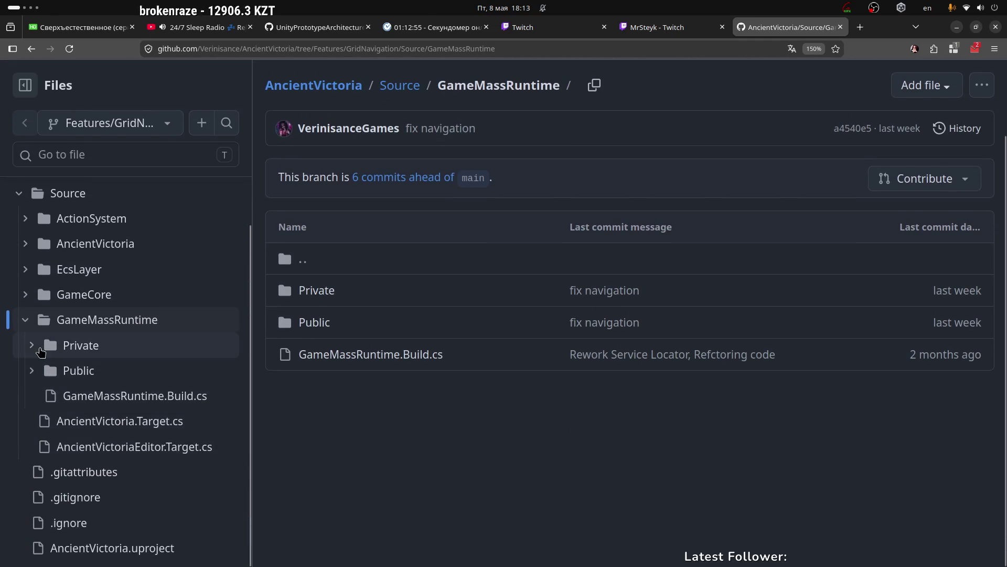
pyautogui.click(32, 372)
pyautogui.scroll(-3, 52, 351)
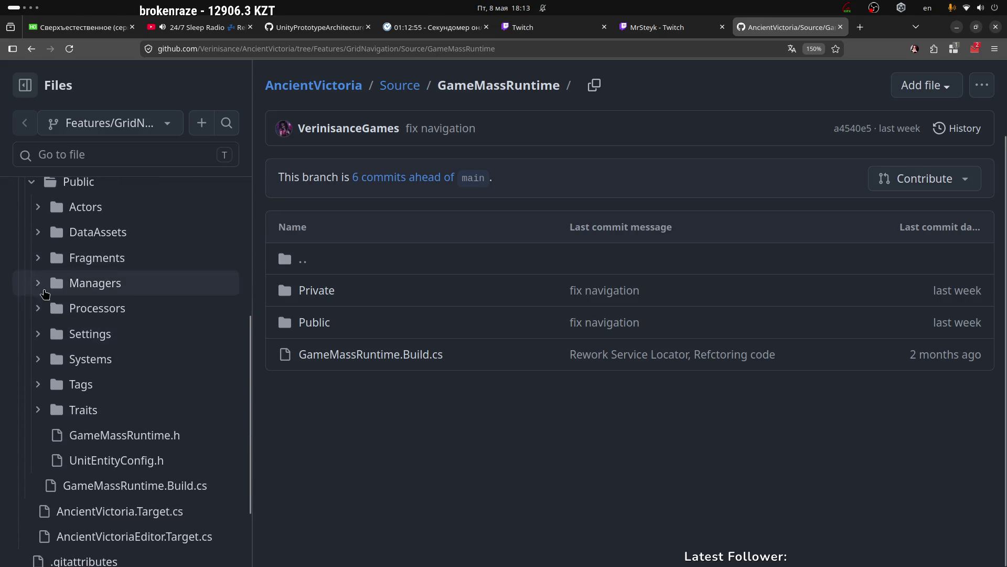
pyautogui.click(50, 308)
pyautogui.scroll(-2, 131, 348)
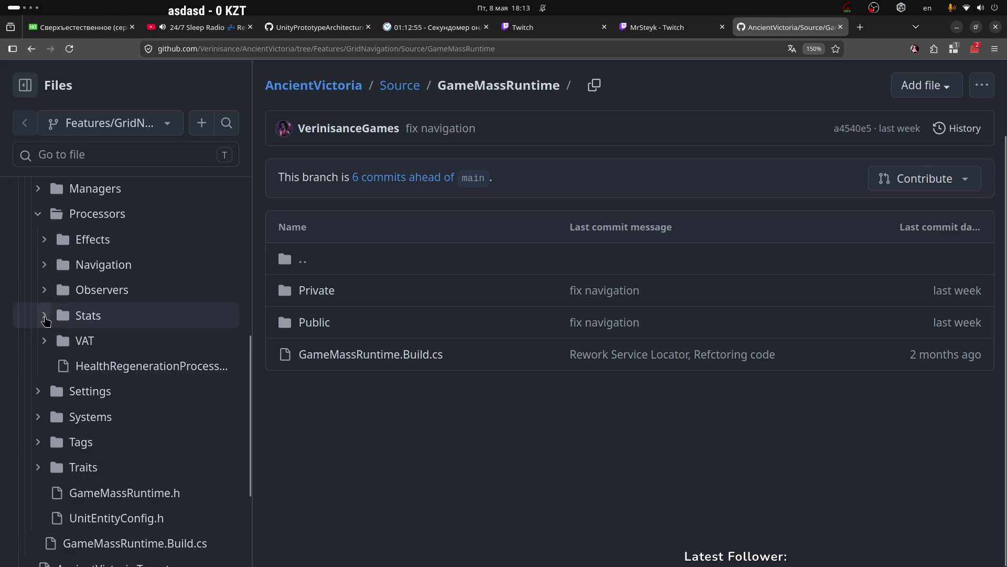
pyautogui.click(145, 368)
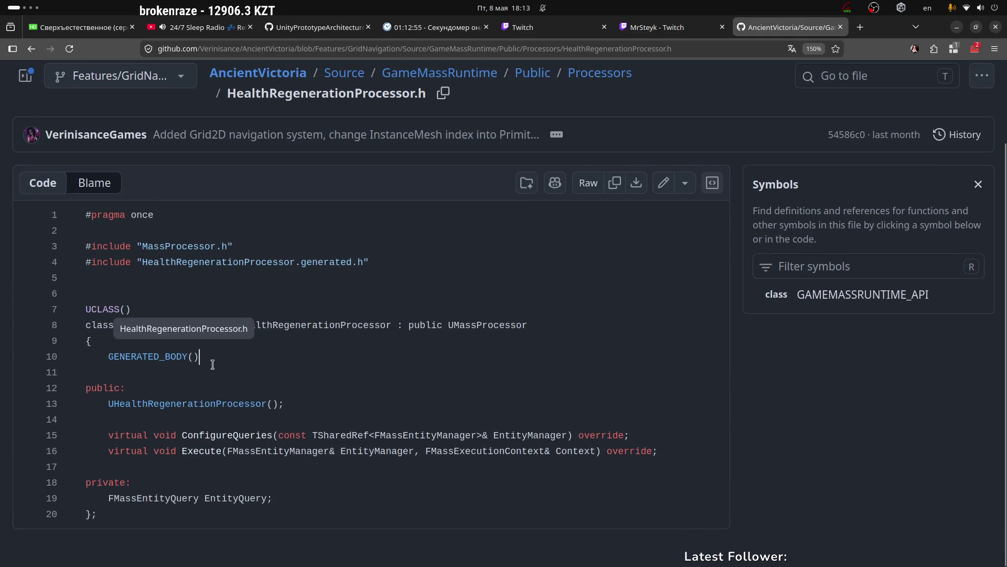
pyautogui.scroll(2, 482, 320)
pyautogui.click(453, 166)
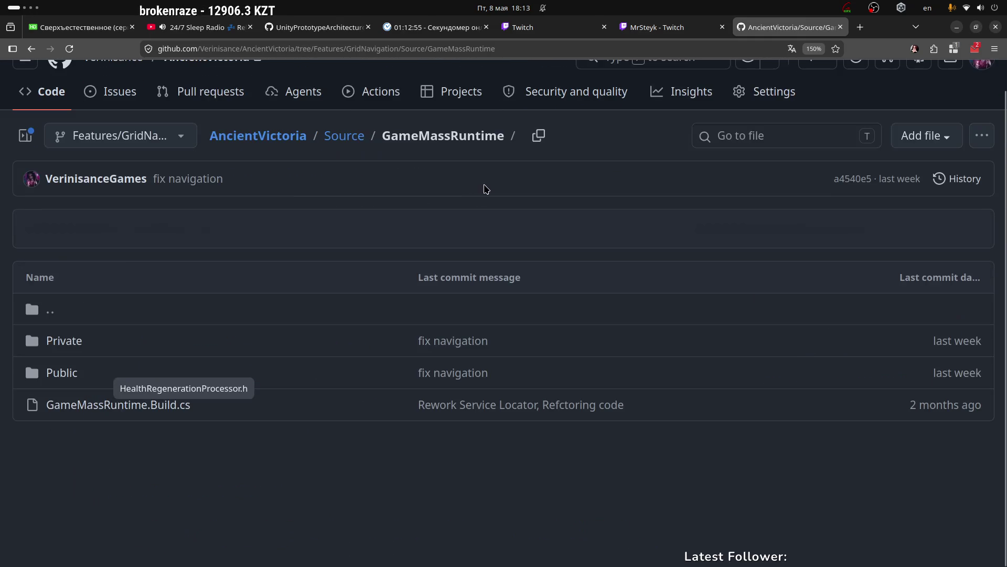
# Open SpawnEntityObserveProcessor.cpp from GameMassRuntime/Private/Processors/Observers.
pyautogui.click(68, 341)
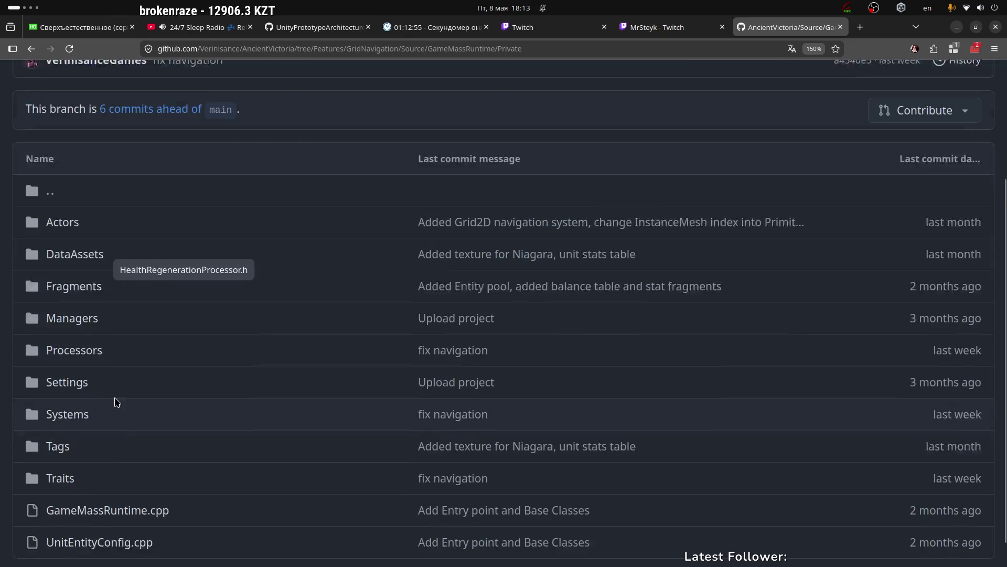
pyautogui.click(84, 322)
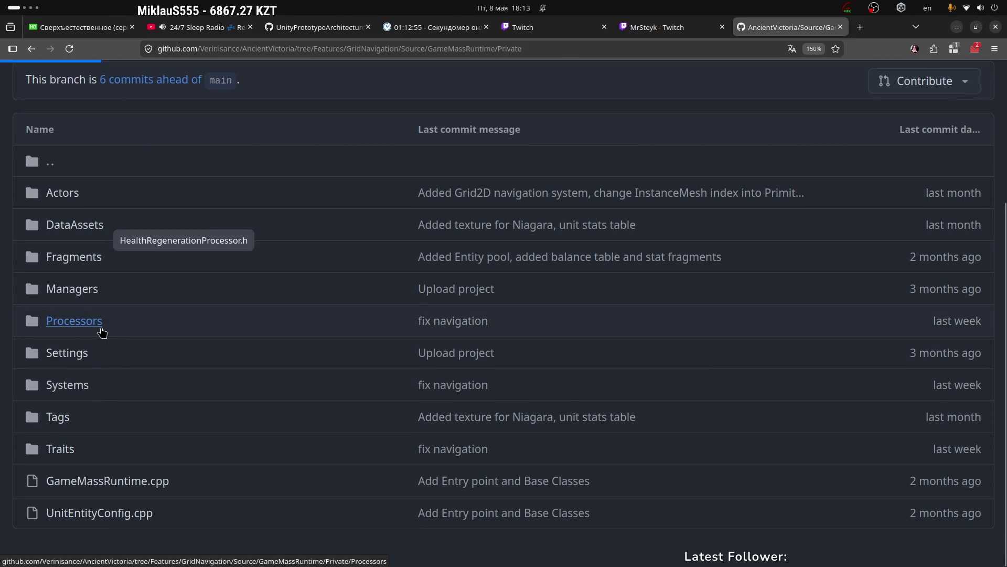
pyautogui.scroll(-1, 111, 329)
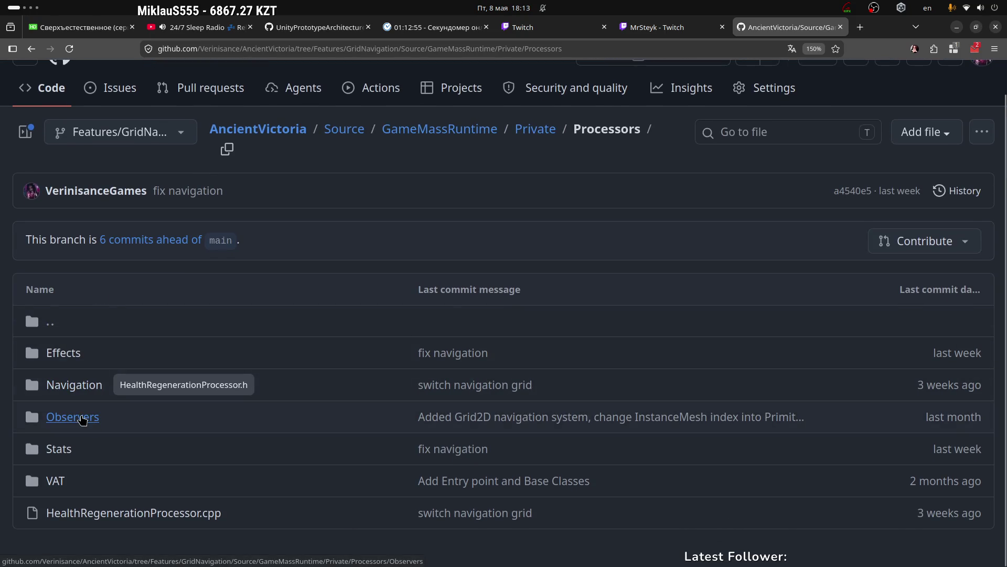
pyautogui.click(85, 419)
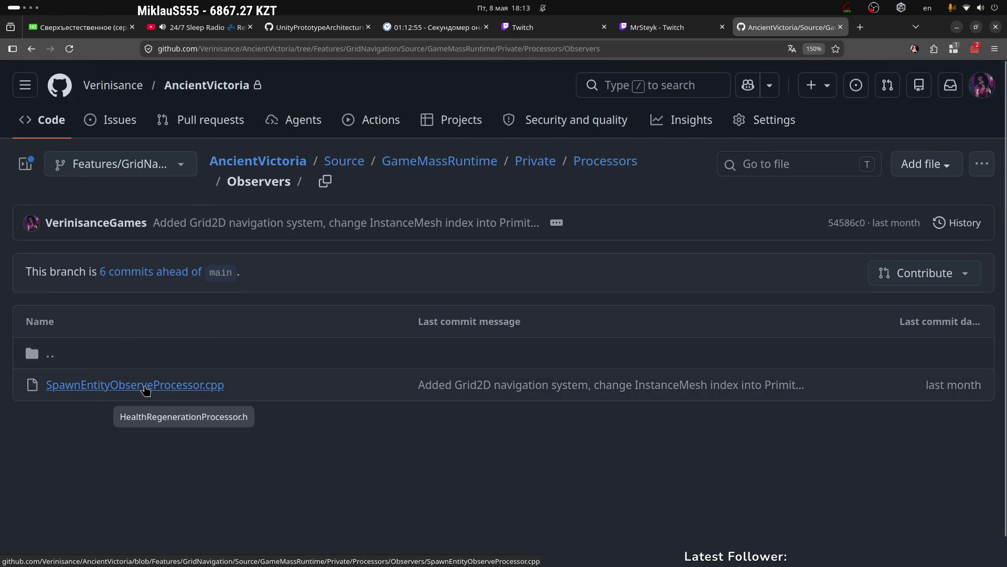
pyautogui.click(263, 385)
# Study the SpawnEntityObserveProcessor constructor body, highlighting its ExecuteInGroup and ExecuteBefore order lines 18–19.
pyautogui.scroll(-5, 373, 308)
pyautogui.scroll(3, 373, 308)
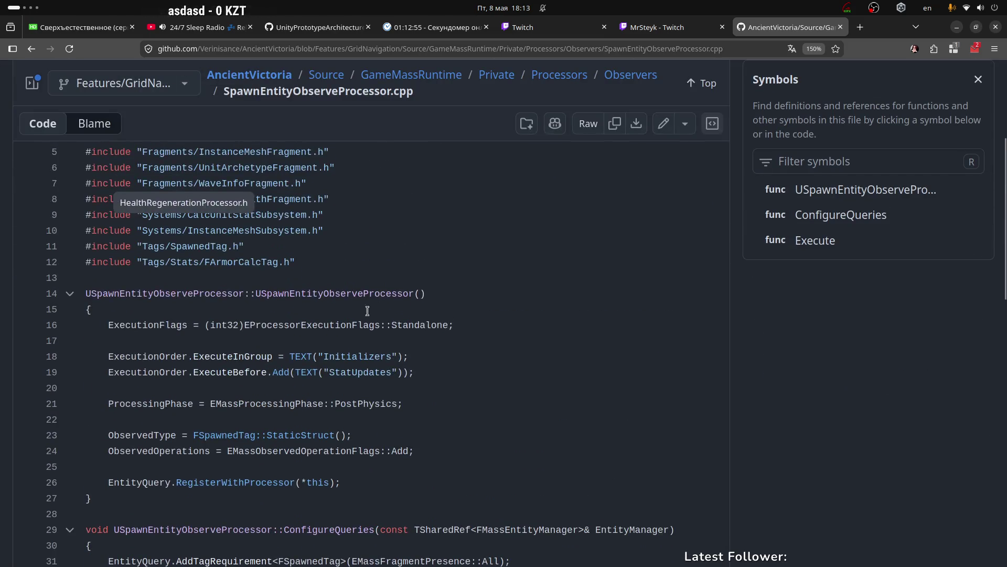
pyautogui.moveTo(257, 294); pyautogui.dragTo(426, 293)
pyautogui.click(142, 324)
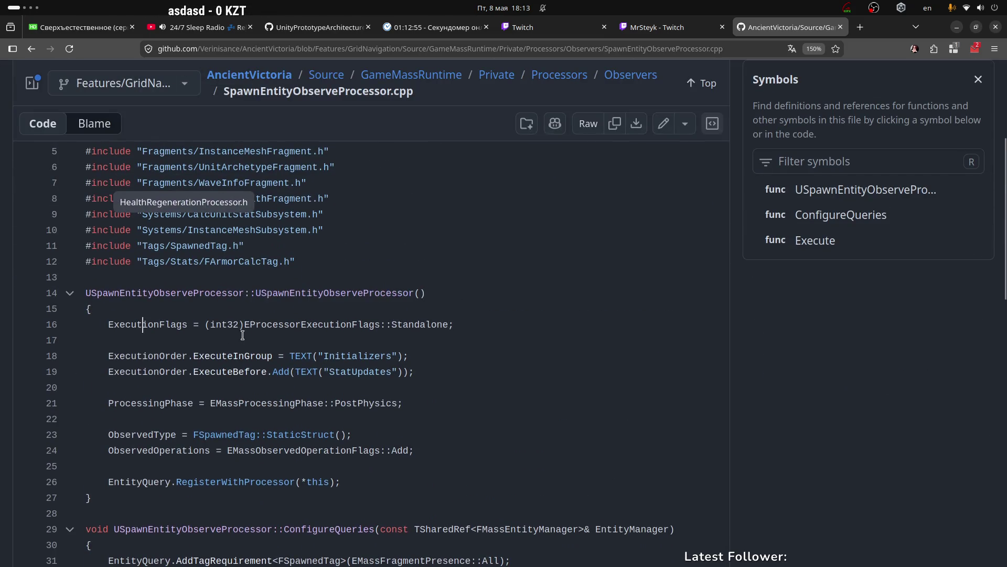
pyautogui.scroll(-2, 105, 335)
pyautogui.moveTo(107, 216)
pyautogui.mouseDown()
pyautogui.moveTo(257, 218)
pyautogui.moveTo(314, 376)
pyautogui.moveTo(370, 388)
pyautogui.mouseUp()
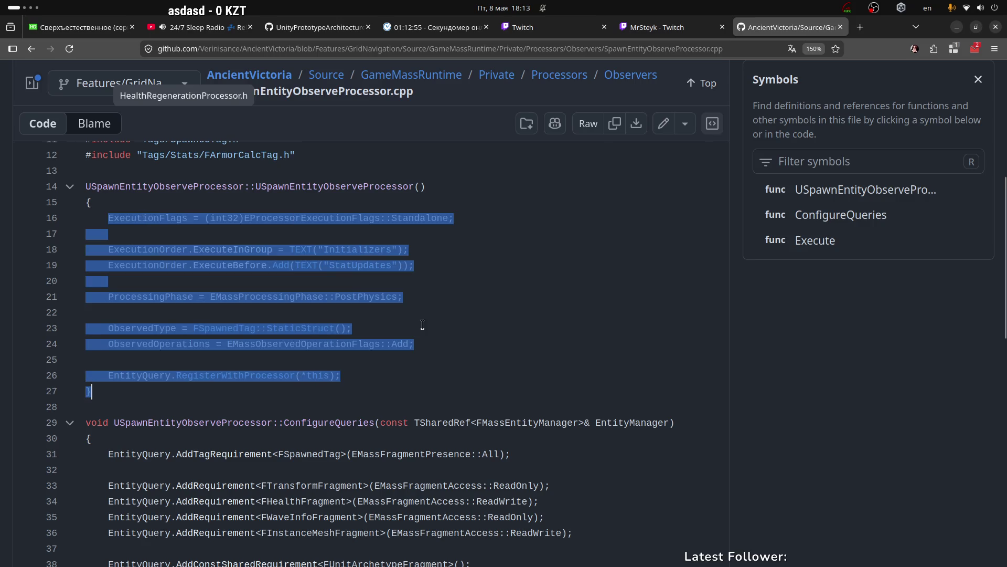
pyautogui.click(420, 326)
pyautogui.moveTo(187, 250); pyautogui.dragTo(260, 246)
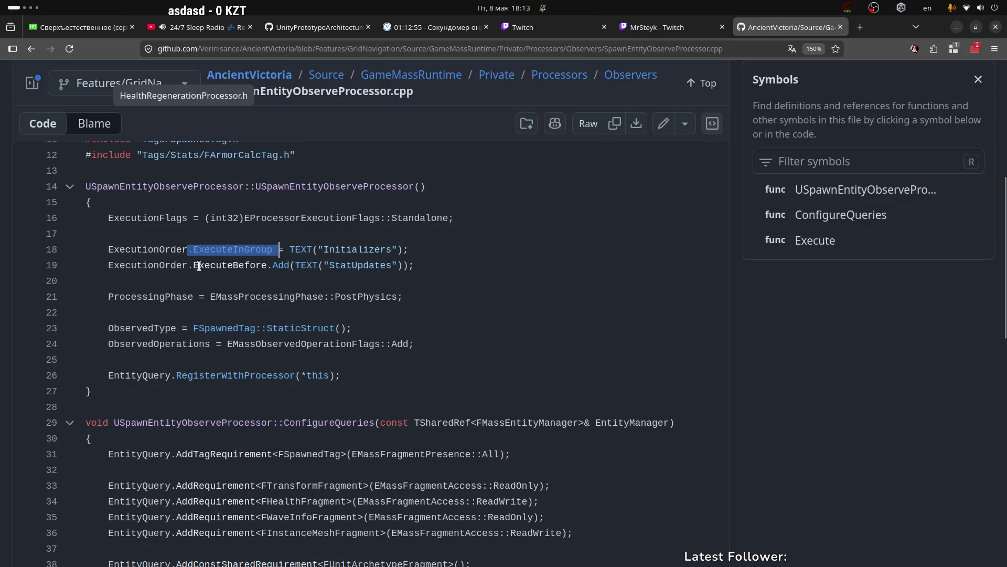
pyautogui.moveTo(200, 266); pyautogui.dragTo(269, 249)
pyautogui.doubleClick(230, 265)
pyautogui.click(427, 262)
pyautogui.moveTo(426, 262); pyautogui.dragTo(93, 252)
pyautogui.moveTo(411, 250); pyautogui.dragTo(416, 271)
pyautogui.click(422, 266)
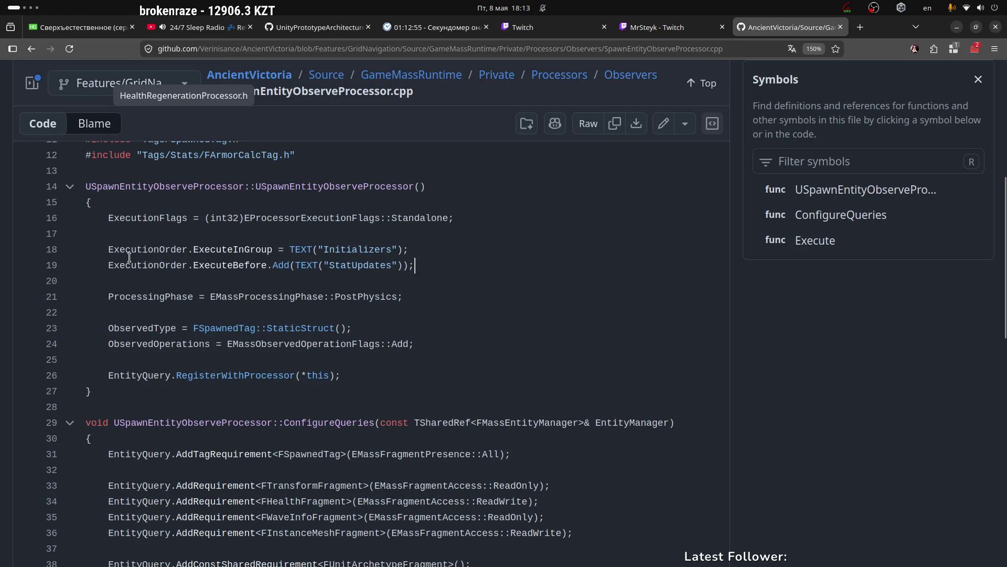
pyautogui.moveTo(109, 251); pyautogui.dragTo(459, 268)
pyautogui.click(458, 268)
# Highlight the ExecutionFlags line 16 and constructor name on line 14, then reach line 31.
pyautogui.scroll(-2, 283, 262)
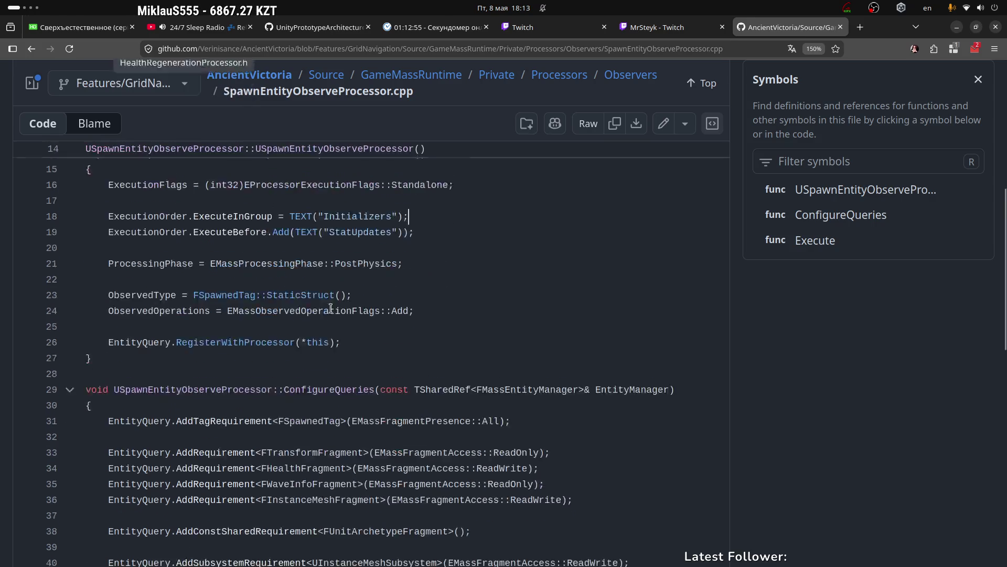
pyautogui.scroll(2, 299, 272)
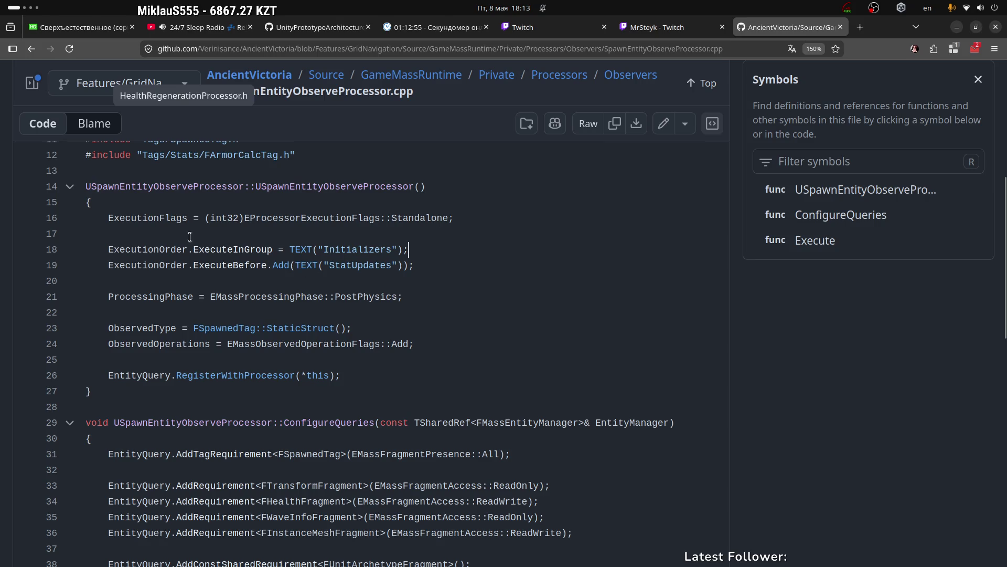
pyautogui.moveTo(108, 217); pyautogui.dragTo(454, 218)
pyautogui.moveTo(257, 188); pyautogui.dragTo(426, 187)
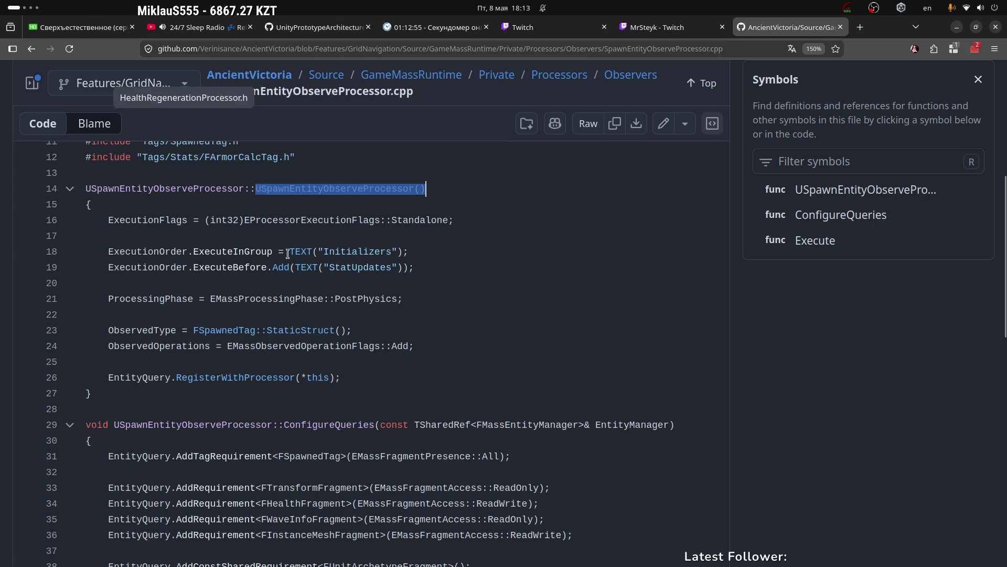
pyautogui.press('Up')
pyautogui.press('Up')
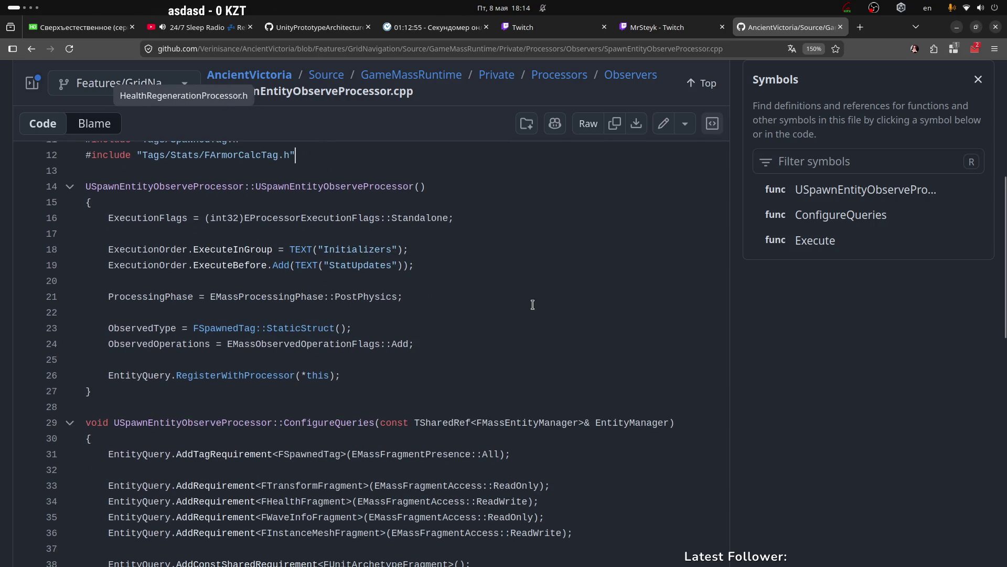
pyautogui.moveTo(257, 191)
pyautogui.mouseDown()
pyautogui.moveTo(469, 176)
pyautogui.moveTo(258, 188)
pyautogui.mouseUp()
pyautogui.click(416, 264)
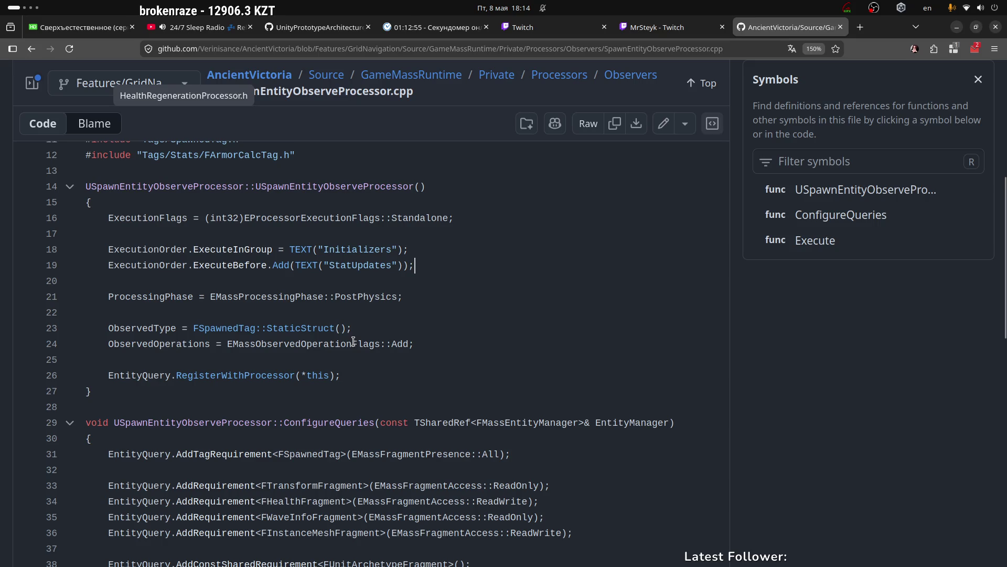
pyautogui.scroll(-3, 373, 391)
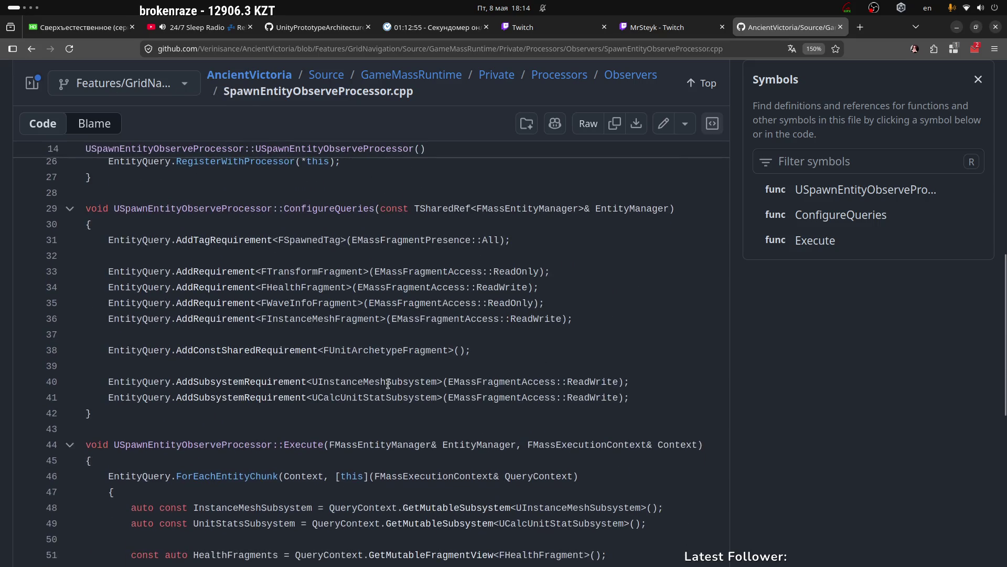
pyautogui.scroll(1, 388, 384)
pyautogui.scroll(3, 388, 384)
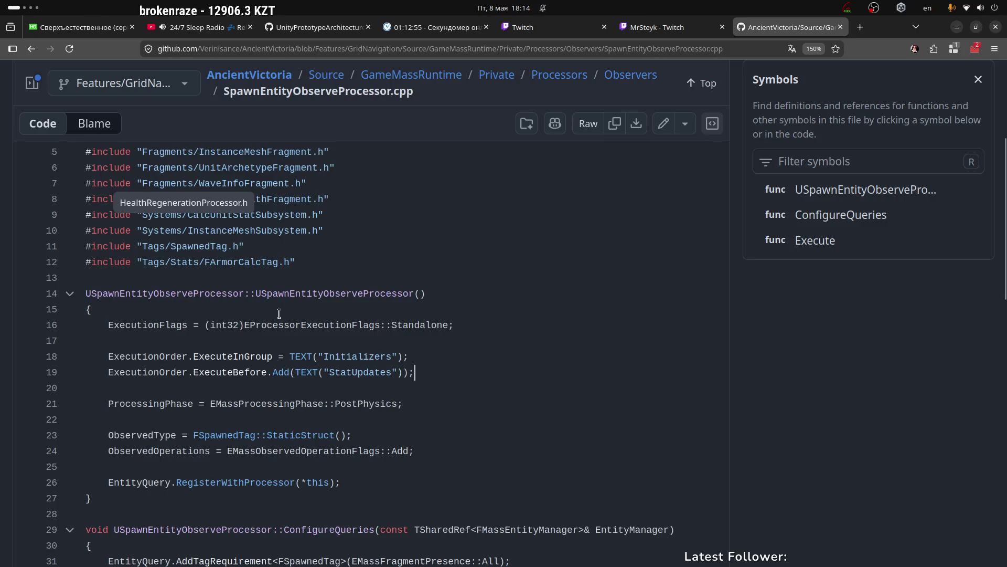
pyautogui.moveTo(255, 292); pyautogui.dragTo(425, 286)
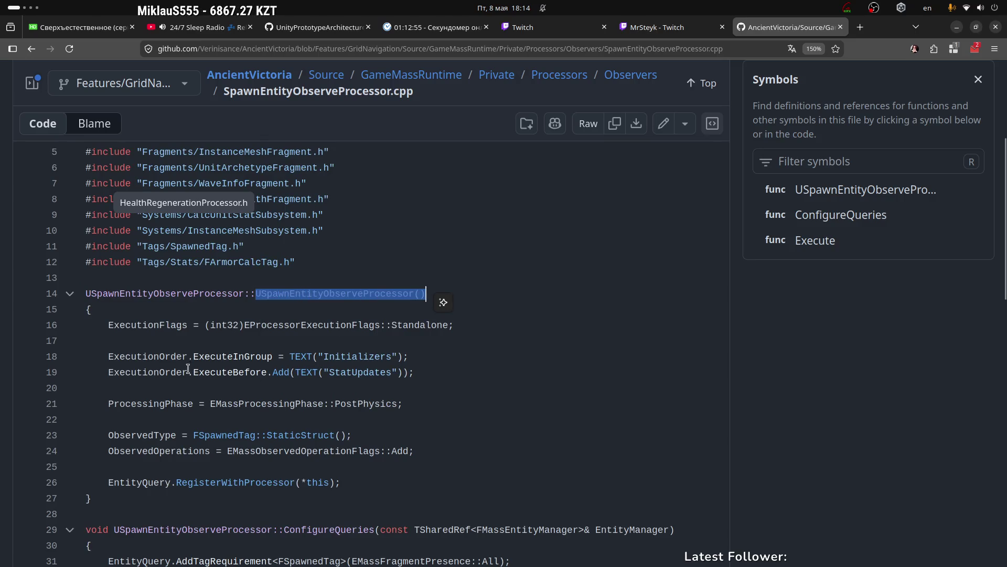
pyautogui.scroll(-5, 371, 402)
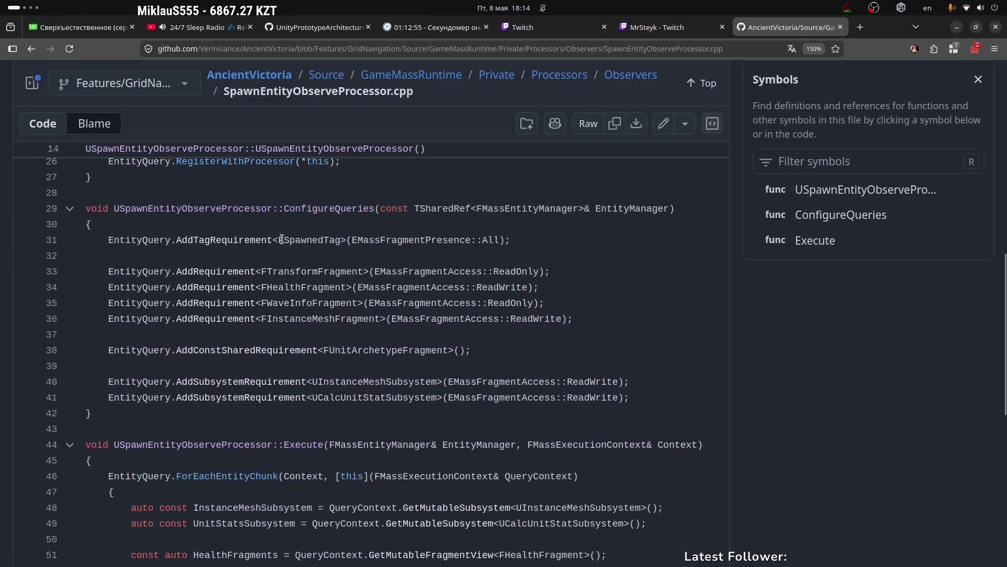
pyautogui.moveTo(116, 238); pyautogui.dragTo(514, 240)
# Look up the ConfigureQueries symbol and highlight its body, lines 31–42.
pyautogui.doubleClick(339, 210)
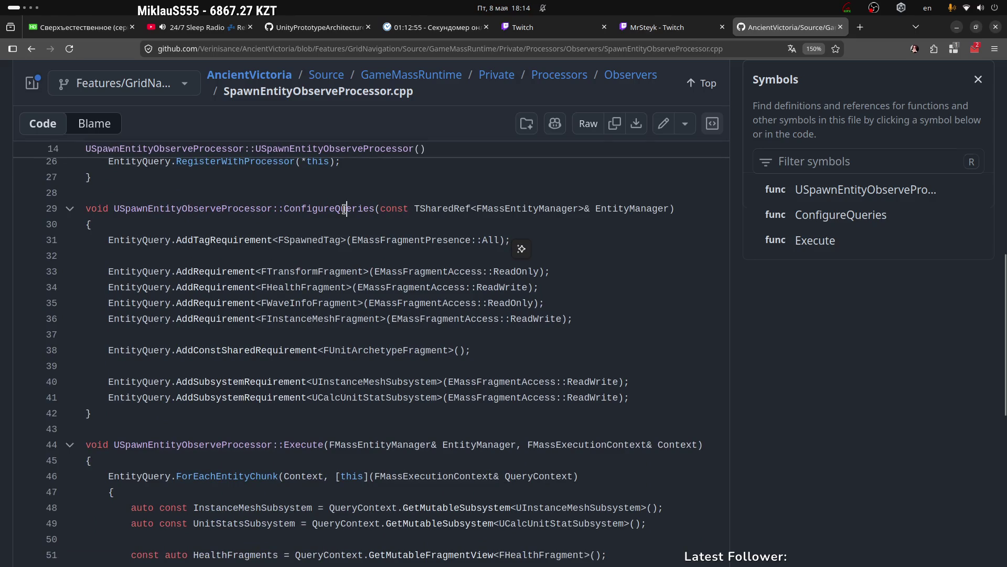
pyautogui.click(109, 240)
pyautogui.moveTo(109, 240)
pyautogui.mouseDown()
pyautogui.moveTo(521, 267)
pyautogui.moveTo(602, 392)
pyautogui.moveTo(603, 379)
pyautogui.mouseUp()
pyautogui.click(532, 269)
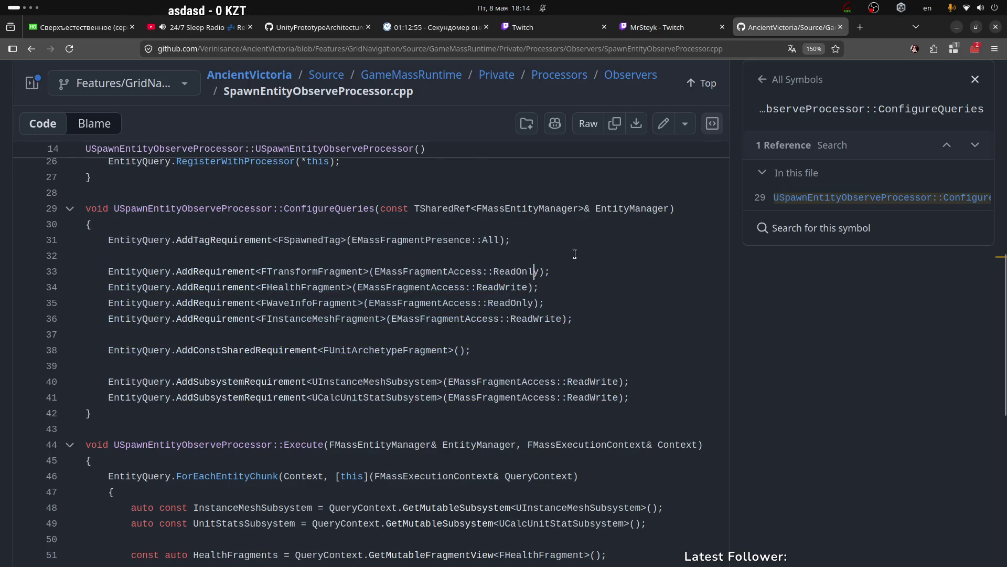
# Review the per-entity loop in Execute, lines 59–73.
pyautogui.scroll(5, 574, 253)
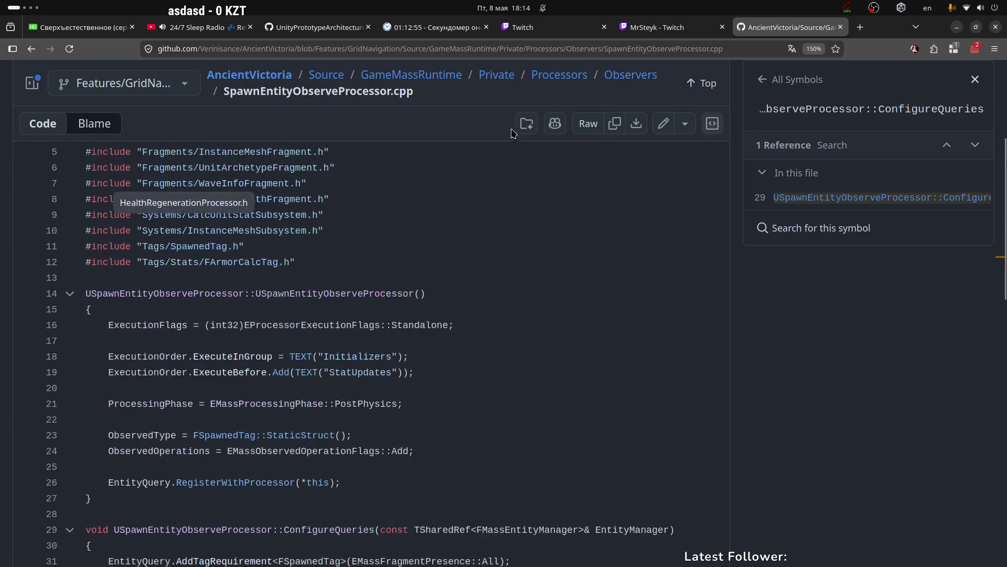
pyautogui.scroll(3, 229, 214)
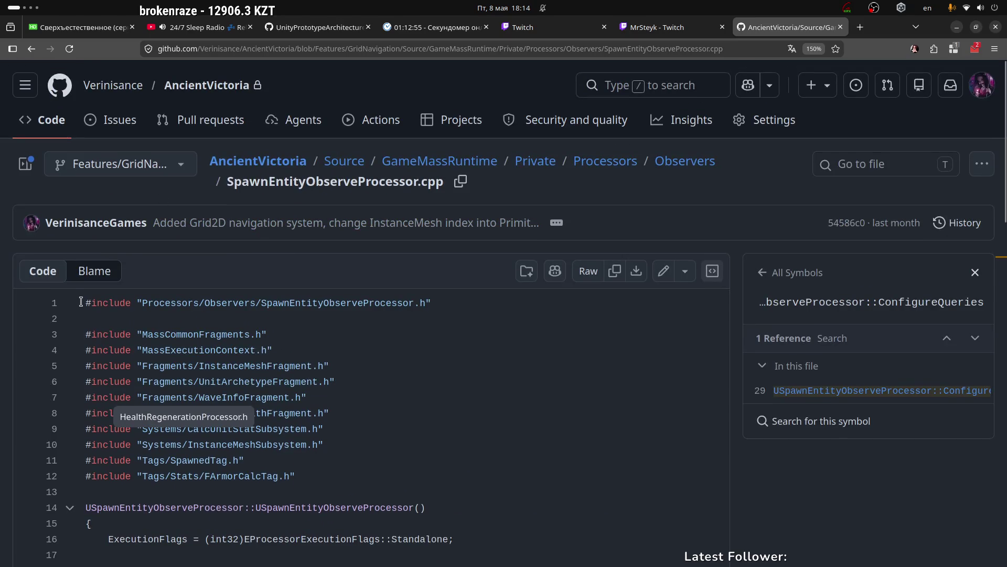
pyautogui.scroll(-10, 81, 306)
pyautogui.scroll(-3, 378, 337)
pyautogui.moveTo(130, 261); pyautogui.dragTo(207, 478)
pyautogui.click(387, 342)
pyautogui.moveTo(220, 295); pyautogui.dragTo(346, 466)
pyautogui.click(303, 340)
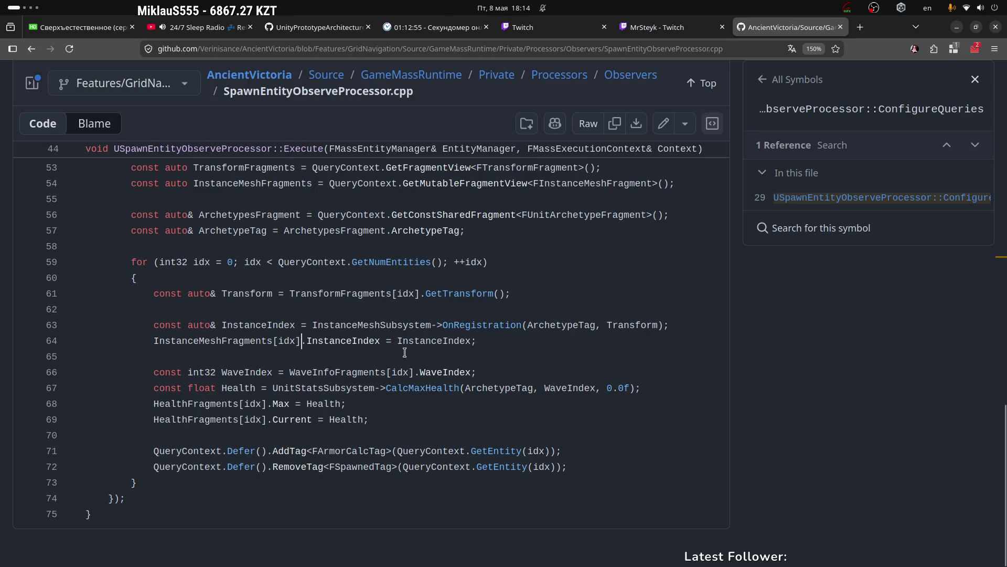
pyautogui.moveTo(131, 262); pyautogui.dragTo(192, 483)
pyautogui.click(344, 347)
# Re-examine the constructor body, lines 16–26, including the ExecutionFlags line 16.
pyautogui.scroll(10, 264, 246)
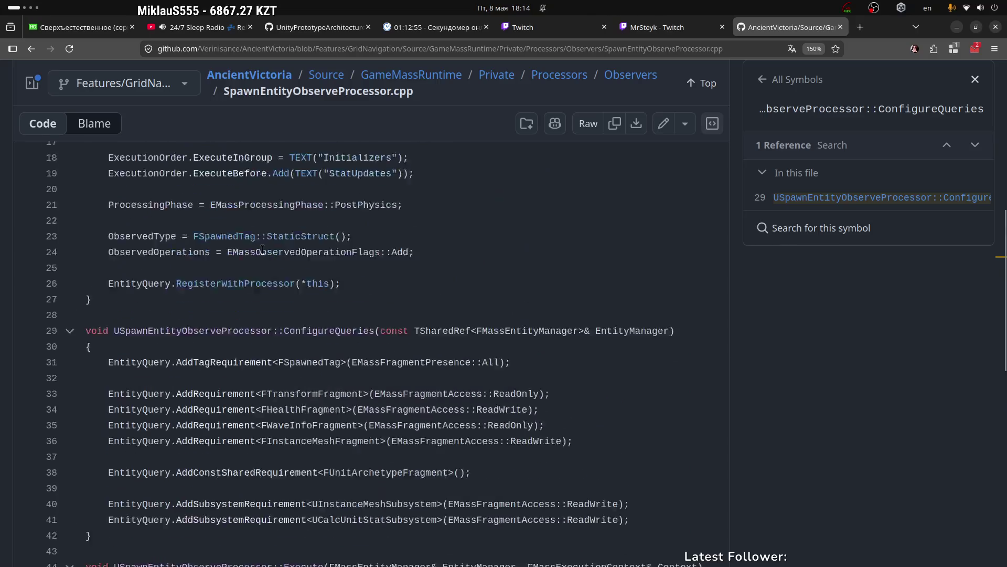
pyautogui.scroll(3, 264, 245)
pyautogui.moveTo(139, 225); pyautogui.dragTo(272, 353)
pyautogui.click(468, 306)
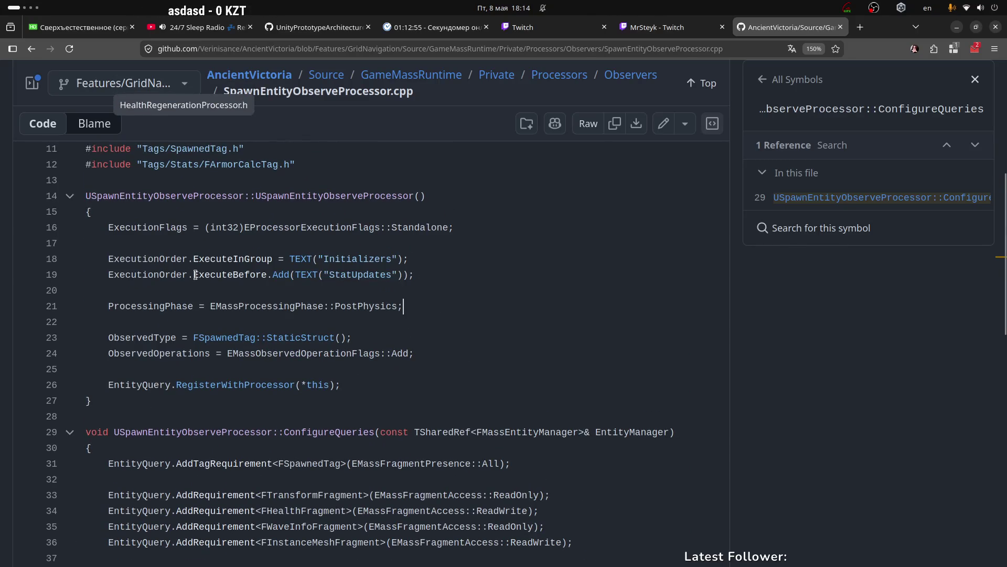
pyautogui.moveTo(108, 227)
pyautogui.mouseDown()
pyautogui.moveTo(422, 364)
pyautogui.moveTo(425, 399)
pyautogui.mouseUp()
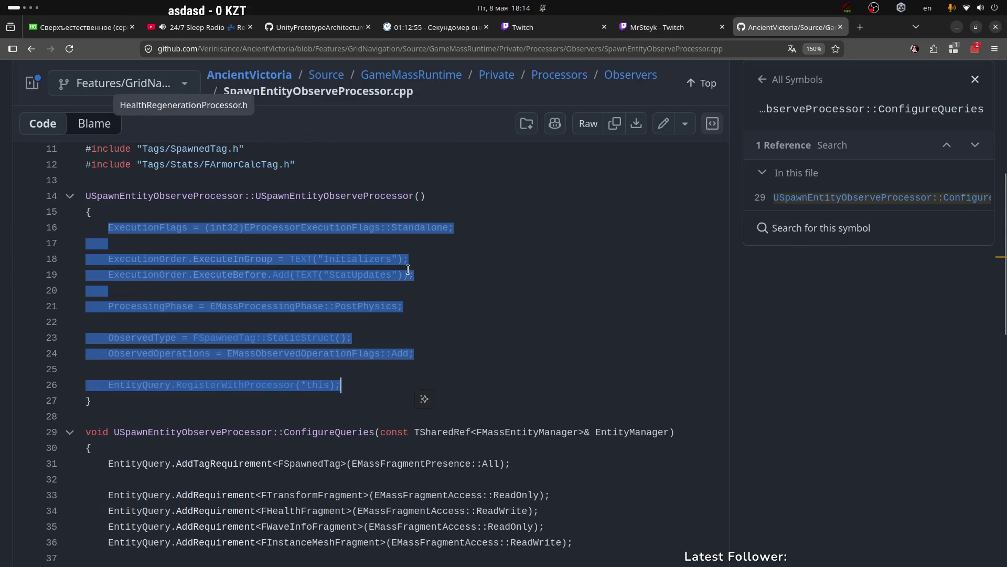
pyautogui.click(403, 259)
pyautogui.moveTo(475, 225); pyautogui.dragTo(91, 227)
pyautogui.click(435, 257)
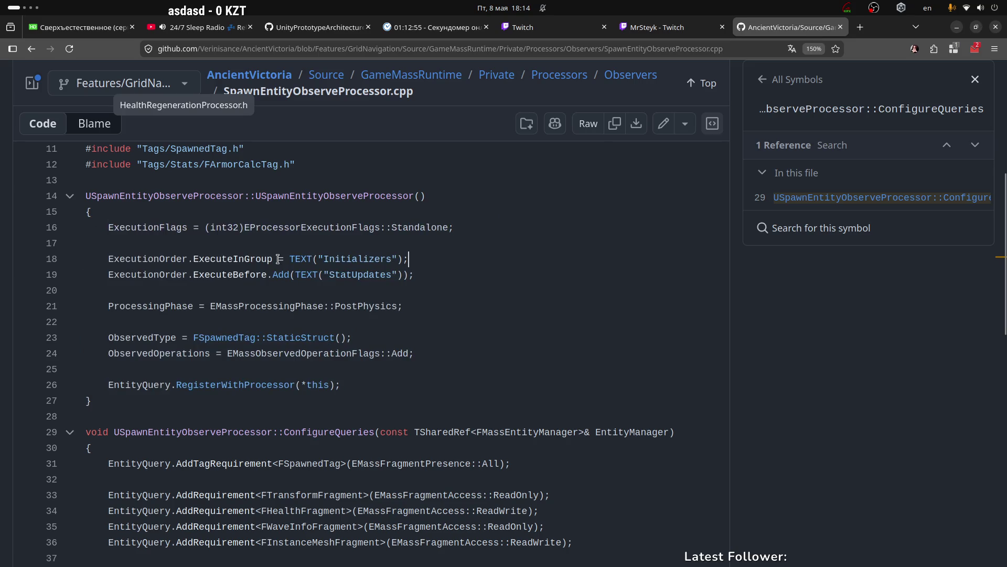
pyautogui.moveTo(255, 196); pyautogui.dragTo(427, 196)
pyautogui.scroll(-5, 302, 313)
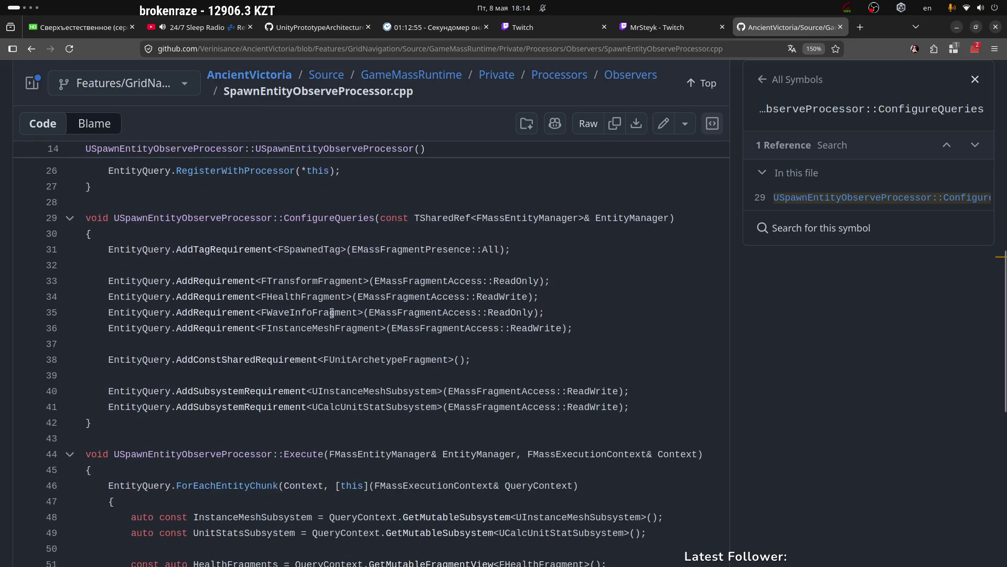
pyautogui.scroll(5, 297, 309)
pyautogui.moveTo(106, 226); pyautogui.dragTo(448, 227)
pyautogui.scroll(-5, 367, 331)
pyautogui.scroll(5, 367, 330)
pyautogui.scroll(-5, 368, 331)
pyautogui.scroll(-4, 293, 220)
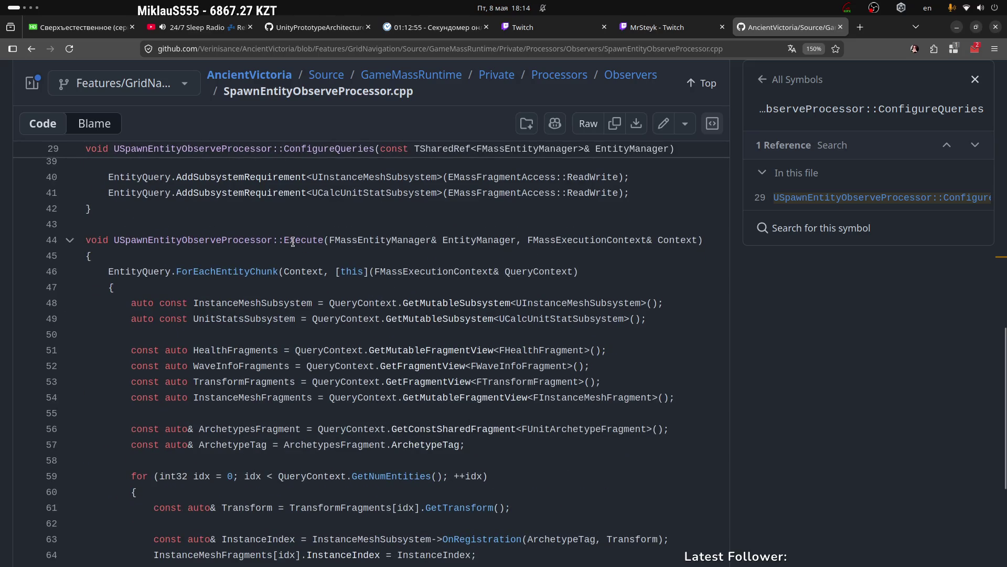
# Look up the references to the Execute function.
pyautogui.click(293, 242)
pyautogui.scroll(2, 299, 288)
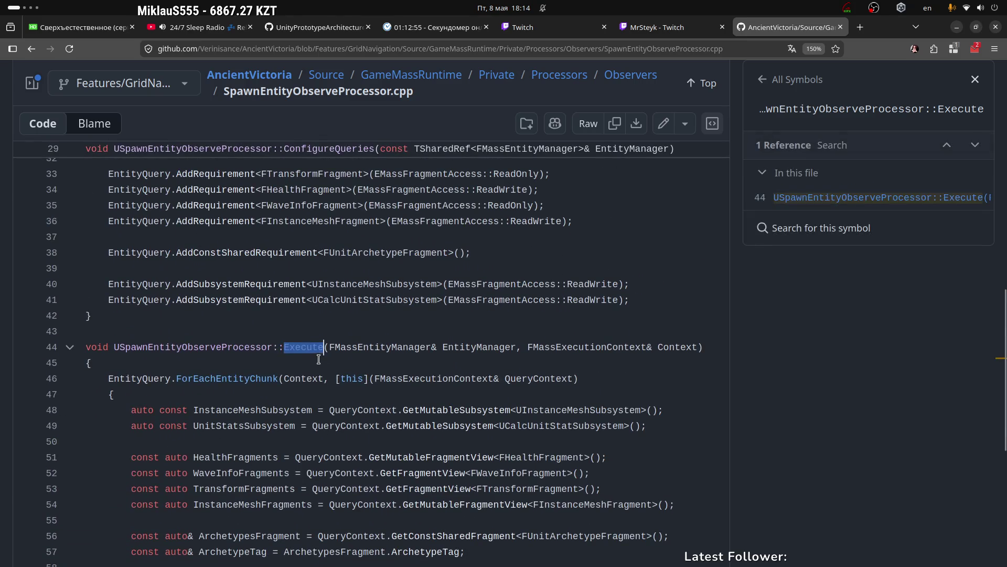
pyautogui.scroll(3, 220, 291)
pyautogui.moveTo(109, 297)
pyautogui.mouseDown()
pyautogui.moveTo(169, 281)
pyautogui.moveTo(239, 327)
pyautogui.mouseUp()
pyautogui.click(279, 297)
# Look up the AddRequirement symbol used on lines 33 and 35.
pyautogui.moveTo(171, 280); pyautogui.dragTo(247, 281)
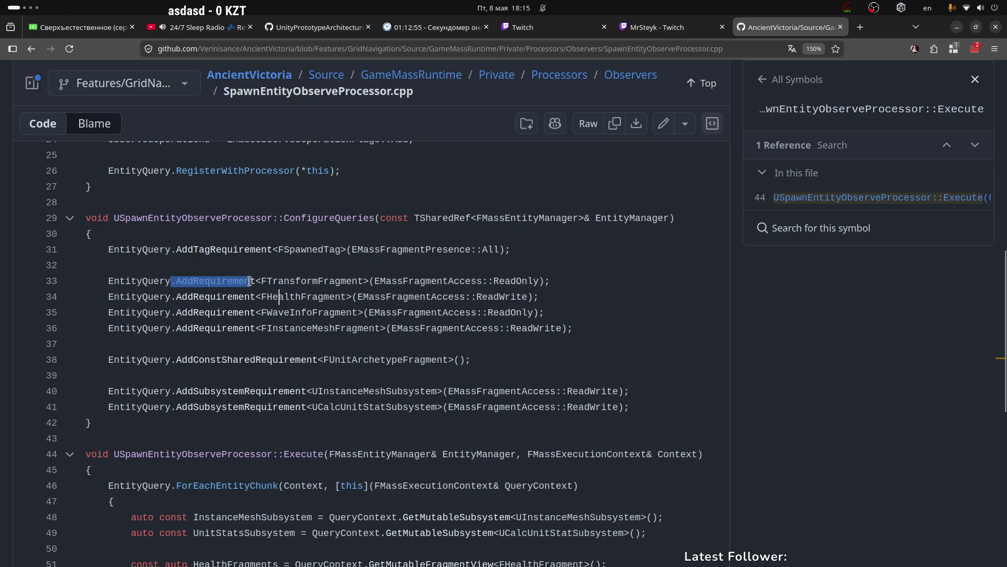
pyautogui.doubleClick(212, 282)
pyautogui.doubleClick(200, 312)
pyautogui.click(181, 341)
pyautogui.click(198, 265)
pyautogui.moveTo(103, 287)
pyautogui.mouseDown()
pyautogui.moveTo(582, 325)
pyautogui.moveTo(606, 361)
pyautogui.mouseUp()
# Look up AddConstSharedRequirement and its references.
pyautogui.click(291, 360)
pyautogui.scroll(-2, 389, 264)
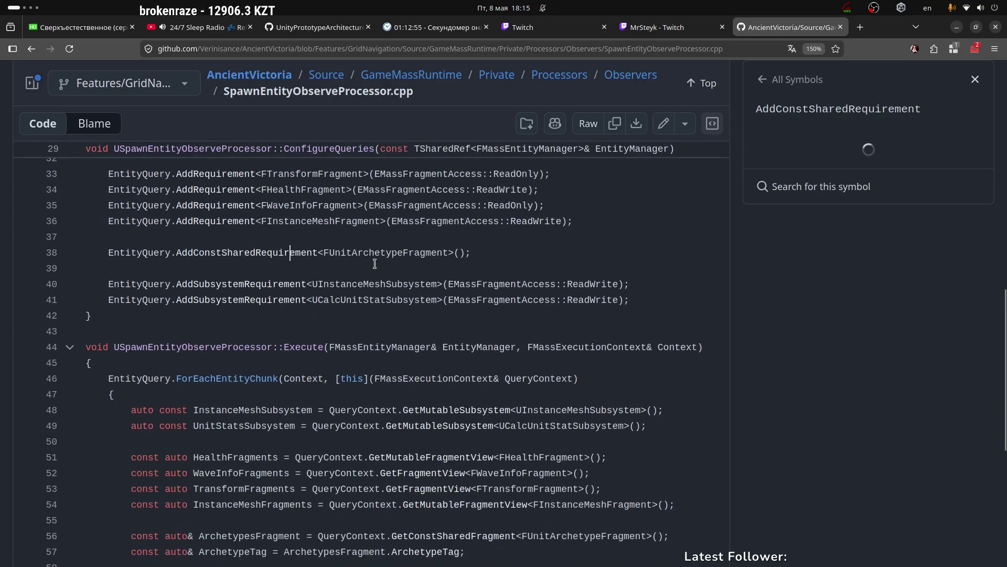
pyautogui.scroll(-2, 170, 306)
pyautogui.scroll(4, 125, 401)
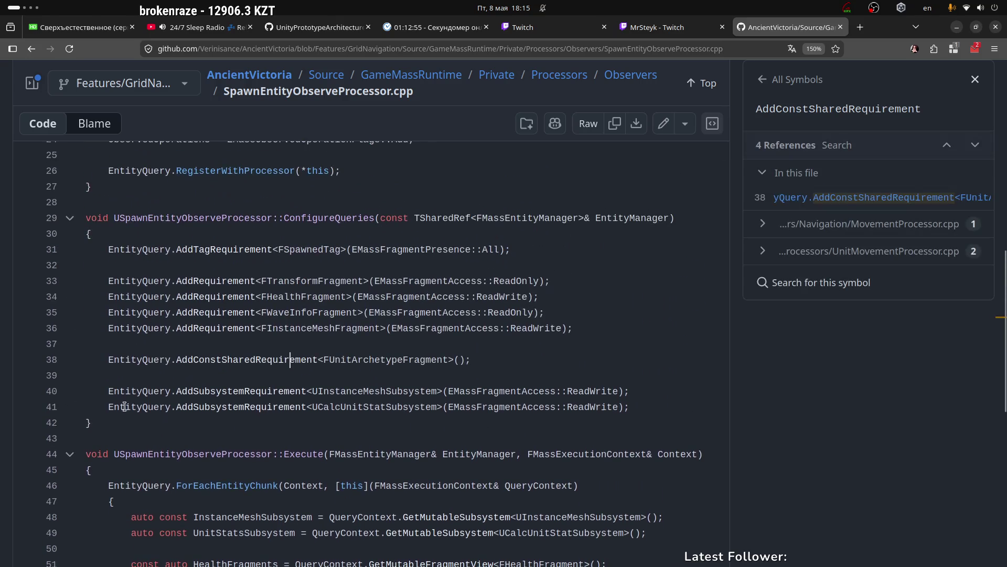
# Load AddSubsystemRequirement's two references on lines 40 and 41.
pyautogui.moveTo(108, 389); pyautogui.dragTo(632, 411)
pyautogui.click(267, 391)
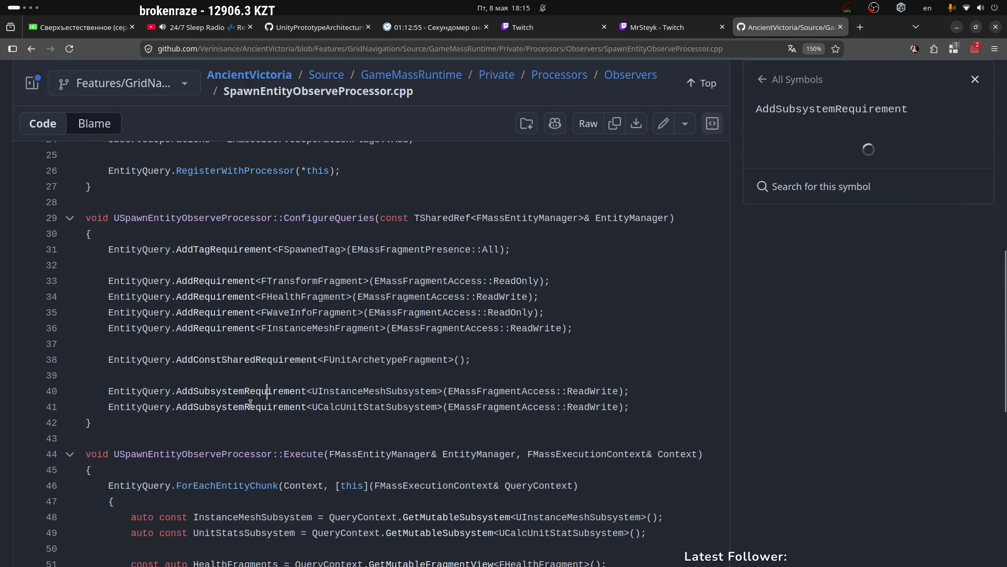
pyautogui.click(306, 391)
pyautogui.scroll(-2, 305, 404)
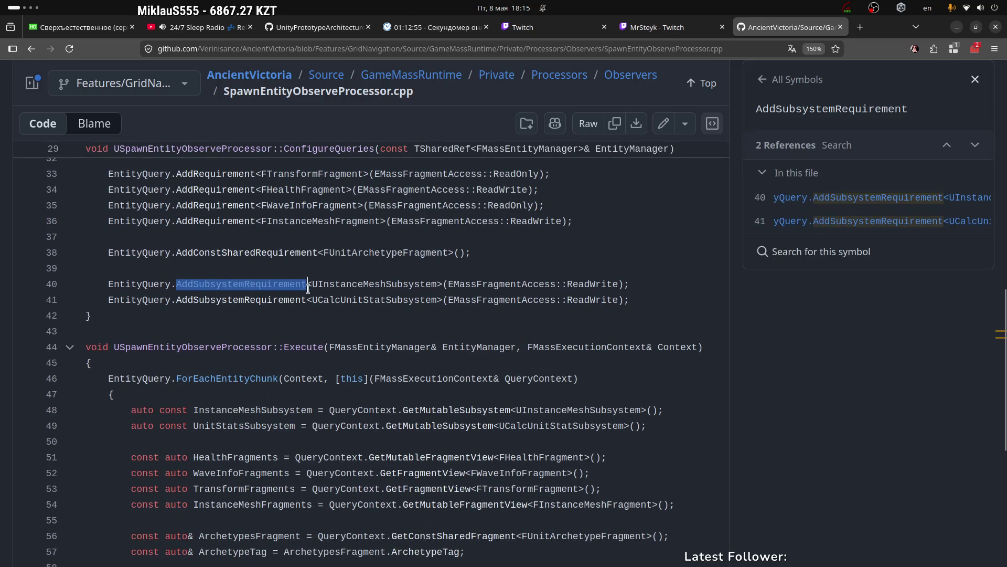
pyautogui.scroll(-4, 246, 221)
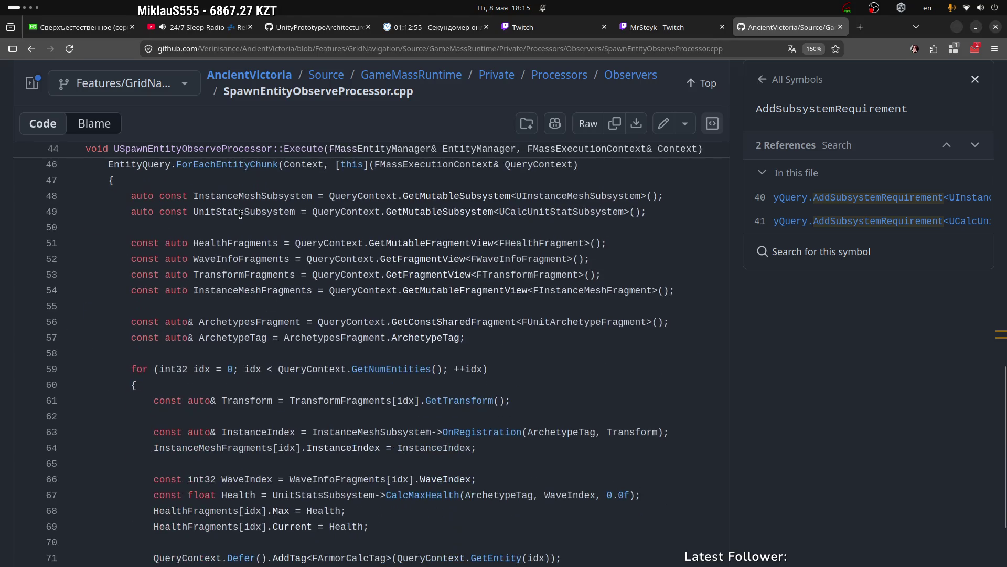
pyautogui.scroll(-2, 233, 246)
# Review the Execute loop code, lines 53–69.
pyautogui.moveTo(629, 466)
pyautogui.mouseDown()
pyautogui.moveTo(89, 293)
pyautogui.moveTo(444, 261)
pyautogui.mouseUp()
pyautogui.click(444, 261)
pyautogui.scroll(4, 193, 289)
pyautogui.moveTo(193, 272); pyautogui.dragTo(454, 475)
pyautogui.scroll(-4, 454, 475)
pyautogui.moveTo(210, 167); pyautogui.dragTo(369, 419)
pyautogui.click(512, 249)
pyautogui.scroll(6, 487, 292)
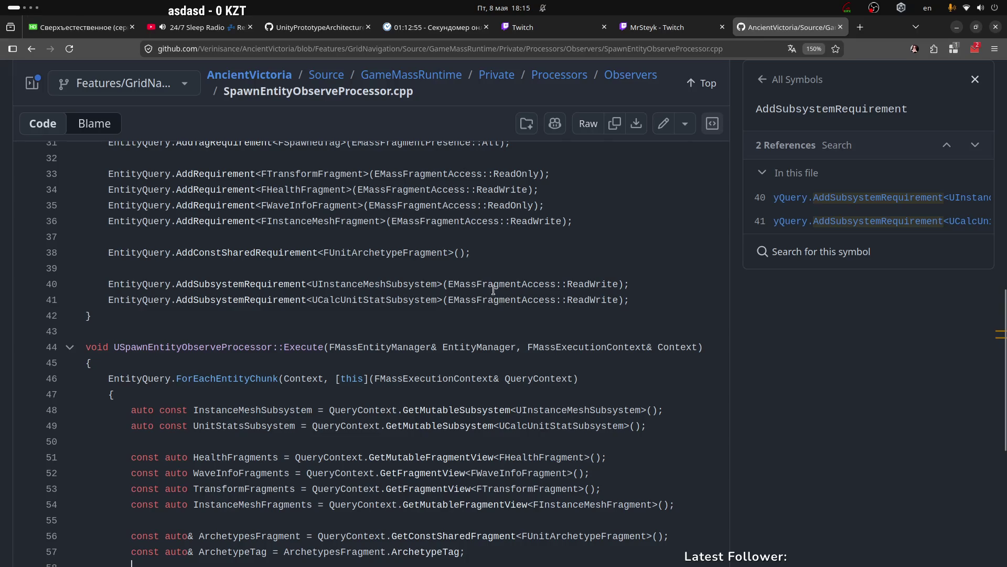
# In Rider, glance over InitializeSceneAsync in SceneContainer.cs.
pyautogui.press('super+3')
pyautogui.moveTo(324, 262); pyautogui.dragTo(524, 419)
pyautogui.click(614, 312)
pyautogui.scroll(2, 597, 281)
pyautogui.scroll(3, 603, 278)
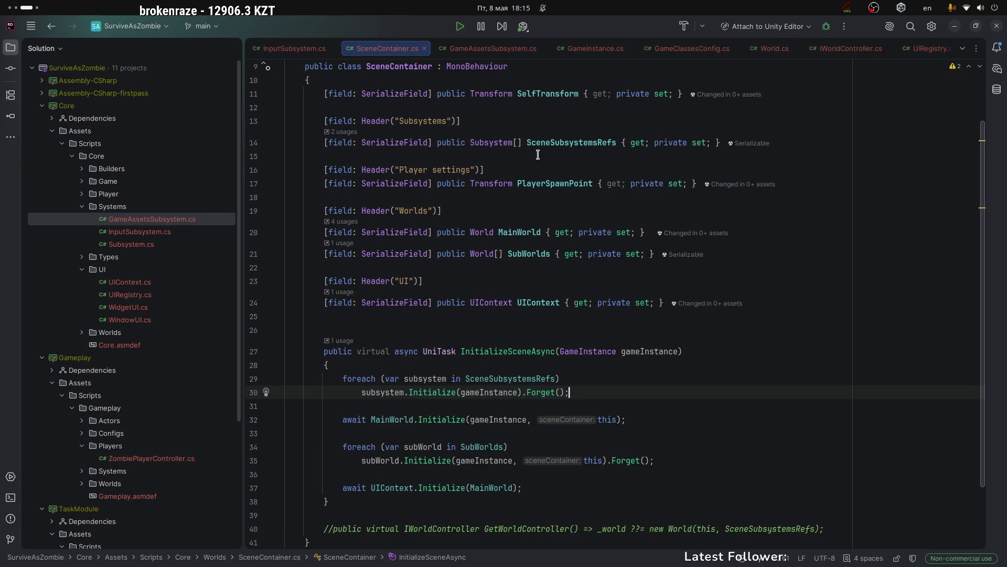
# Back in GitHub, re-read the ConfigureQueries requirements around line 34.
pyautogui.press('super+1')
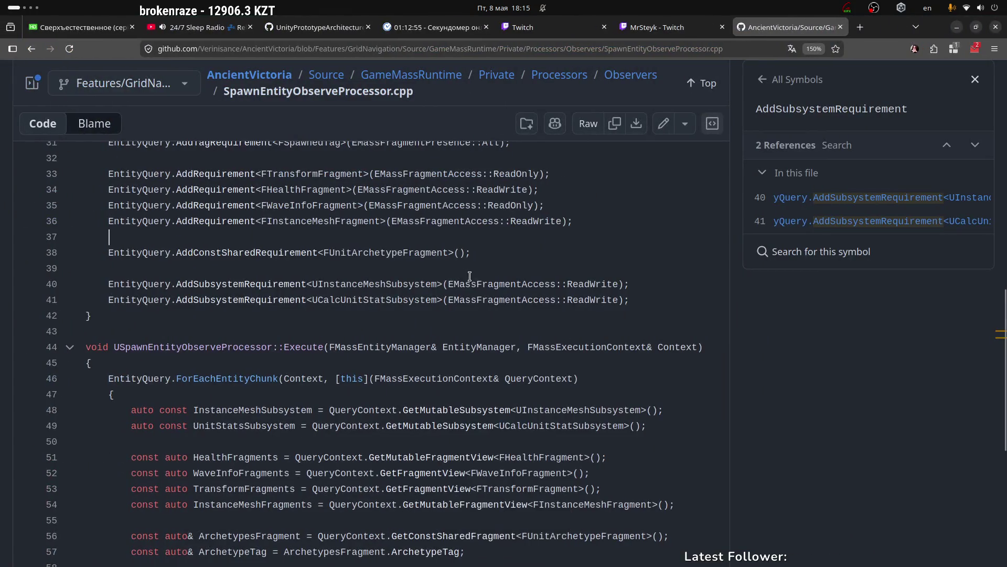
pyautogui.scroll(5, 470, 267)
pyautogui.moveTo(178, 233)
pyautogui.mouseDown()
pyautogui.moveTo(360, 456)
pyautogui.moveTo(365, 493)
pyautogui.moveTo(359, 417)
pyautogui.mouseUp()
pyautogui.scroll(-4, 365, 492)
pyautogui.click(359, 417)
pyautogui.moveTo(112, 296); pyautogui.dragTo(360, 296)
pyautogui.click(325, 294)
pyautogui.scroll(8, 598, 265)
pyautogui.scroll(2, 598, 264)
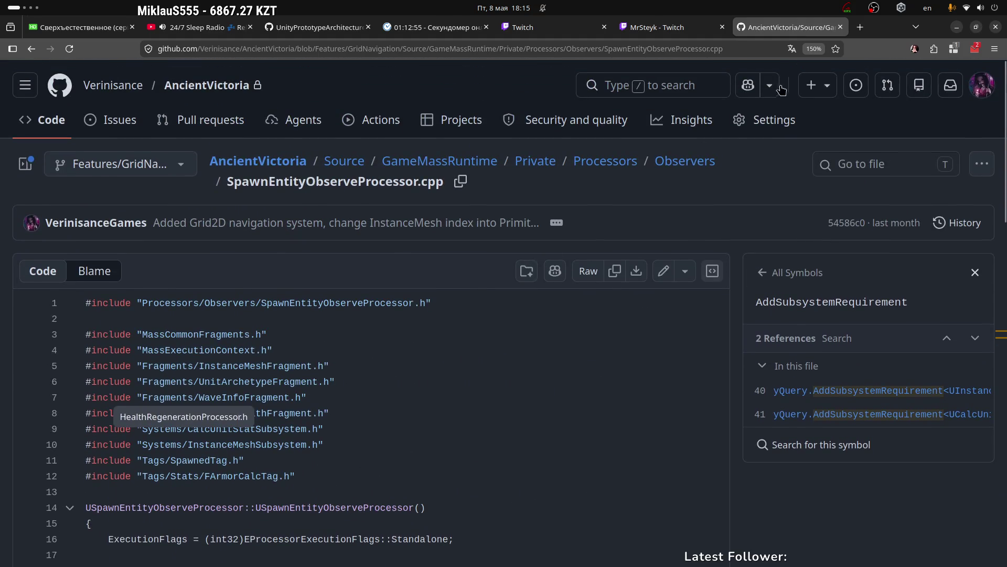
# Reset the page zoom to 100% and review the constructor body, lines 16–26.
pyautogui.hotkey('ctrl', '0')
pyautogui.scroll(-3, 351, 274)
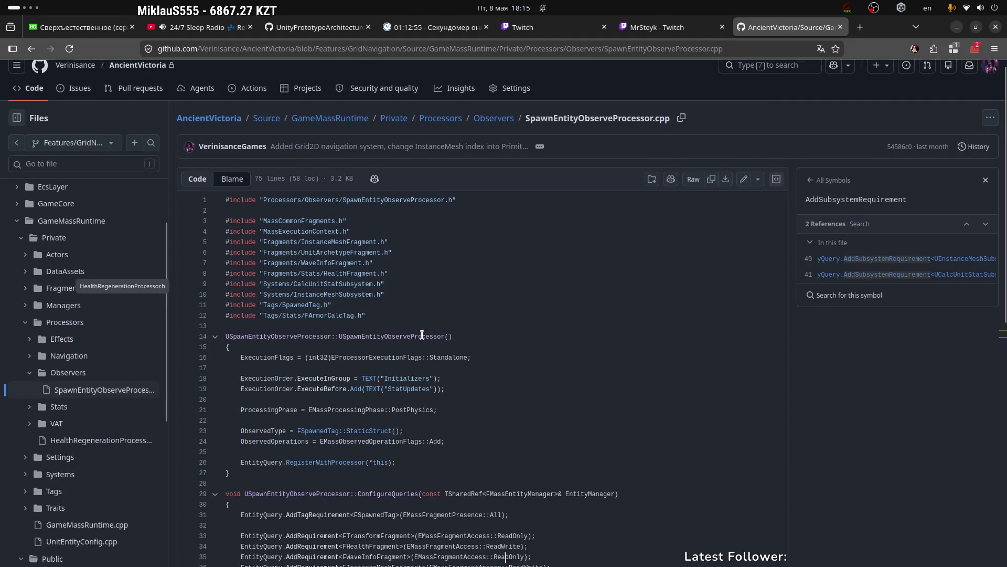
pyautogui.moveTo(425, 328)
pyautogui.mouseDown()
pyautogui.moveTo(261, 224)
pyautogui.moveTo(243, 224)
pyautogui.mouseUp()
pyautogui.click(496, 223)
pyautogui.scroll(-3, 521, 222)
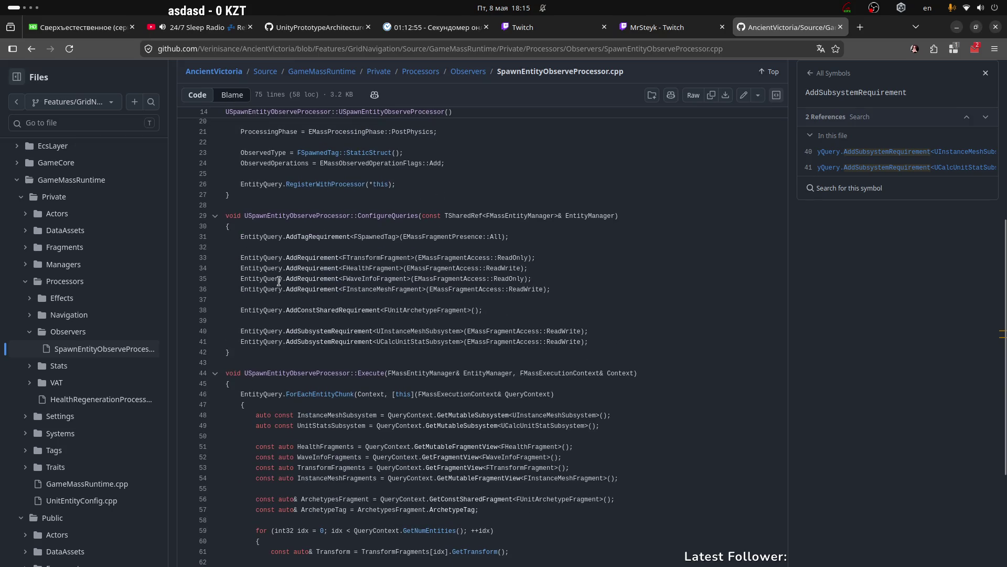
# Collapse Observers and Public, expand EcsLayer > Private > Processors, and open ApplyDamageProcessor.cpp.
pyautogui.click(29, 332)
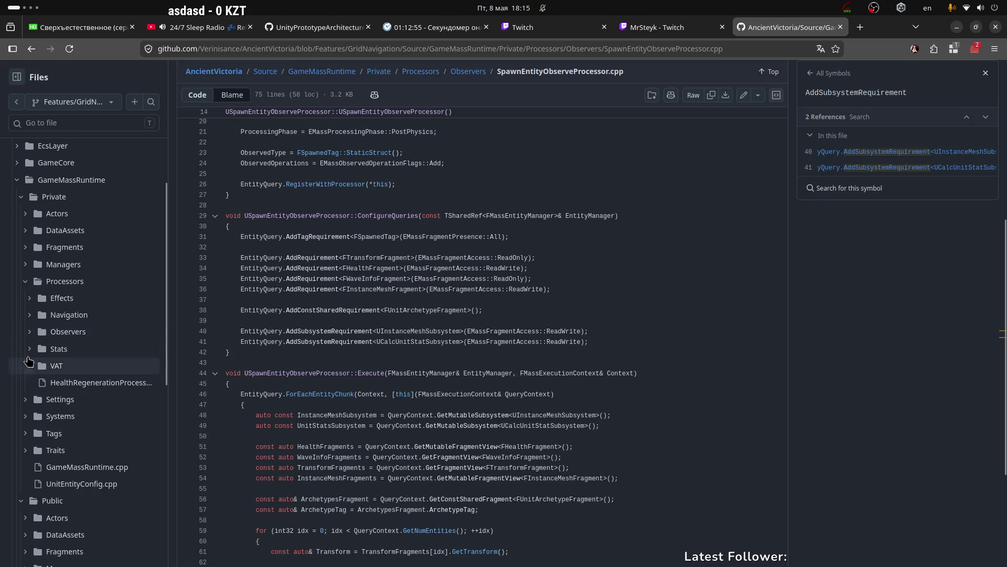
pyautogui.click(26, 281)
pyautogui.scroll(-3, 84, 417)
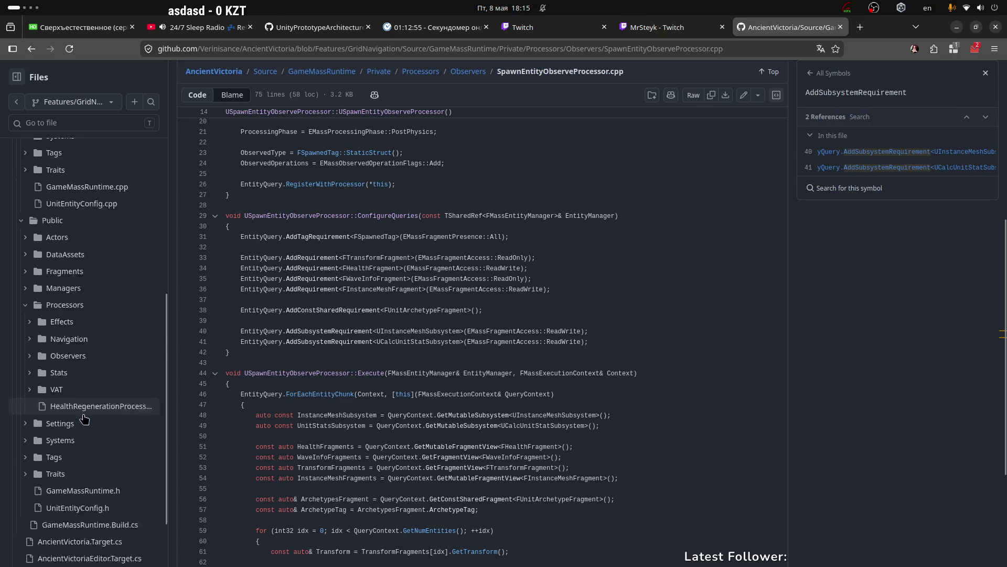
pyautogui.scroll(-2, 84, 418)
pyautogui.scroll(1, 22, 199)
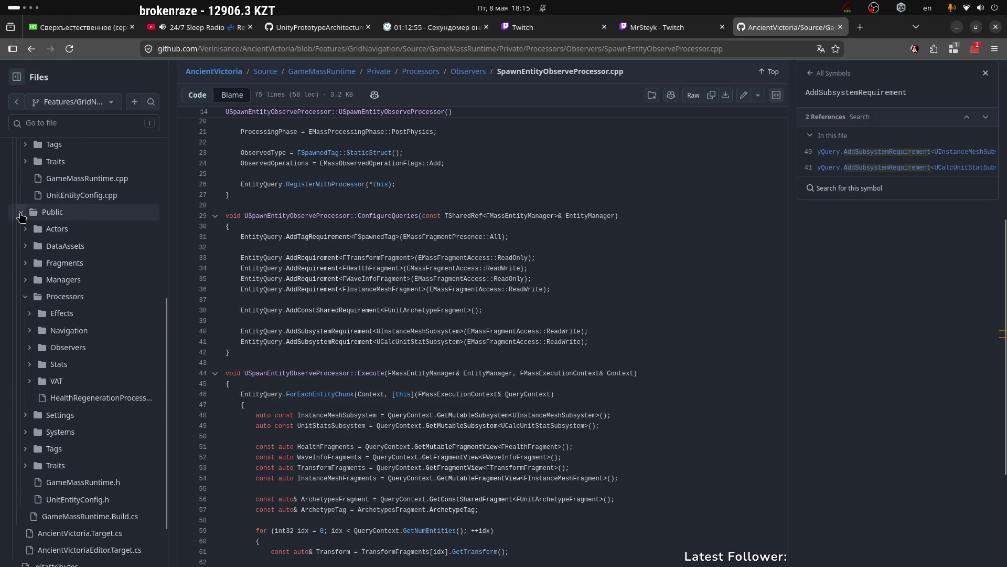
pyautogui.click(21, 215)
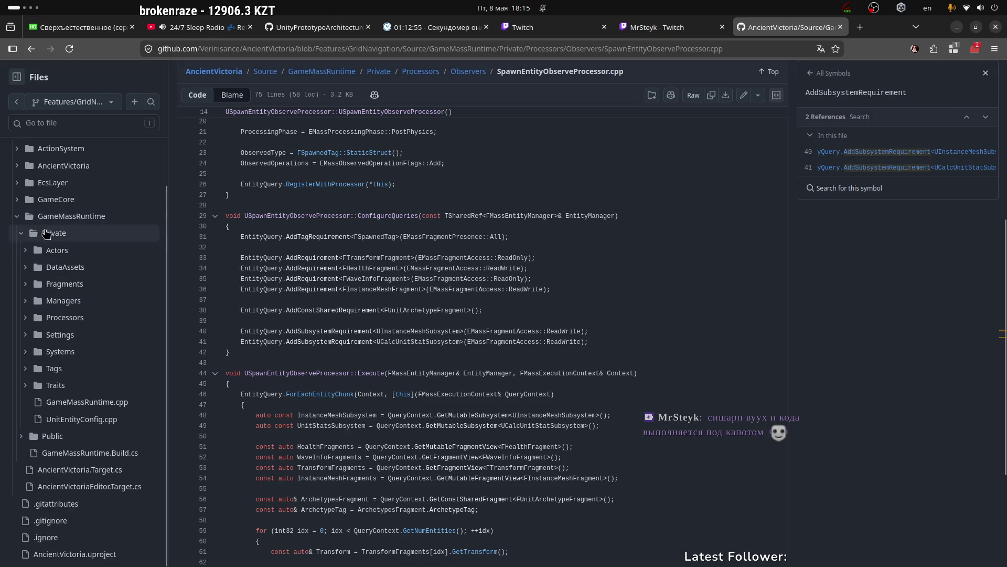
pyautogui.click(35, 181)
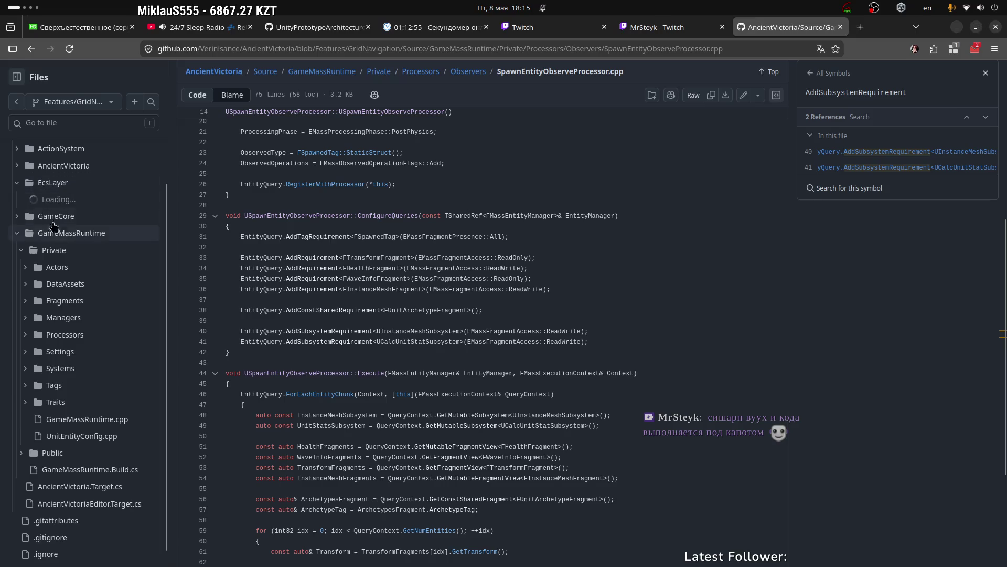
pyautogui.click(29, 205)
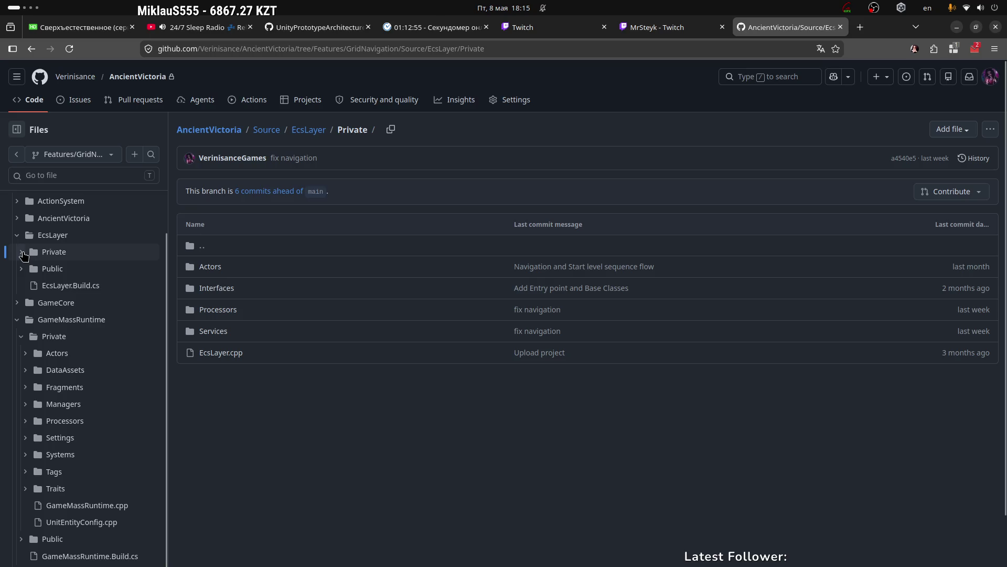
pyautogui.click(22, 252)
pyautogui.click(35, 304)
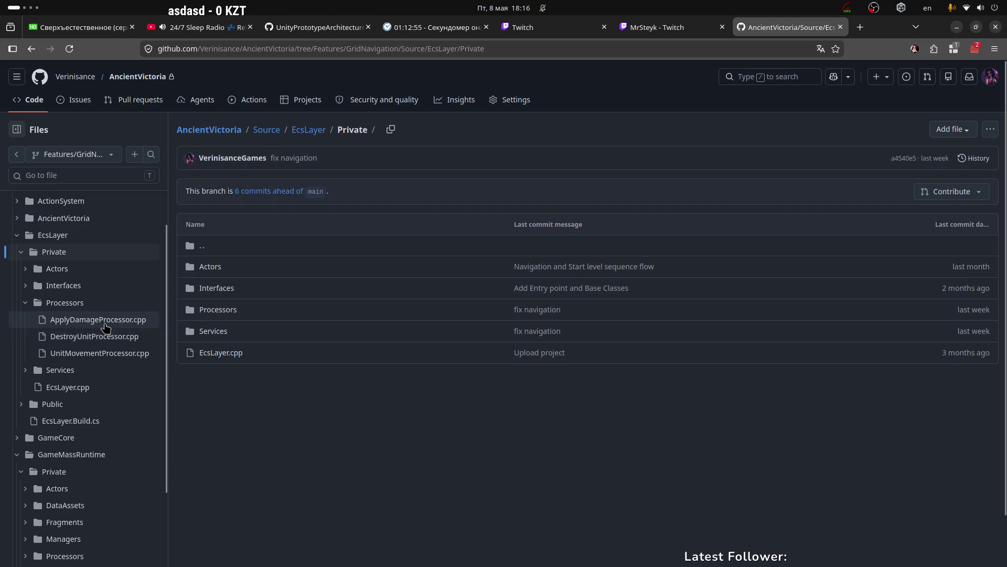
pyautogui.click(104, 322)
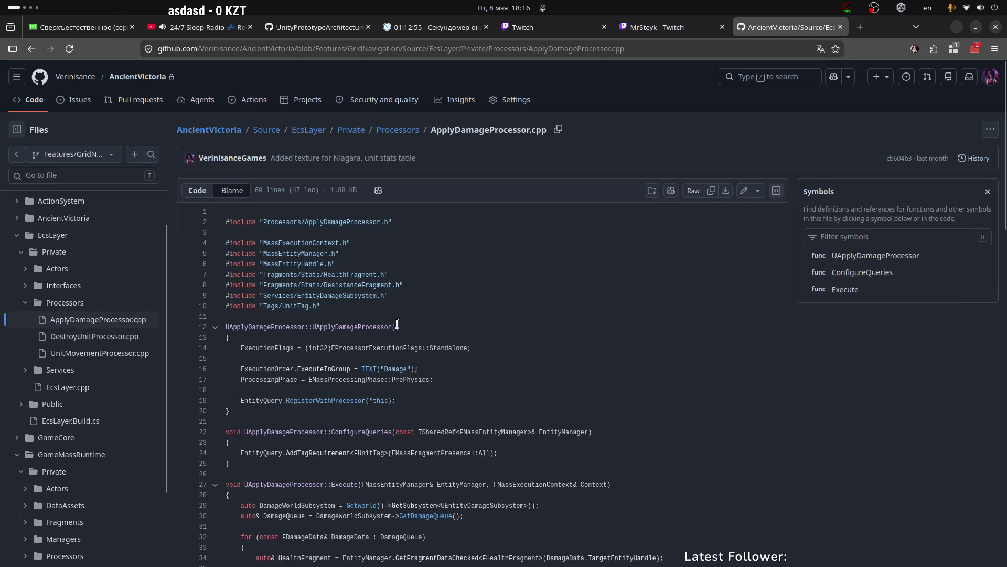
# Review UEntityDamageSubsystem lines 29–31, the damage loop, and the damage calculation lines 36–55.
pyautogui.moveTo(228, 205)
pyautogui.mouseDown()
pyautogui.moveTo(577, 216)
pyautogui.moveTo(570, 240)
pyautogui.mouseUp()
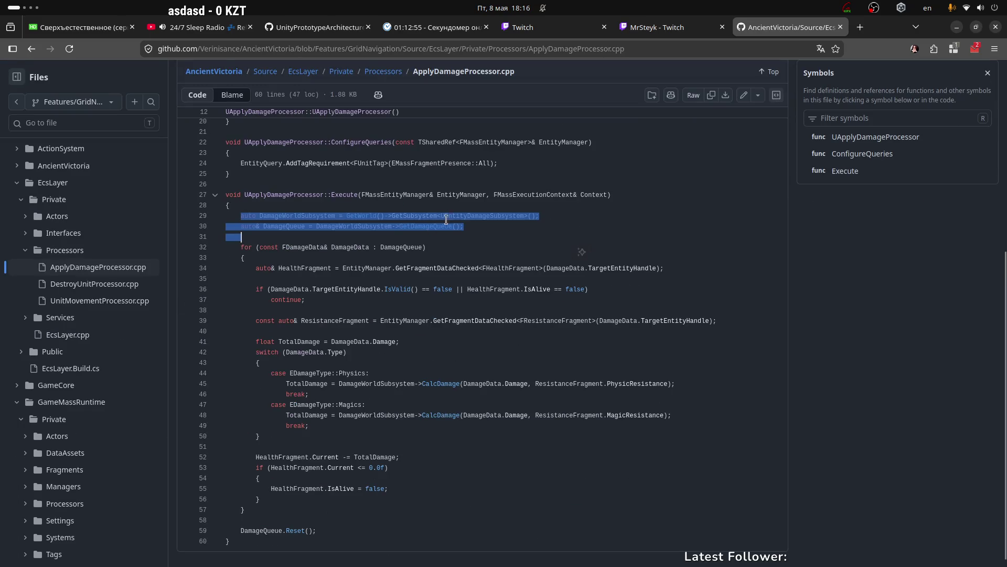
pyautogui.click(449, 216)
pyautogui.doubleClick(462, 216)
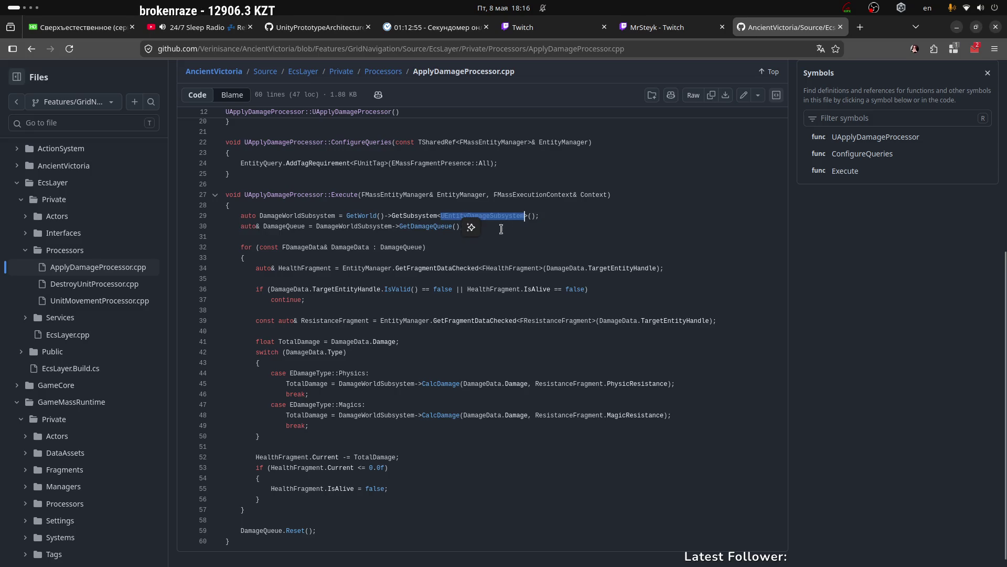
pyautogui.moveTo(242, 247)
pyautogui.mouseDown()
pyautogui.moveTo(367, 412)
pyautogui.moveTo(371, 501)
pyautogui.mouseUp()
pyautogui.click(398, 428)
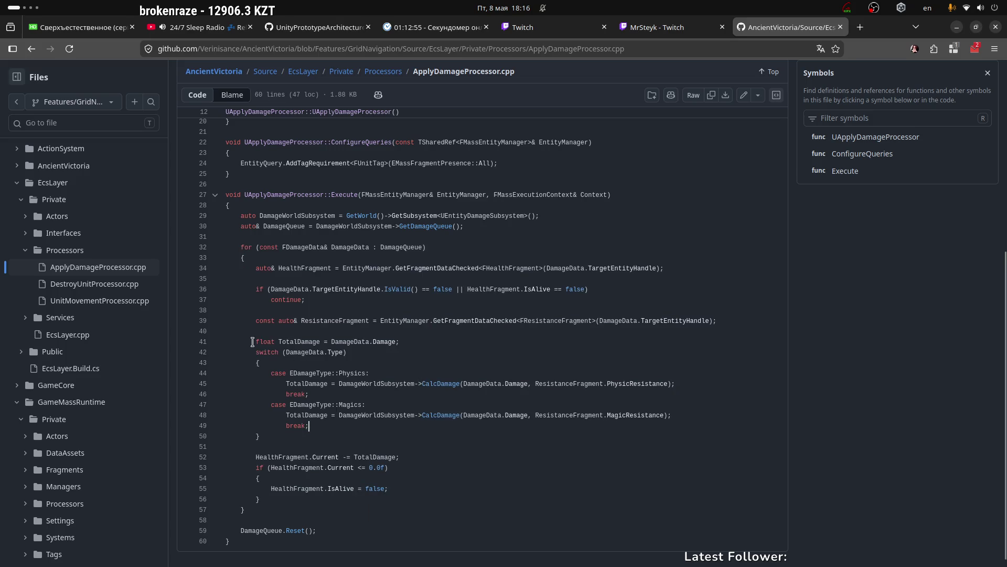
pyautogui.moveTo(257, 270); pyautogui.dragTo(664, 268)
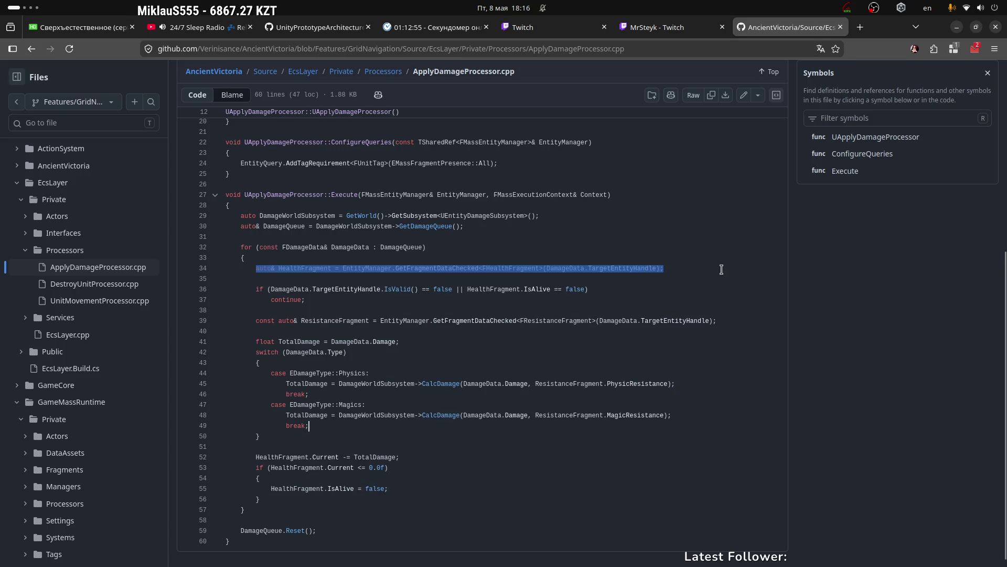
pyautogui.scroll(-1, 315, 303)
pyautogui.moveTo(252, 277)
pyautogui.mouseDown()
pyautogui.moveTo(285, 279)
pyautogui.moveTo(367, 426)
pyautogui.moveTo(532, 481)
pyautogui.mouseUp()
pyautogui.click(380, 383)
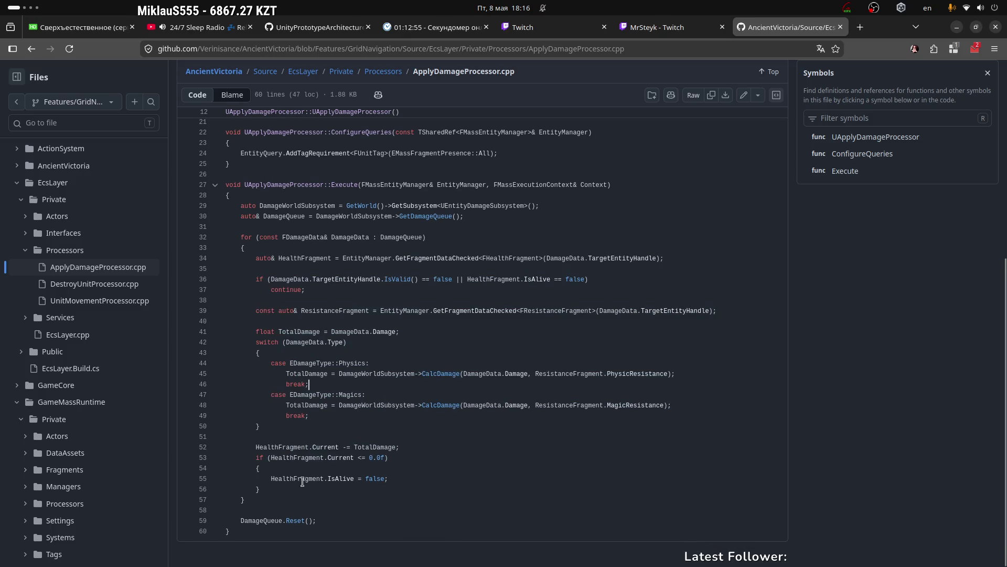
# Look over the Execute body, then close the repository tab and reveal the desktop.
pyautogui.moveTo(273, 496)
pyautogui.mouseDown()
pyautogui.moveTo(226, 276)
pyautogui.moveTo(246, 218)
pyautogui.mouseUp()
pyautogui.click(386, 219)
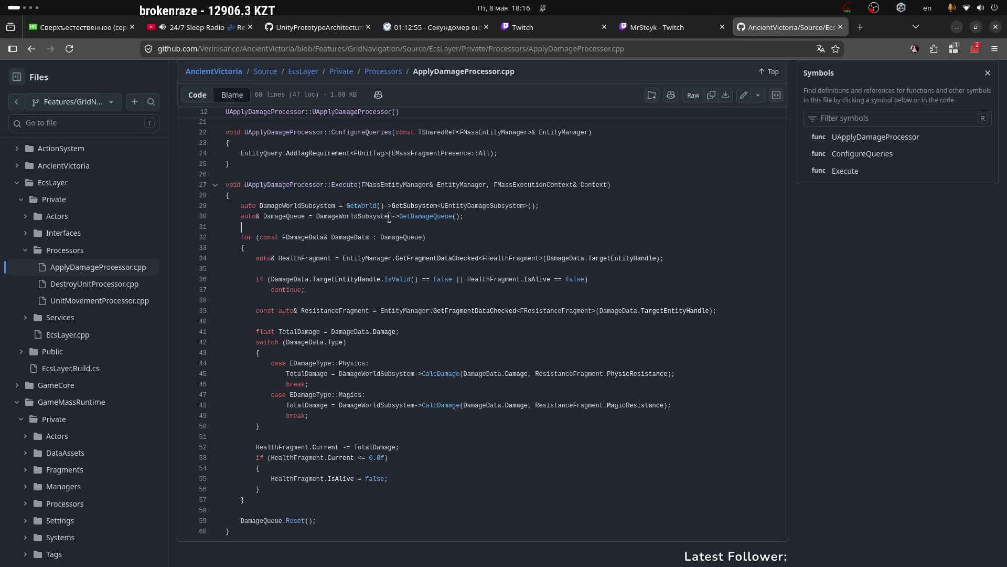
pyautogui.click(841, 28)
pyautogui.press('super+d')
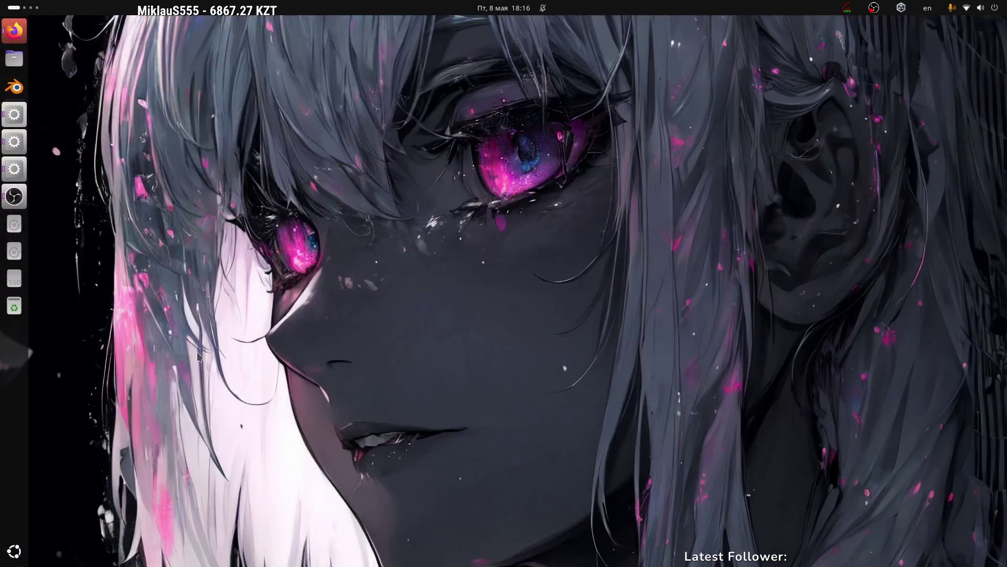
# Return to Rider and scroll SceneContainer.cs to the InitializeSceneAsync method.
pyautogui.click(16, 32)
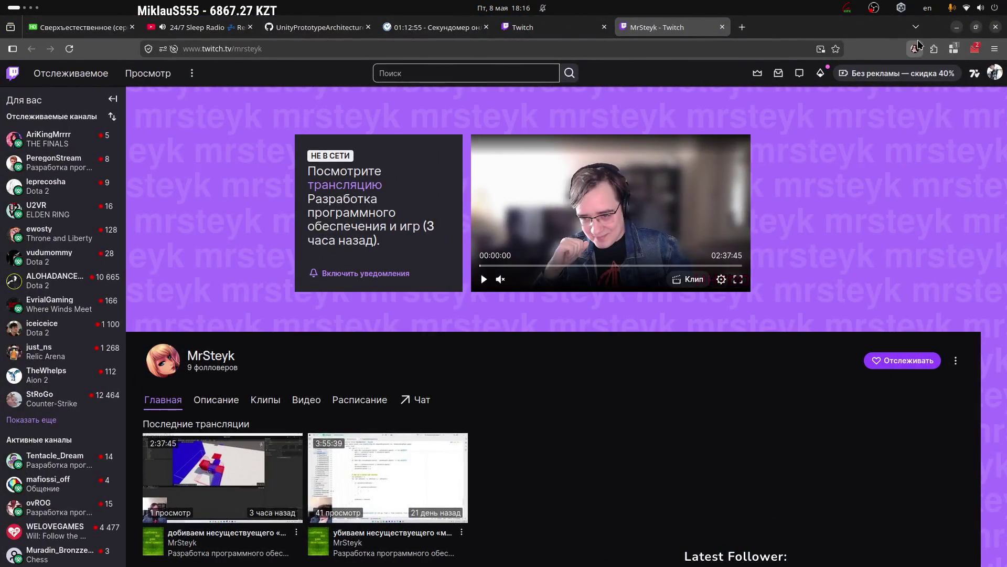
pyautogui.hotkey('alt', 'Tab')
pyautogui.scroll(-3, 403, 263)
pyautogui.click(483, 267)
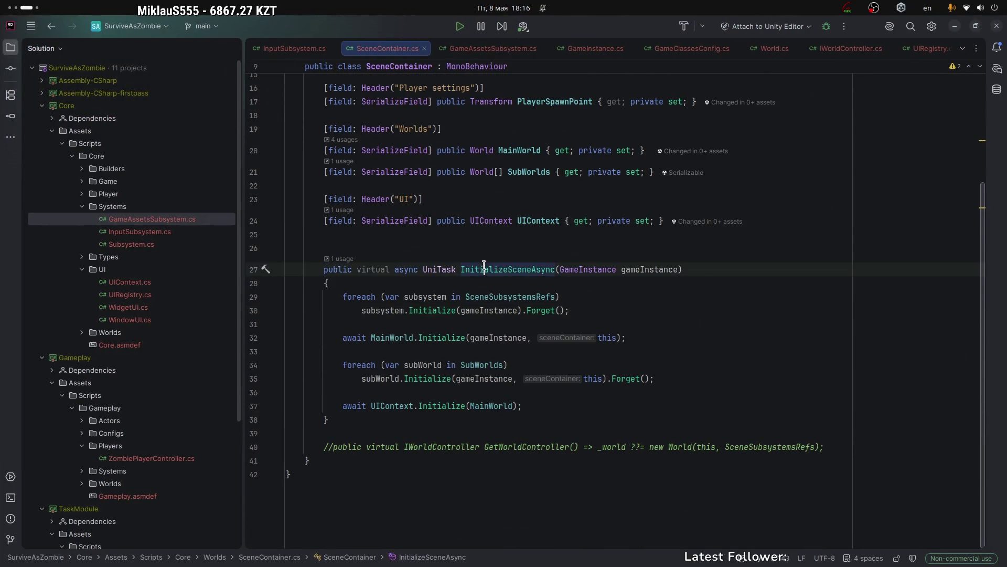
pyautogui.scroll(4, 482, 268)
pyautogui.moveTo(319, 147); pyautogui.dragTo(428, 465)
# Inspect the SceneSubsystemsRefs usages, the UniTask return type and the subsystem Initialize loop.
pyautogui.click(484, 419)
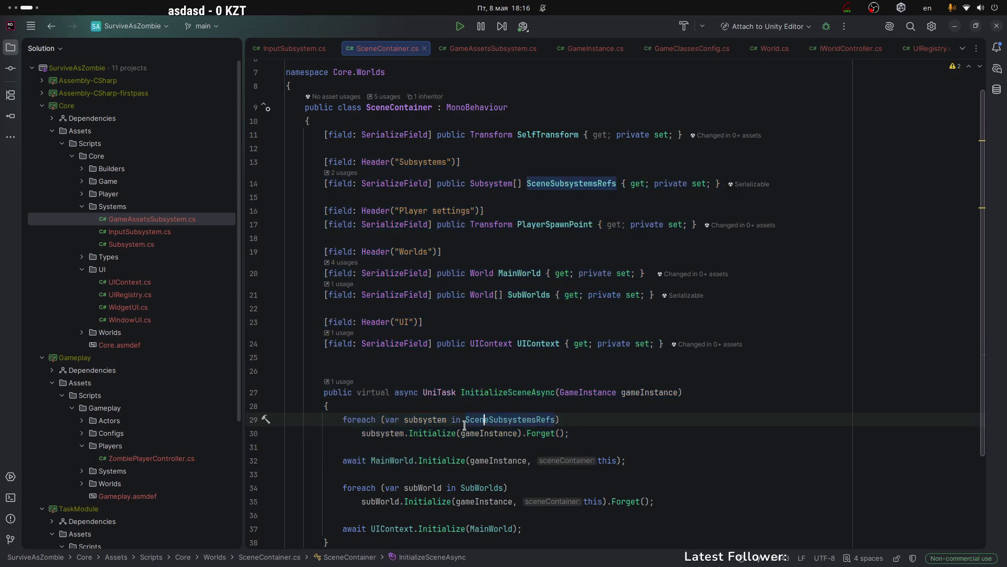
pyautogui.scroll(-2, 421, 406)
pyautogui.click(437, 310)
pyautogui.scroll(-1, 391, 370)
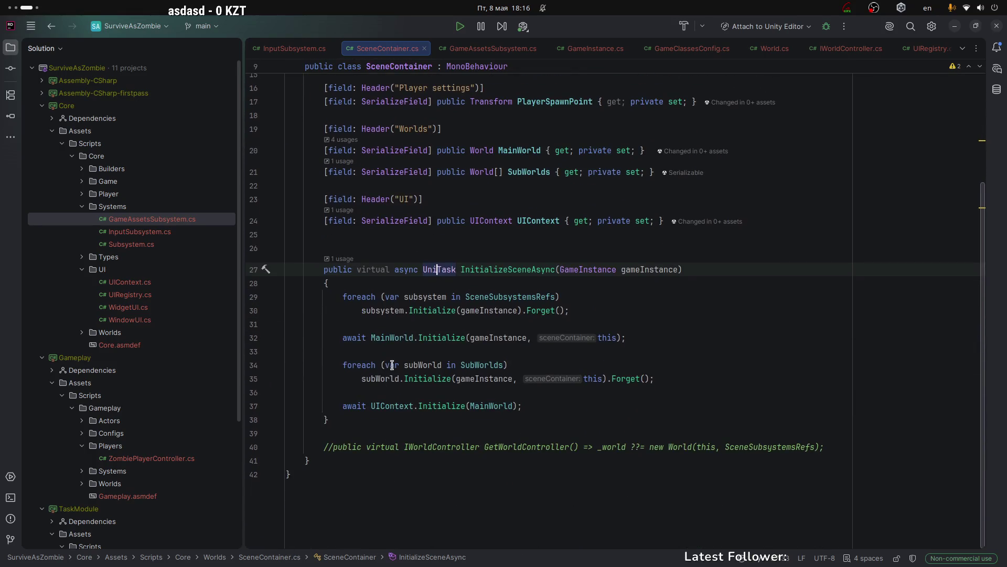
pyautogui.click(416, 303)
pyautogui.click(428, 297)
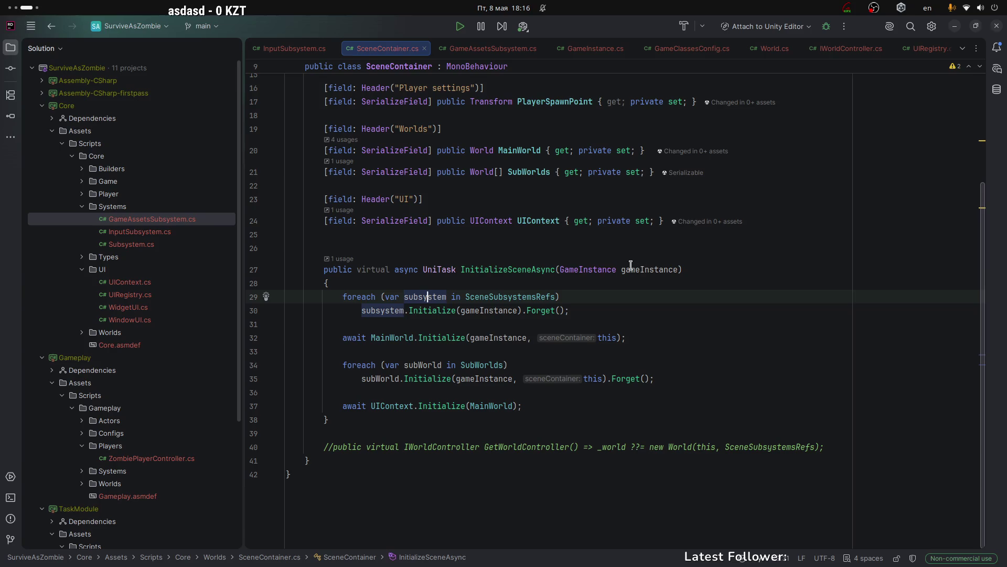
pyautogui.click(383, 310)
pyautogui.click(425, 296)
pyautogui.click(362, 310)
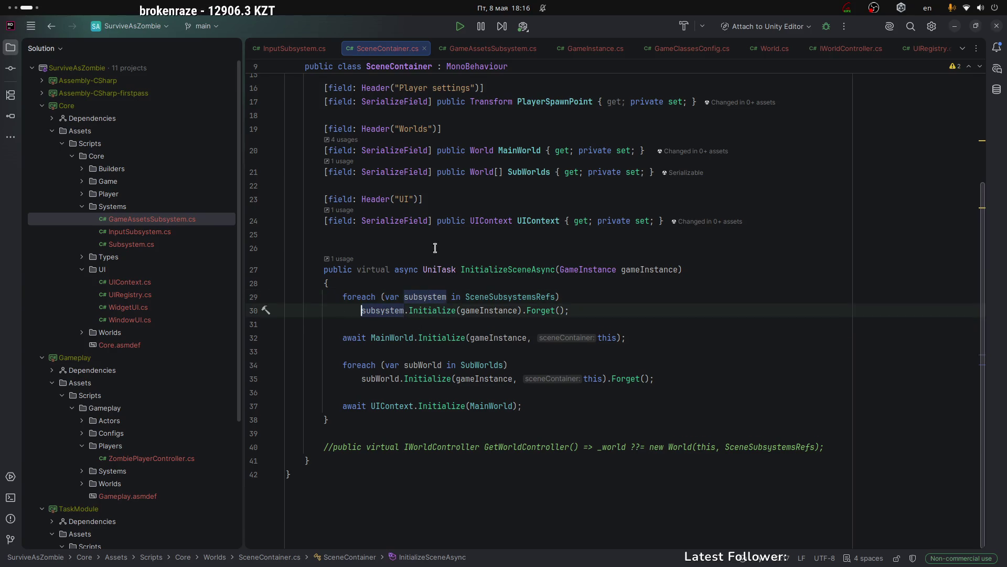
# Ctrl+click the Subsystem type on line 14 to look up its declaration.
pyautogui.scroll(1, 481, 254)
pyautogui.scroll(2, 486, 210)
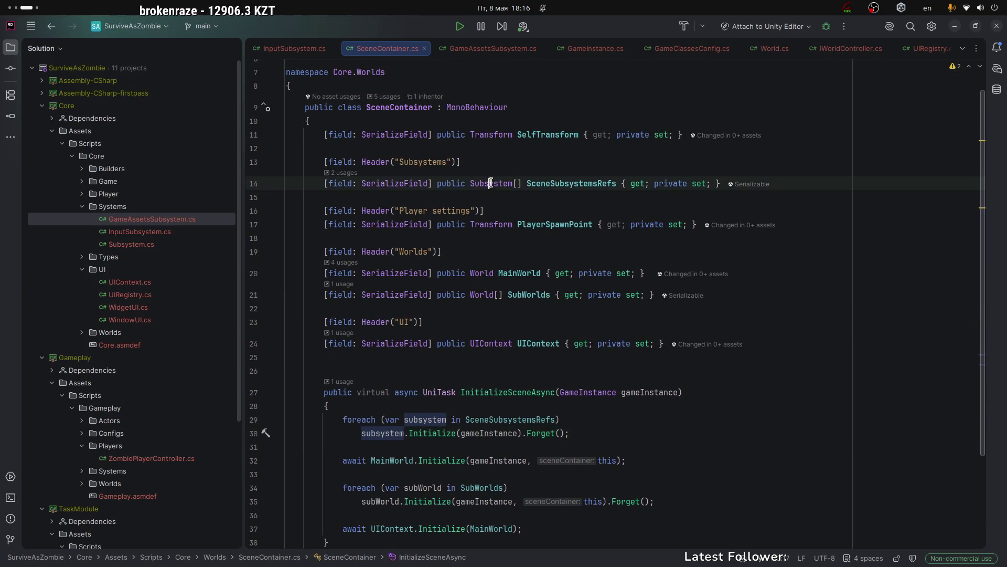
pyautogui.keyDown('ctrl'); pyautogui.click(491, 184); pyautogui.keyUp('ctrl')
# Open the Subsystem class from Core.Systems and glance at GameAssetsSubsystem.cs.
pyautogui.click(524, 234)
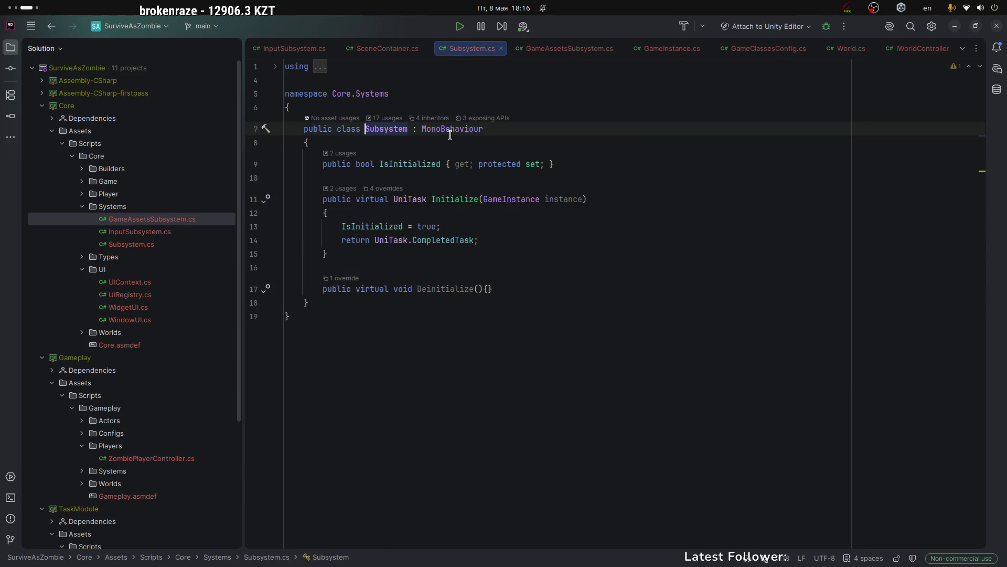
pyautogui.doubleClick(424, 128)
pyautogui.click(451, 263)
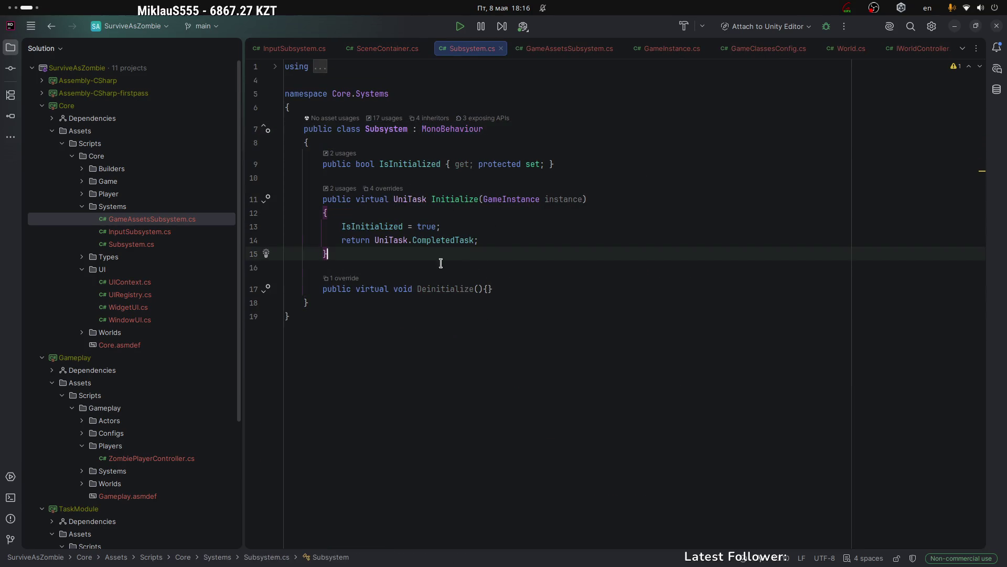
pyautogui.click(570, 49)
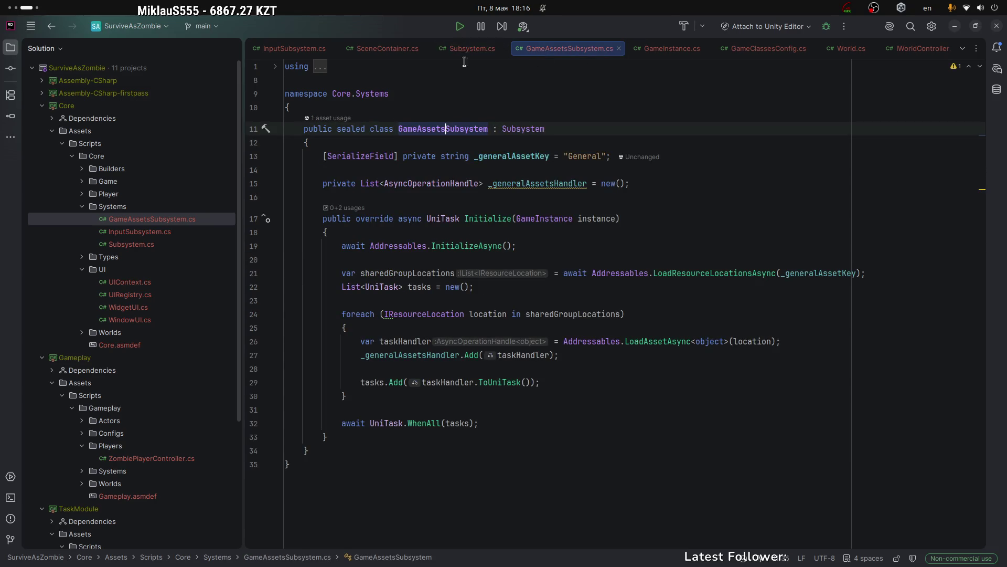
pyautogui.click(440, 56)
# Back in SceneContainer.cs, review the InitializeSceneAsync body on lines 29–37.
pyautogui.click(387, 48)
pyautogui.scroll(-5, 336, 291)
pyautogui.click(335, 293)
pyautogui.moveTo(334, 292); pyautogui.dragTo(524, 412)
pyautogui.click(527, 406)
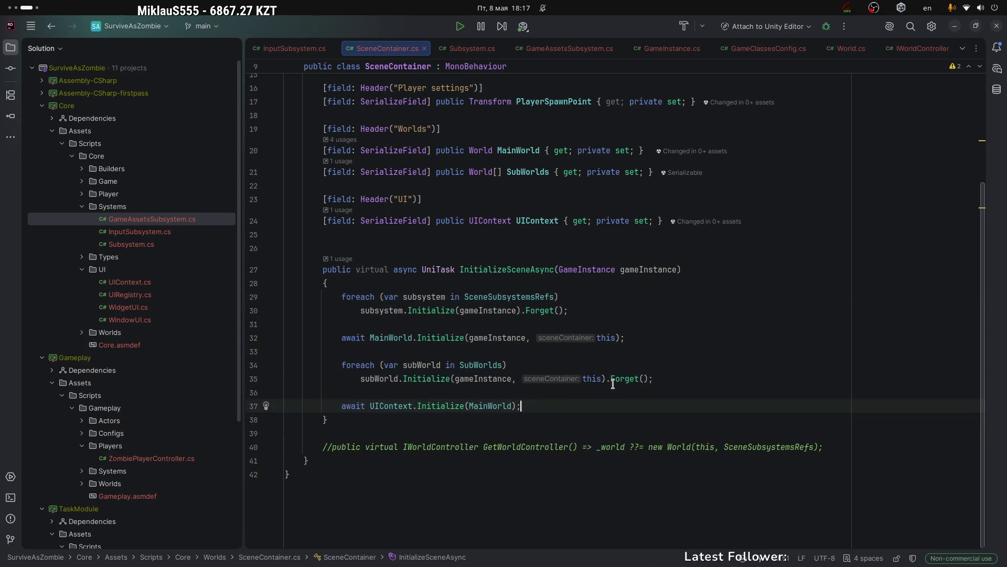
pyautogui.click(522, 270)
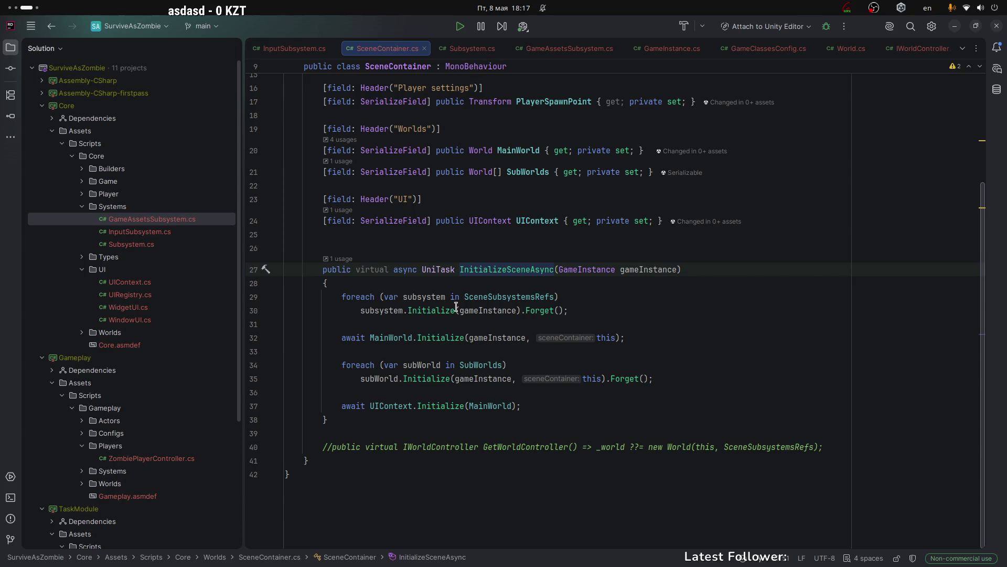
# Review SceneContainer's fields, lines 9–30, including SceneSubsystemsRefs and Transform usages.
pyautogui.click(487, 293)
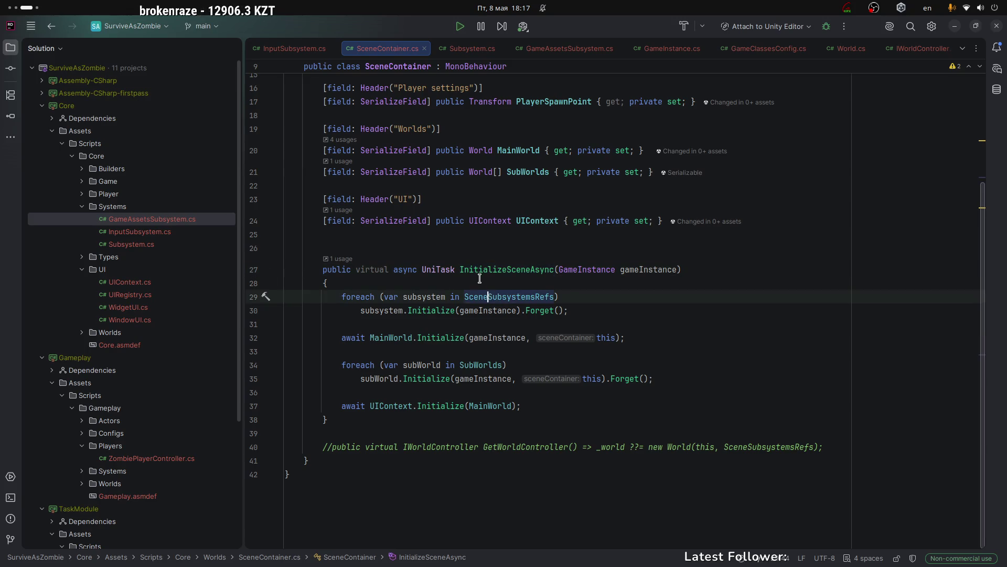
pyautogui.scroll(4, 550, 262)
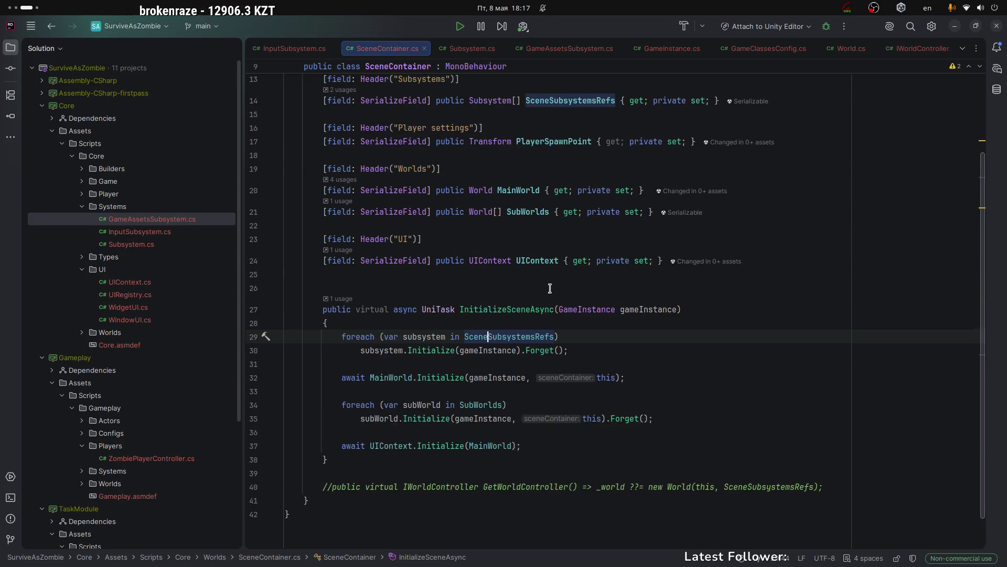
pyautogui.click(479, 156)
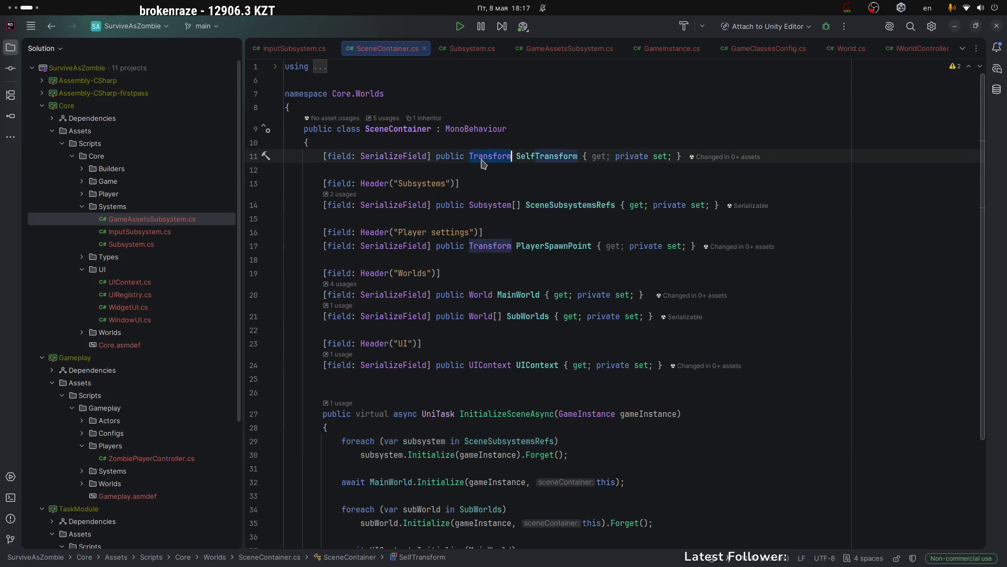
pyautogui.scroll(-1, 576, 336)
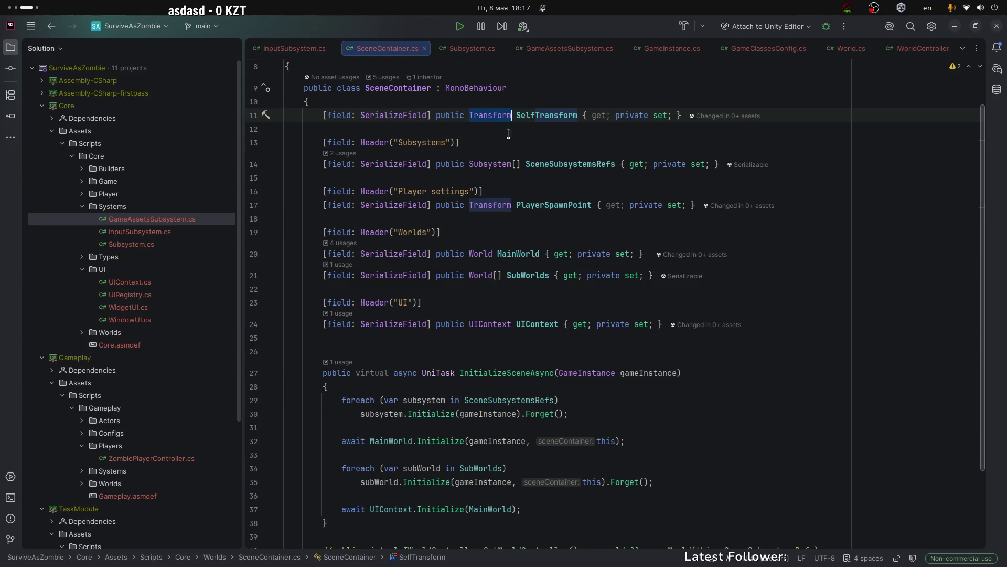
pyautogui.moveTo(300, 90)
pyautogui.mouseDown()
pyautogui.moveTo(514, 277)
pyautogui.moveTo(399, 409)
pyautogui.mouseUp()
pyautogui.click(451, 179)
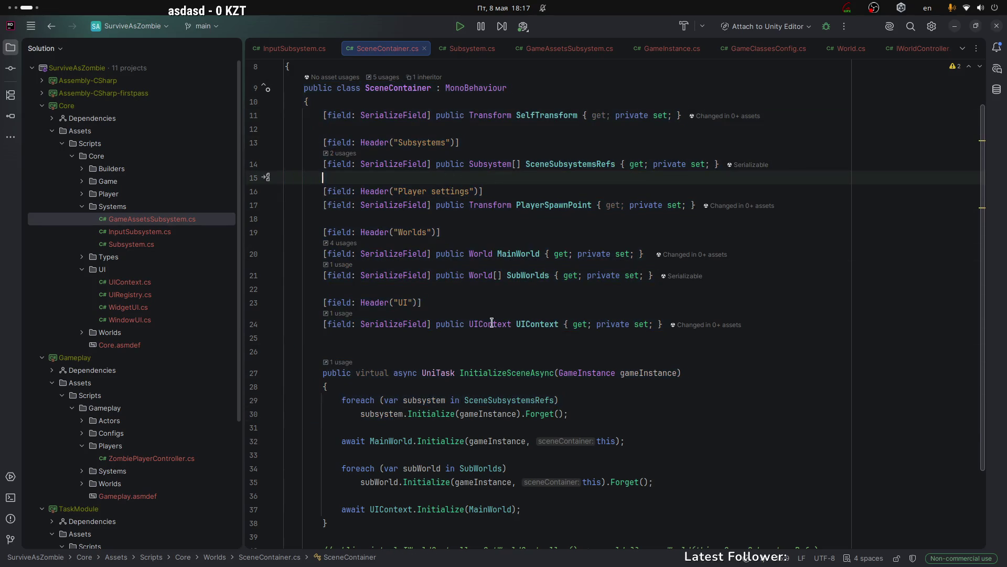
pyautogui.doubleClick(448, 88)
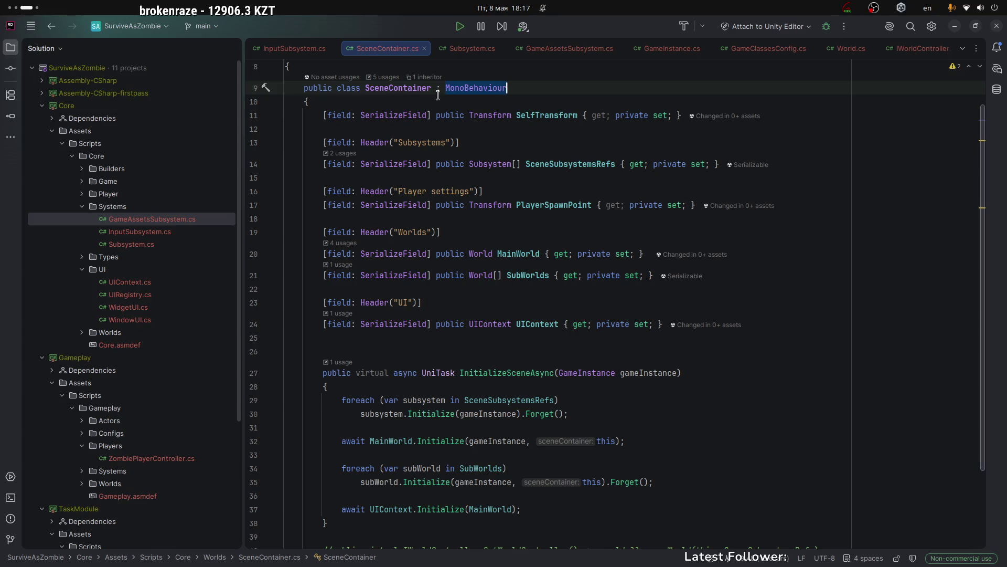
# Browse the Solution folders and open MonoAdapter.cs from Core/Types.
pyautogui.click(82, 182)
pyautogui.click(81, 183)
pyautogui.click(80, 169)
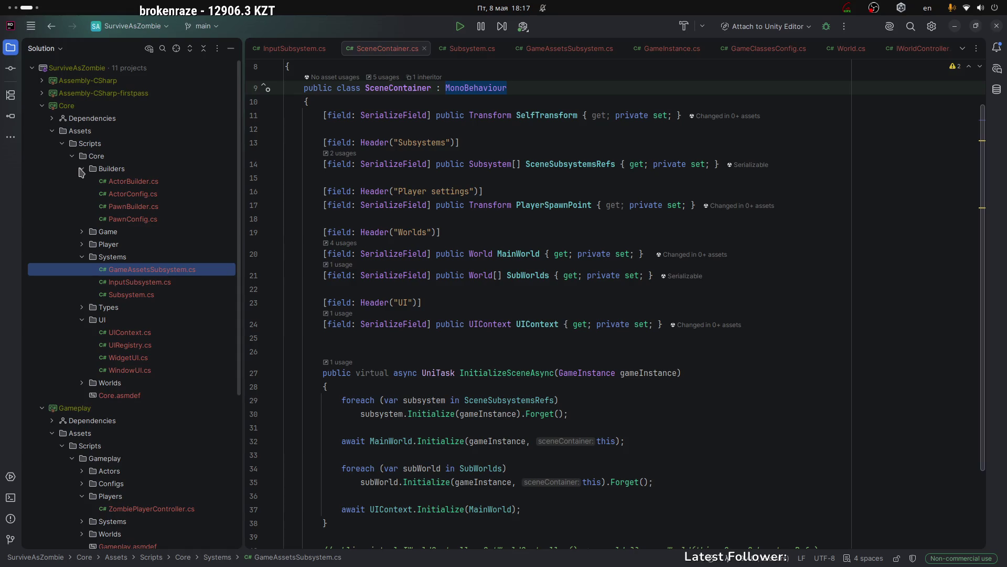
pyautogui.click(80, 169)
pyautogui.click(81, 193)
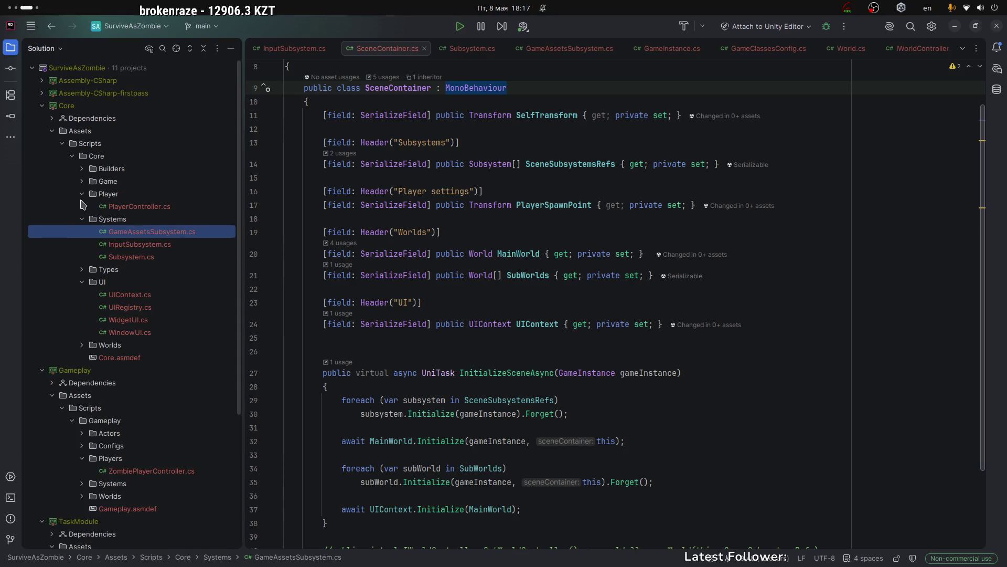
pyautogui.click(82, 269)
pyautogui.doubleClick(146, 295)
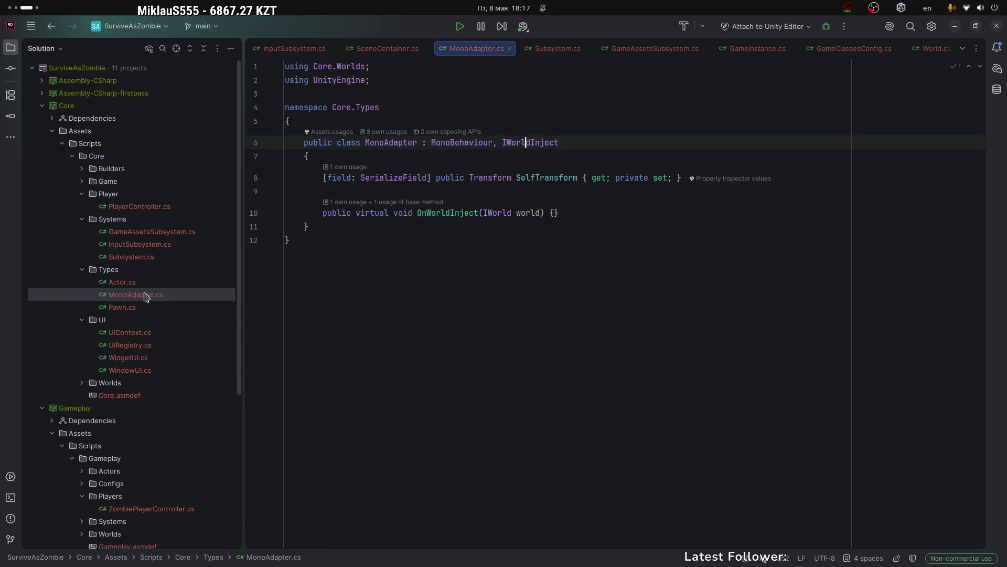
# Review the MonoAdapter class, then open Actor.cs.
pyautogui.click(375, 143)
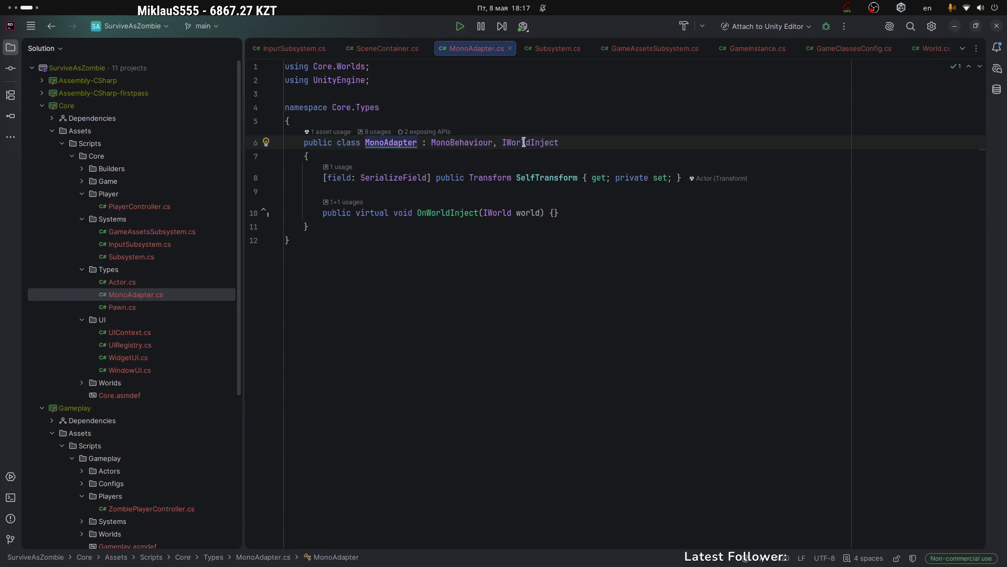
pyautogui.press('Down')
pyautogui.press('Down')
pyautogui.press('Down')
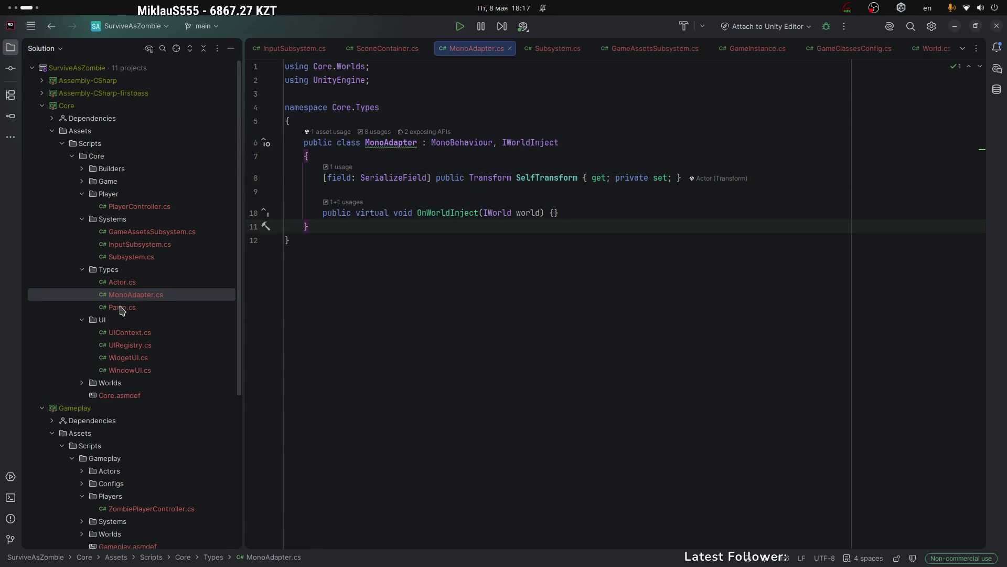
pyautogui.doubleClick(122, 283)
pyautogui.click(419, 131)
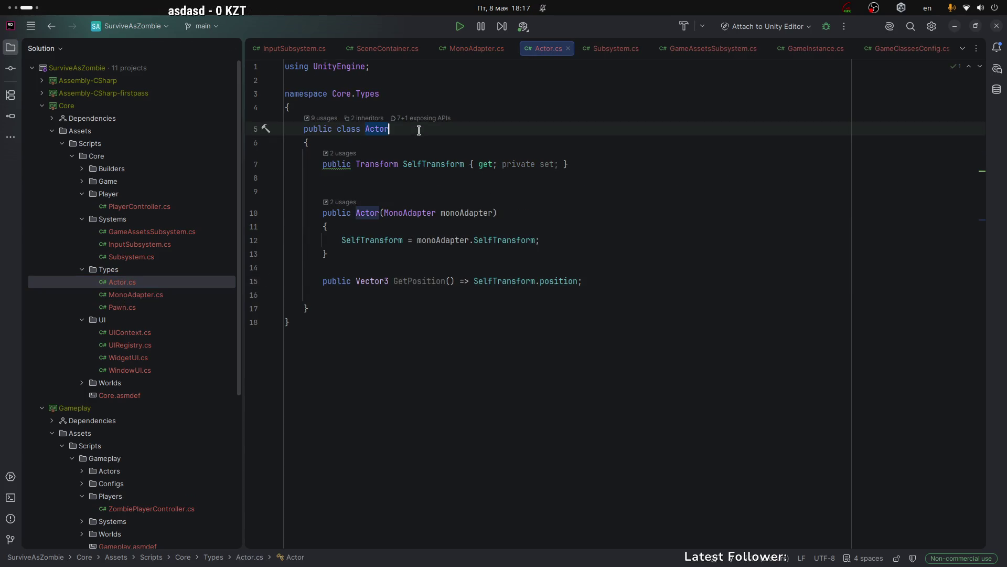
# Inspect Actor's SelfTransform usages, its constructor body and the class's usages.
pyautogui.click(466, 164)
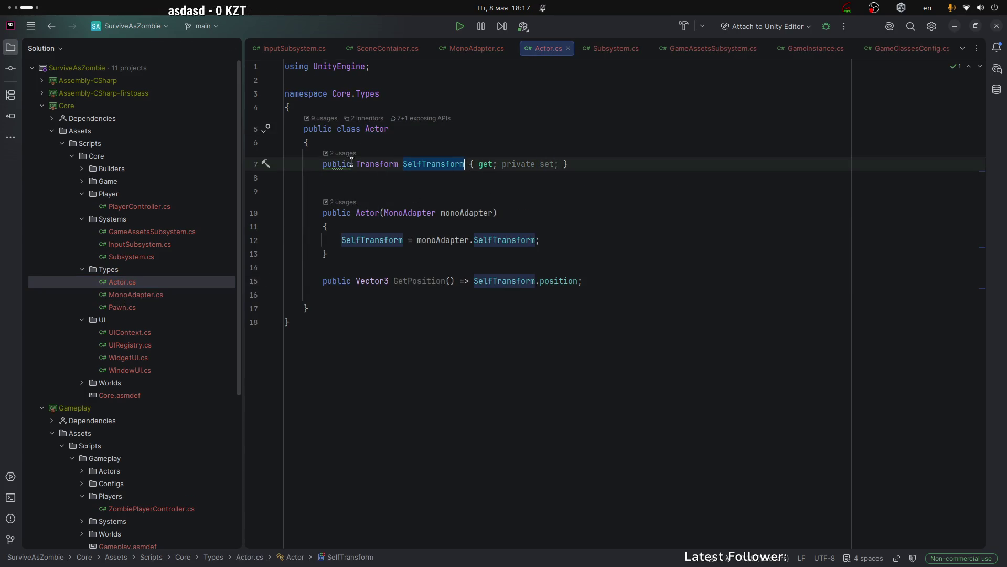
pyautogui.click(519, 163)
pyautogui.click(388, 213)
pyautogui.click(358, 212)
pyautogui.moveTo(328, 284)
pyautogui.mouseDown()
pyautogui.moveTo(396, 213)
pyautogui.moveTo(514, 237)
pyautogui.mouseUp()
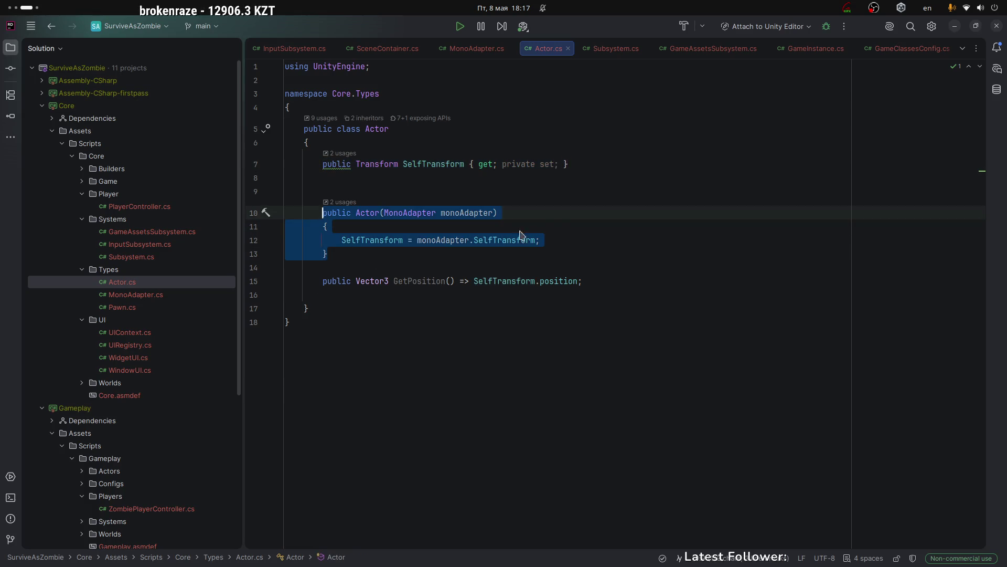
pyautogui.click(560, 228)
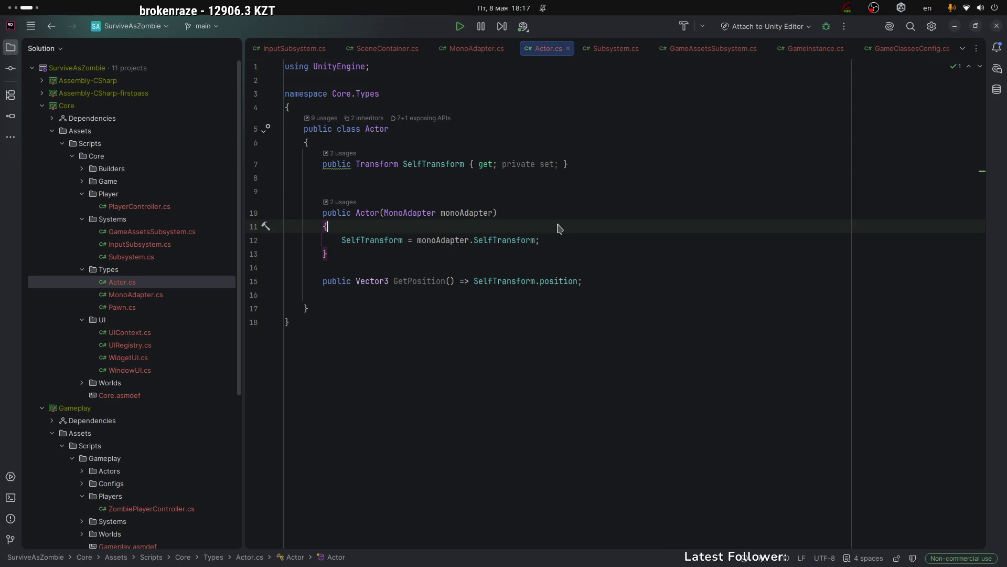
pyautogui.doubleClick(367, 128)
pyautogui.click(350, 295)
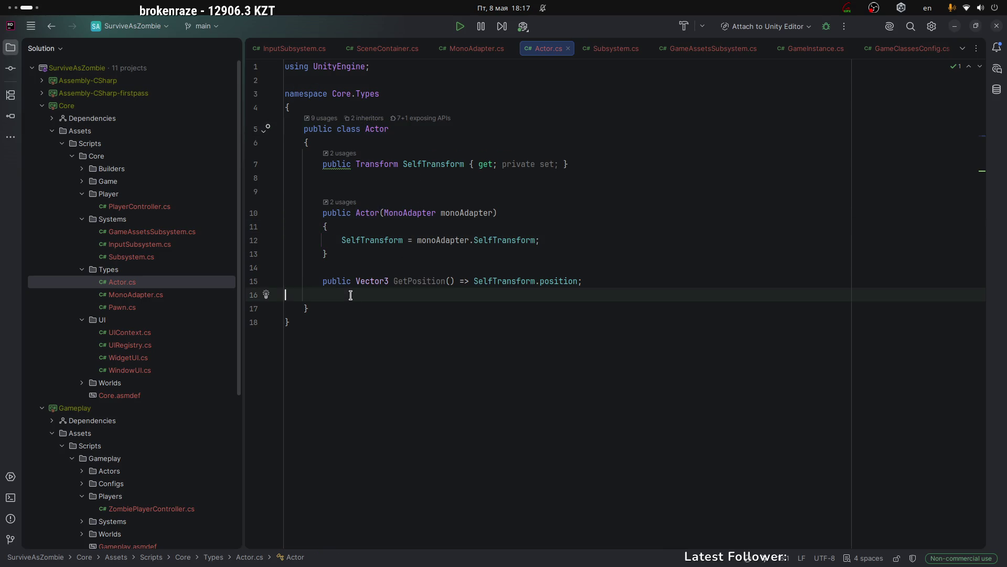
# Close the Actor.cs and MonoAdapter.cs tabs, then switch to the Unity editor.
pyautogui.click(607, 281)
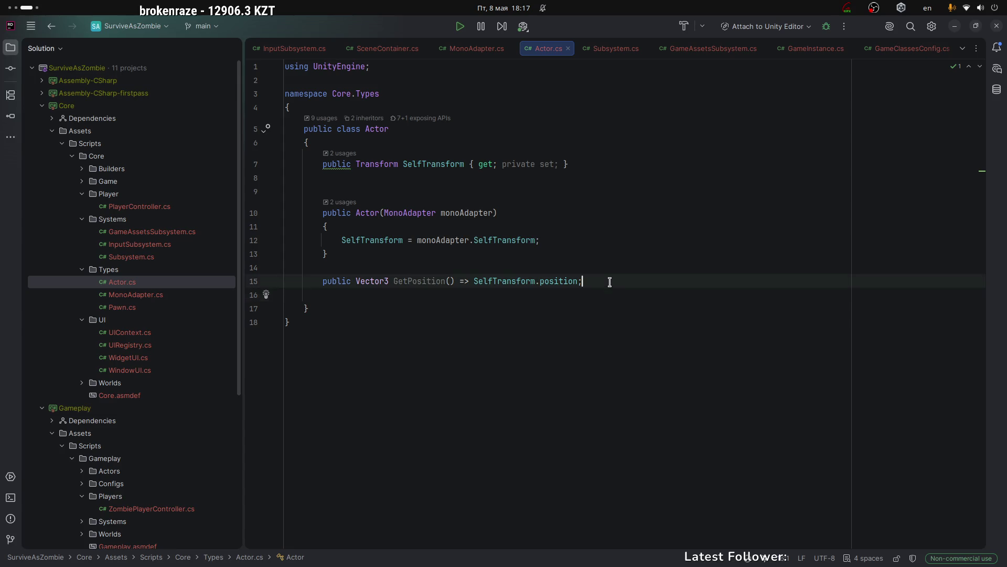
pyautogui.click(568, 48)
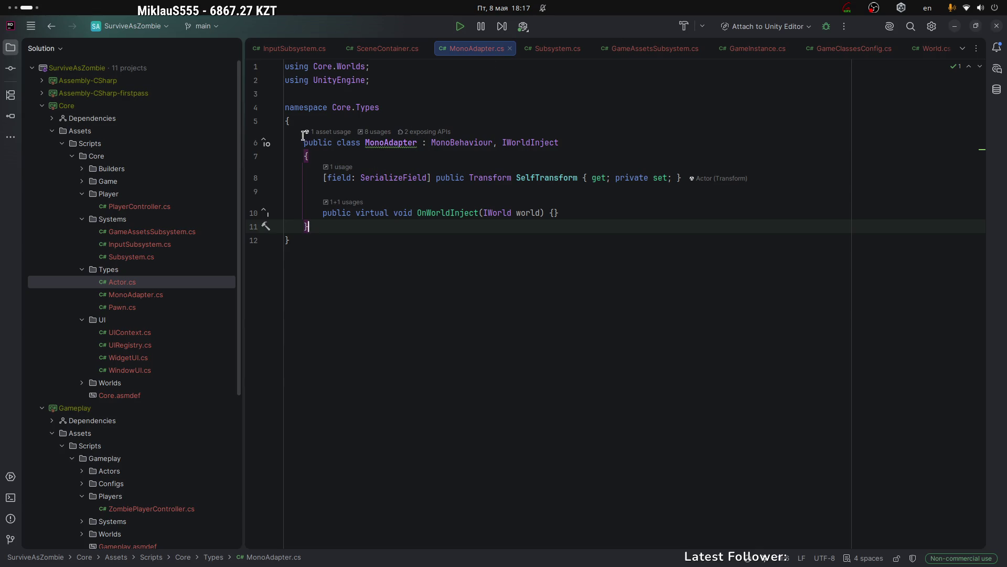
pyautogui.click(516, 177)
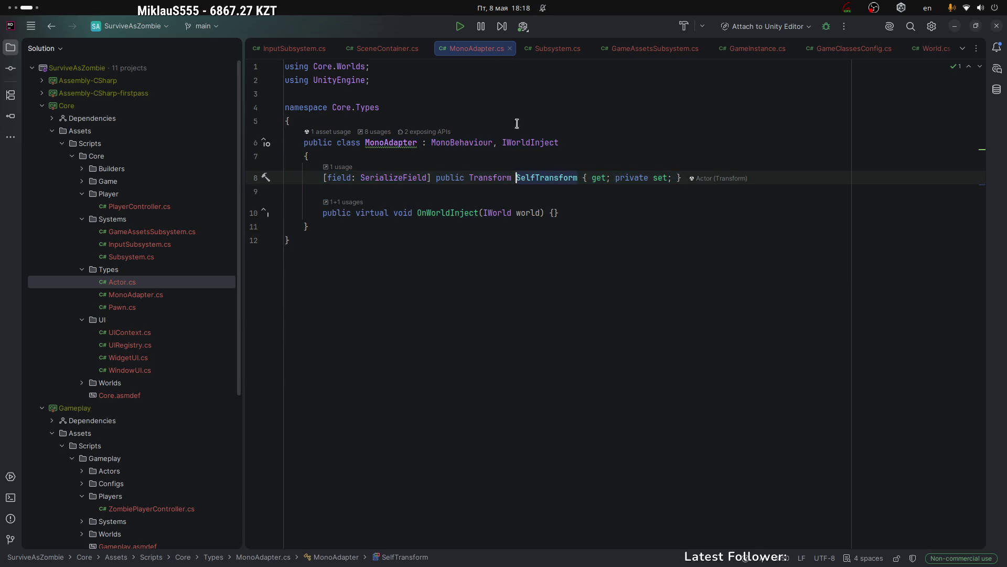
pyautogui.click(509, 48)
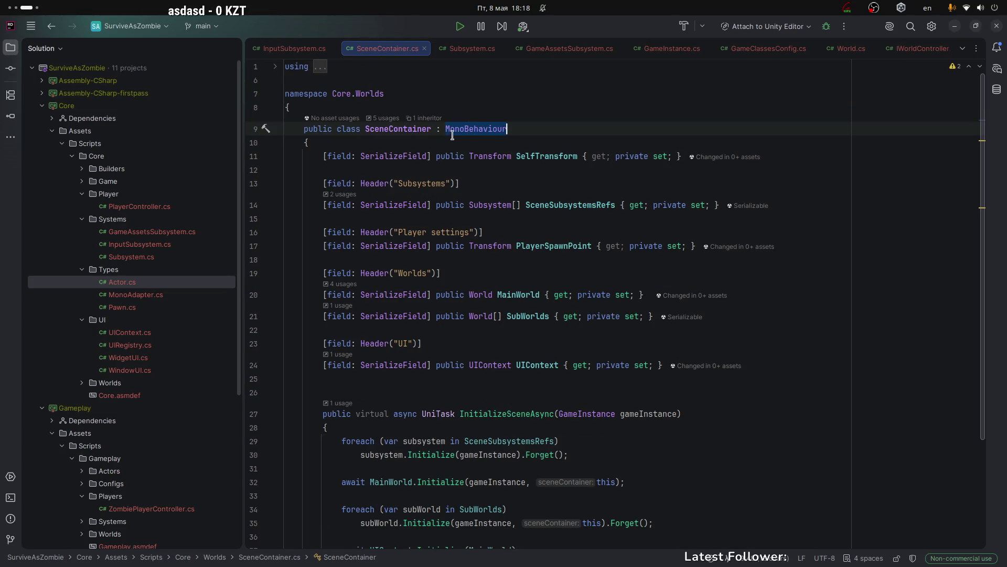
pyautogui.click(522, 129)
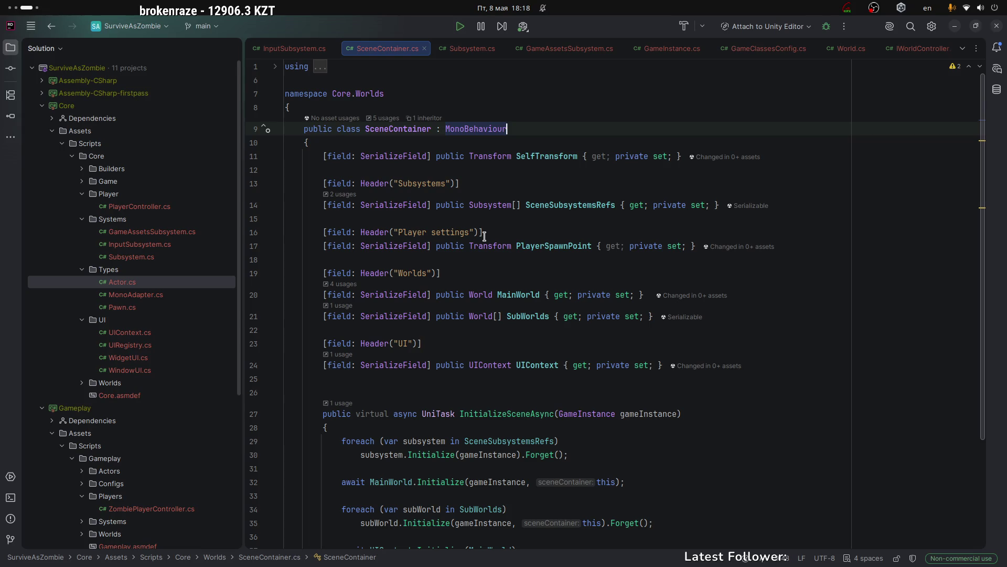
pyautogui.hotkey('alt', 'Tab')
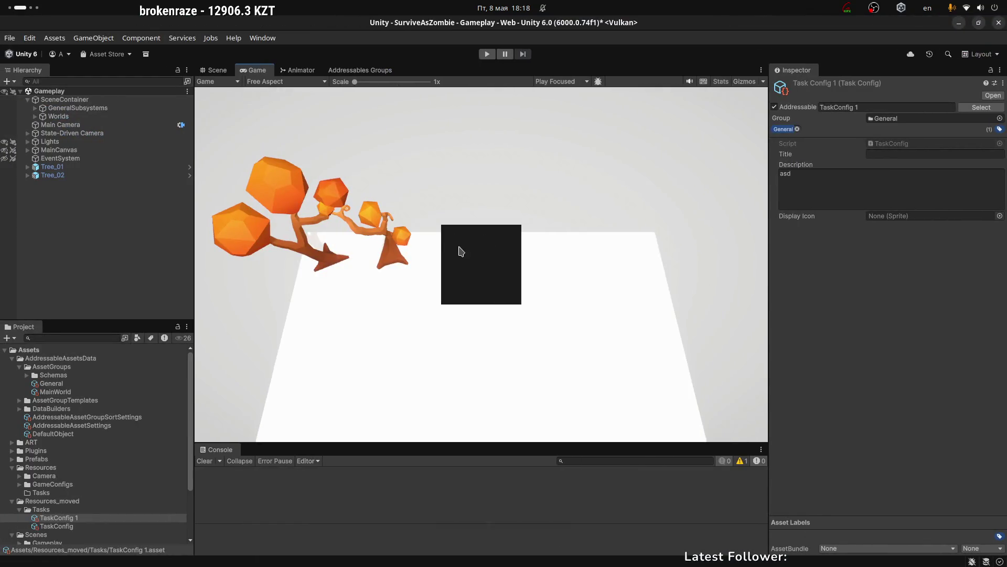
# Look over the Scene, Game, Animator and Addressables Groups tabs with Worlds selected.
pyautogui.click(216, 69)
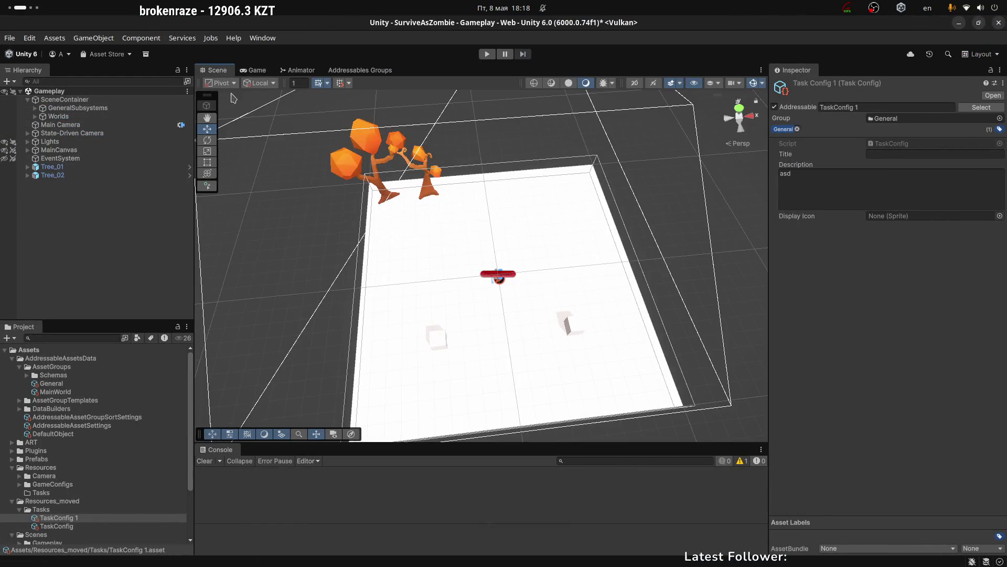
pyautogui.click(254, 69)
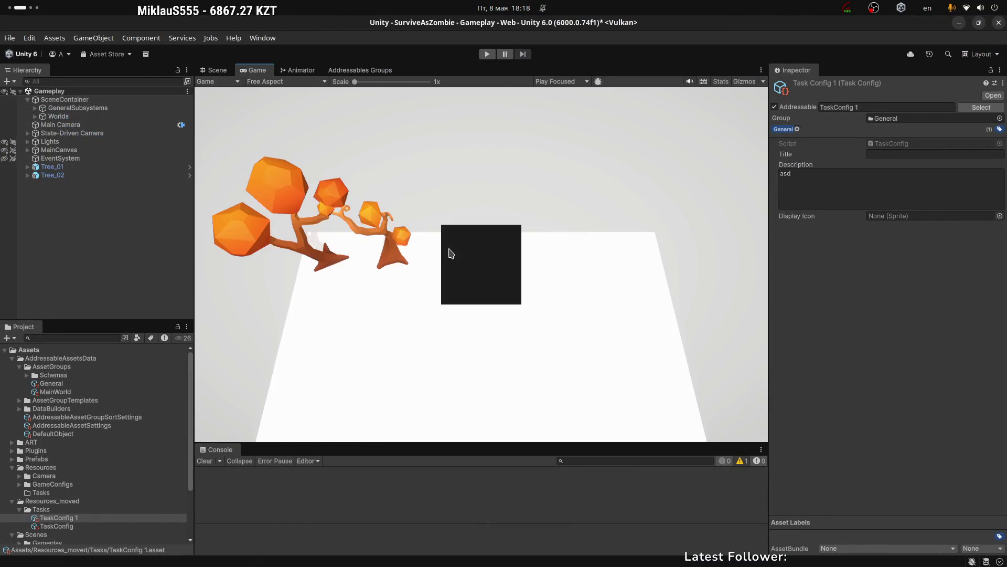
pyautogui.click(83, 226)
pyautogui.click(74, 118)
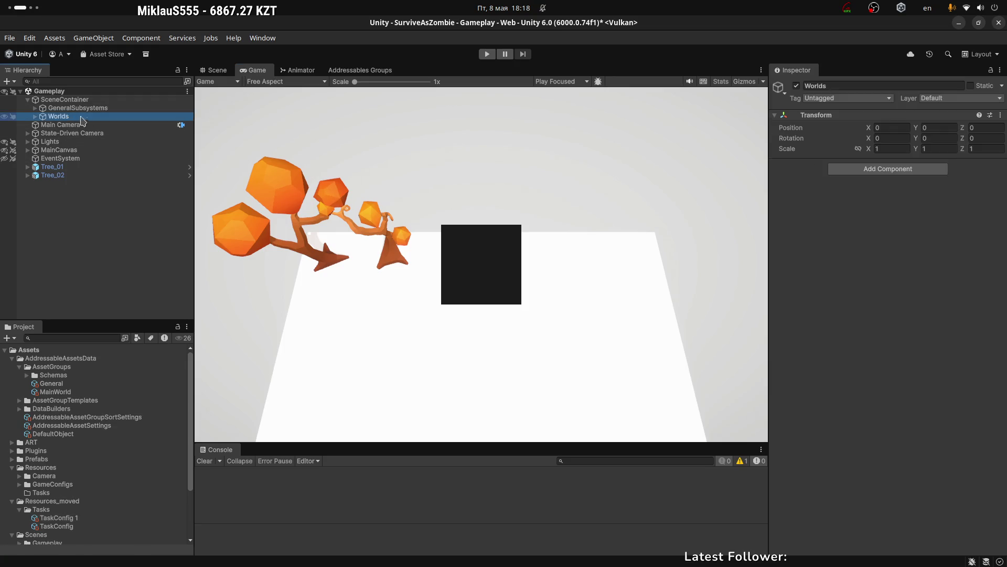
pyautogui.click(299, 73)
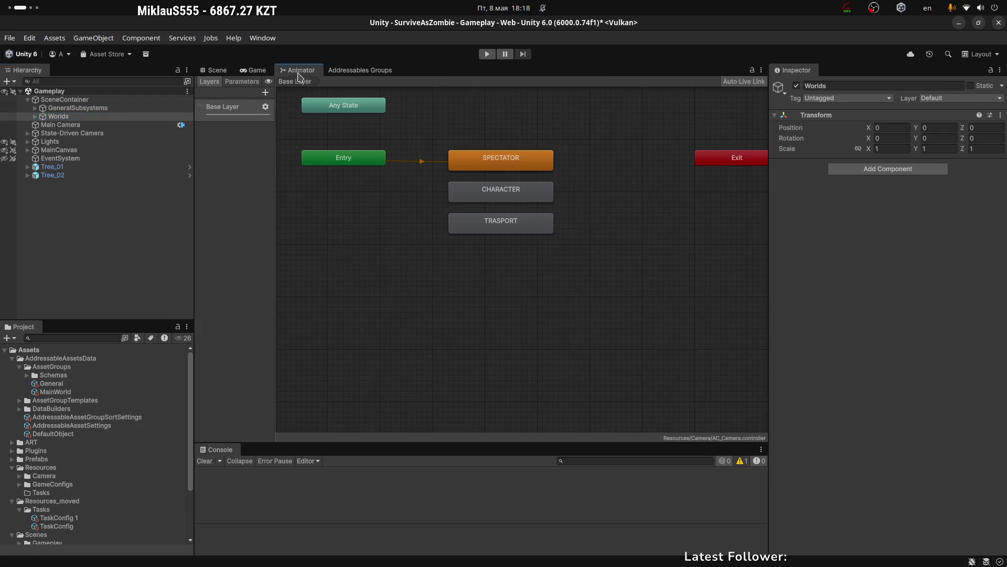
pyautogui.click(360, 71)
pyautogui.click(294, 73)
pyautogui.click(254, 70)
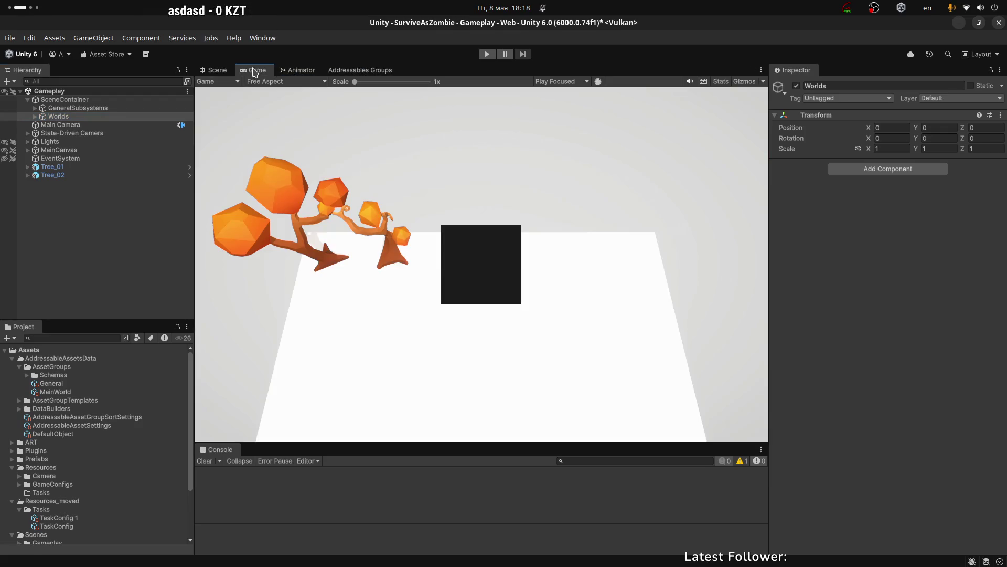
pyautogui.click(35, 257)
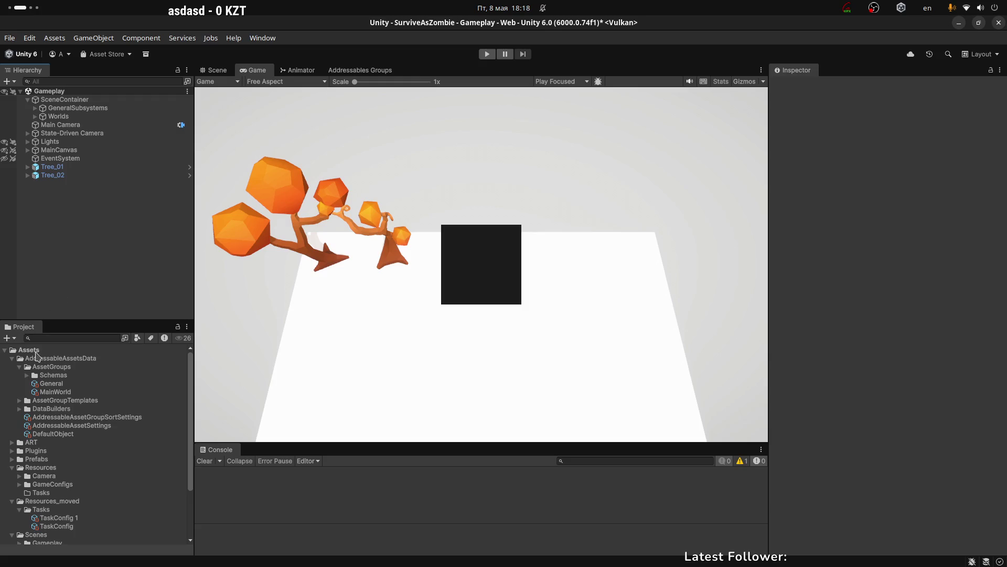
# Collapse AddressableAssetsData and Resources, then delete the TaskConfig 1 asset.
pyautogui.click(21, 367)
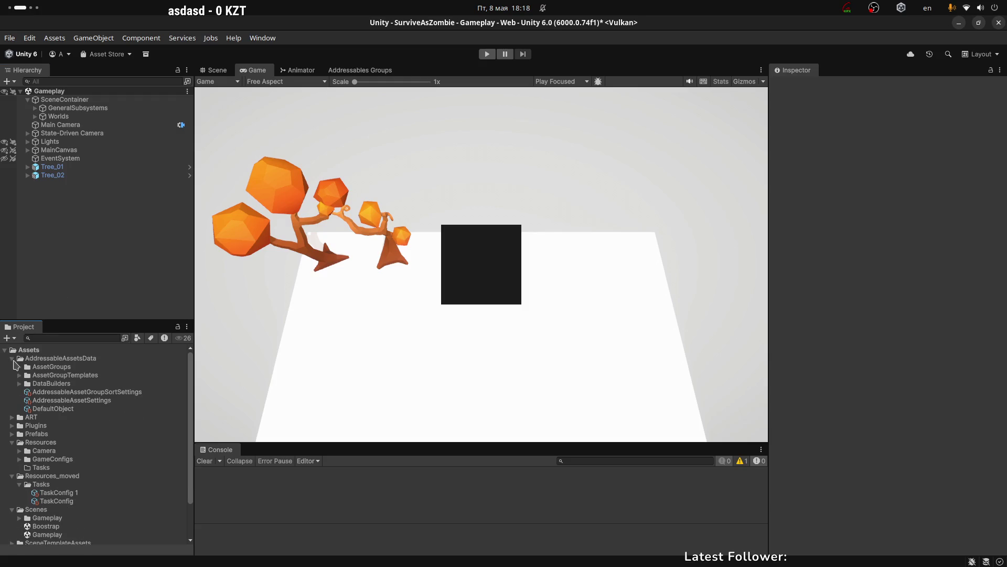
pyautogui.click(13, 359)
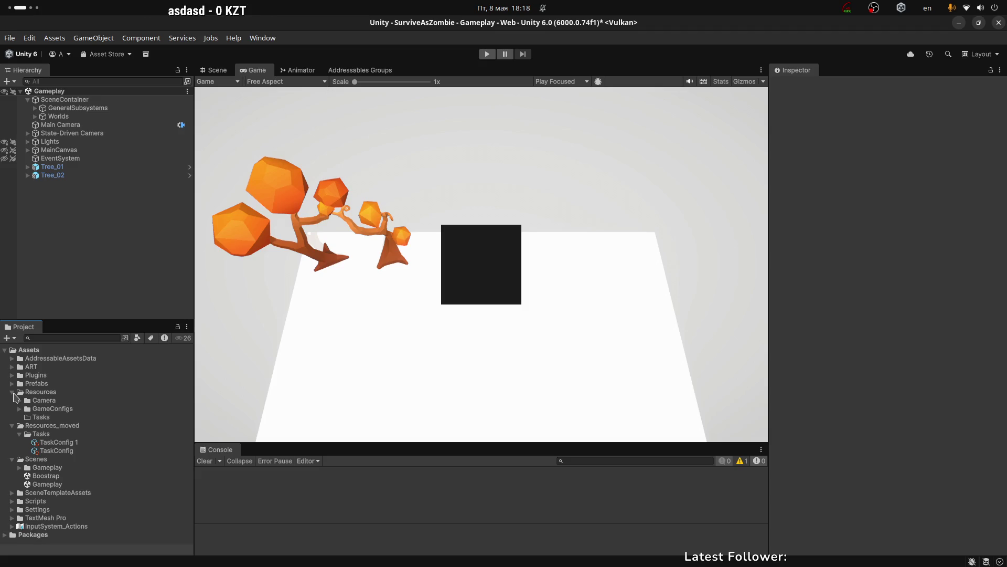
pyautogui.click(12, 392)
pyautogui.click(51, 418)
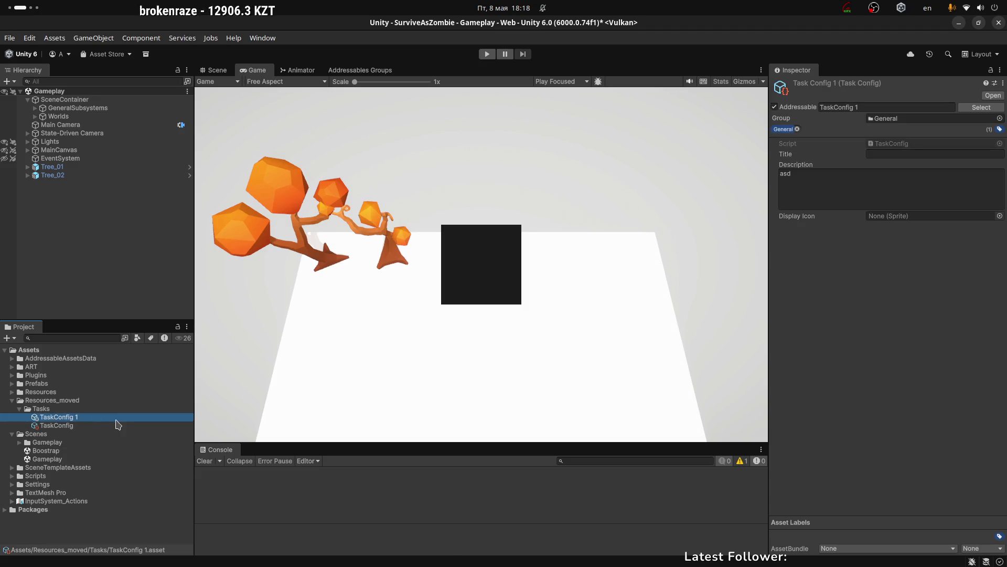
pyautogui.press('Delete')
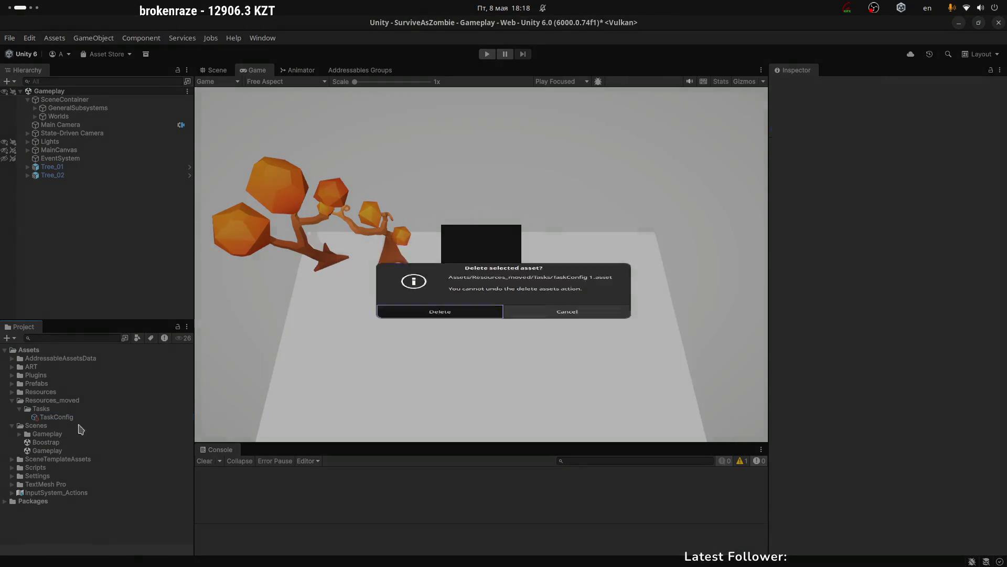
pyautogui.click(461, 334)
# Check the remaining TaskConfig asset in the Tasks folder, then reselect Worlds.
pyautogui.click(58, 417)
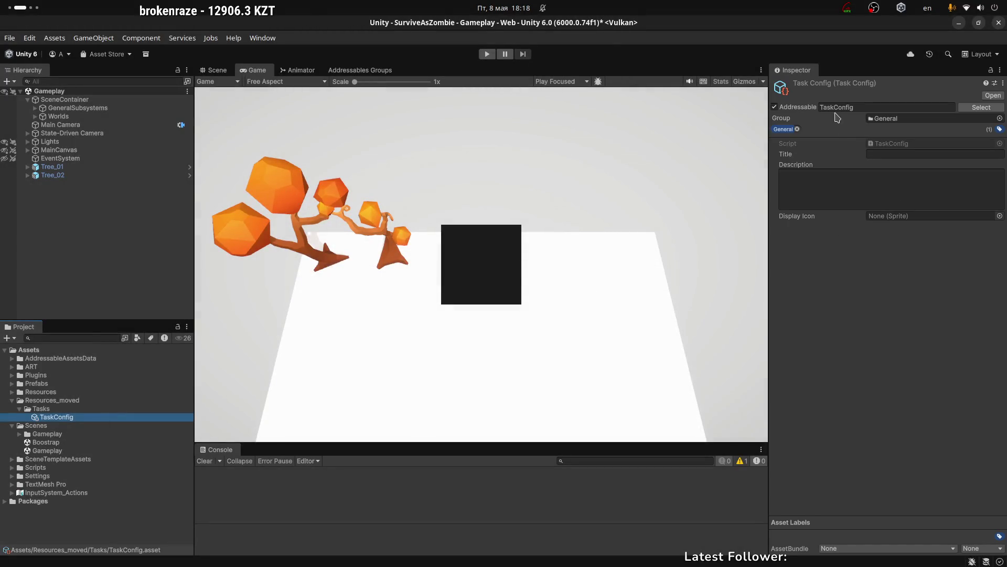
pyautogui.click(42, 408)
pyautogui.click(55, 417)
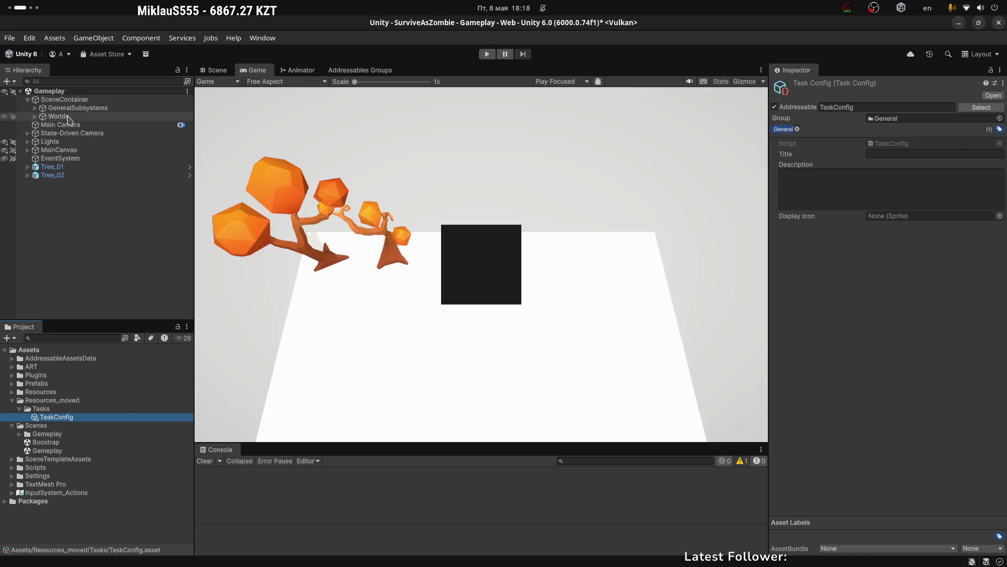
pyautogui.click(154, 116)
pyautogui.click(381, 208)
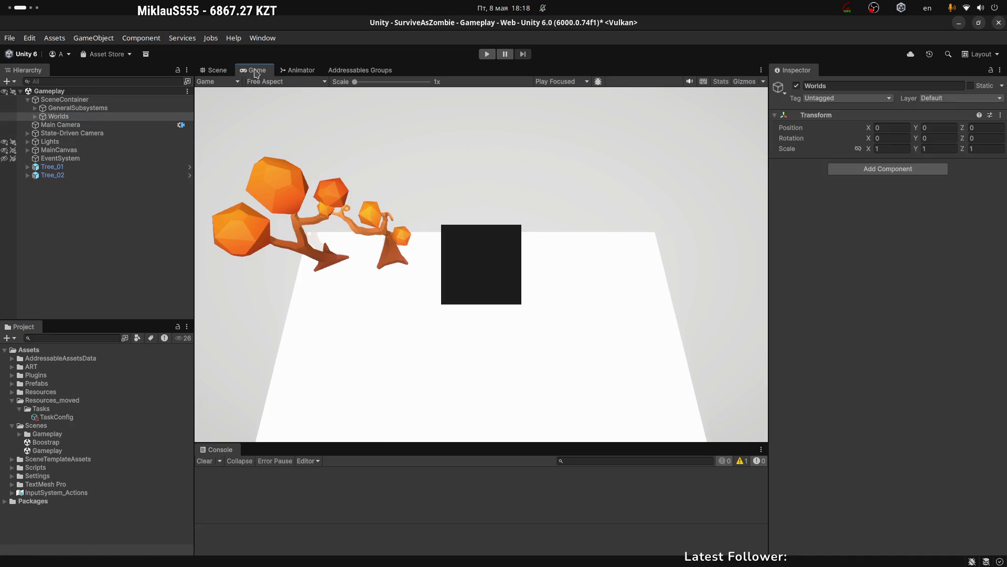
# In the Scene view, select the Ground plane and frame it with F.
pyautogui.click(202, 73)
pyautogui.click(616, 278)
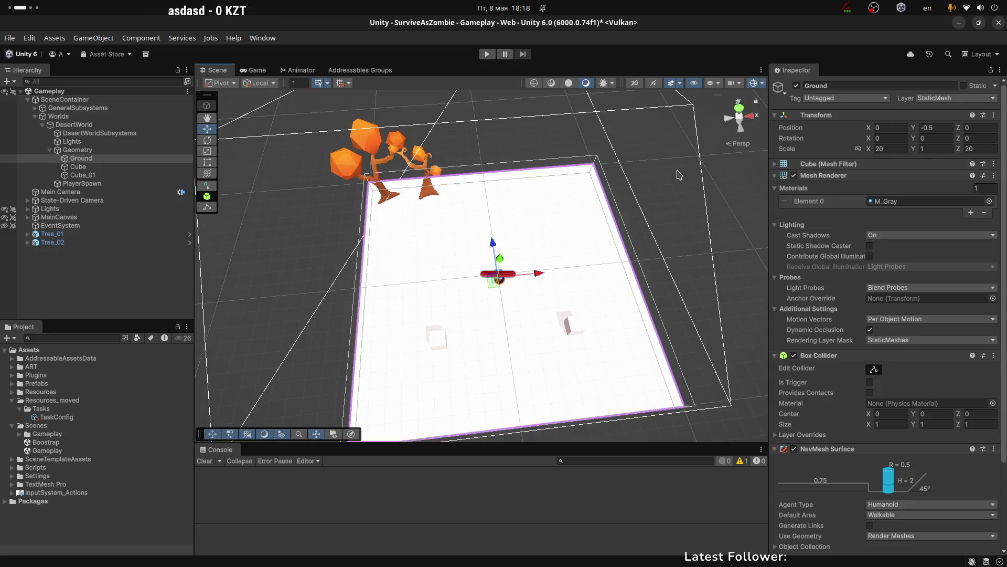
pyautogui.click(650, 203)
pyautogui.scroll(5, 649, 203)
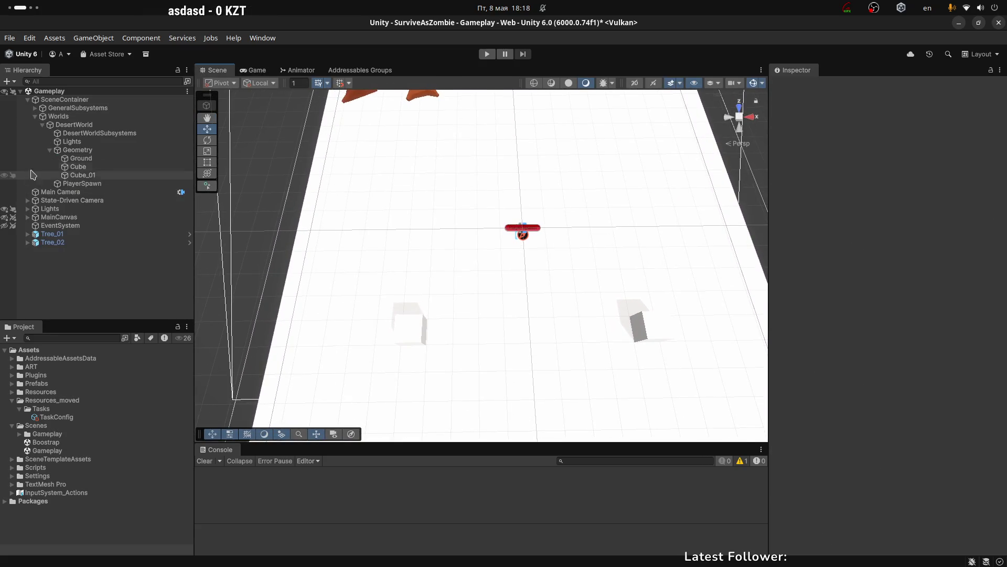
pyautogui.click(51, 150)
pyautogui.click(43, 124)
pyautogui.click(363, 254)
pyautogui.press('f')
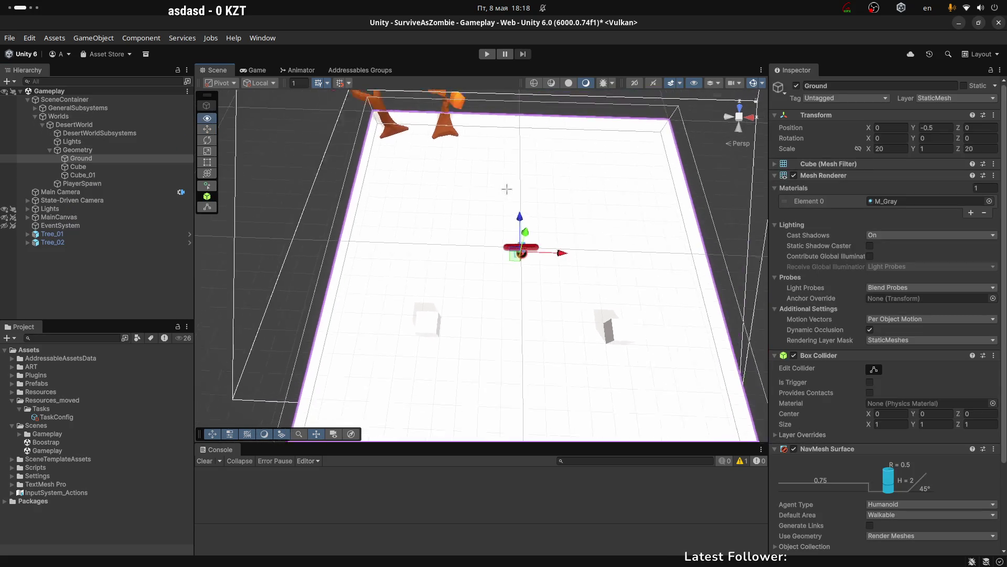
pyautogui.click(267, 214)
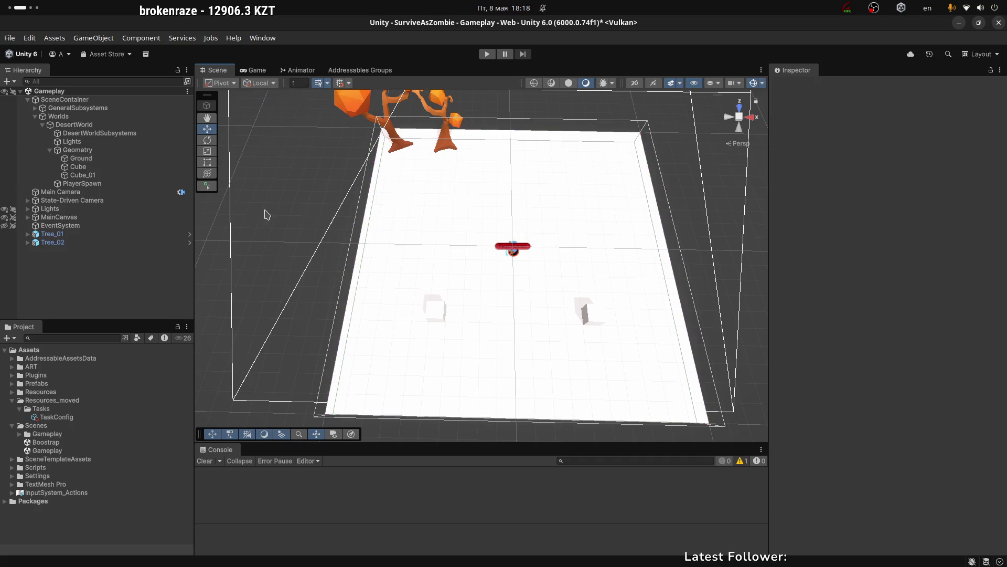
# Collapse Geometry and DesertWorld, orbit until the trees show, then return to the Game view.
pyautogui.click(50, 149)
pyautogui.click(53, 125)
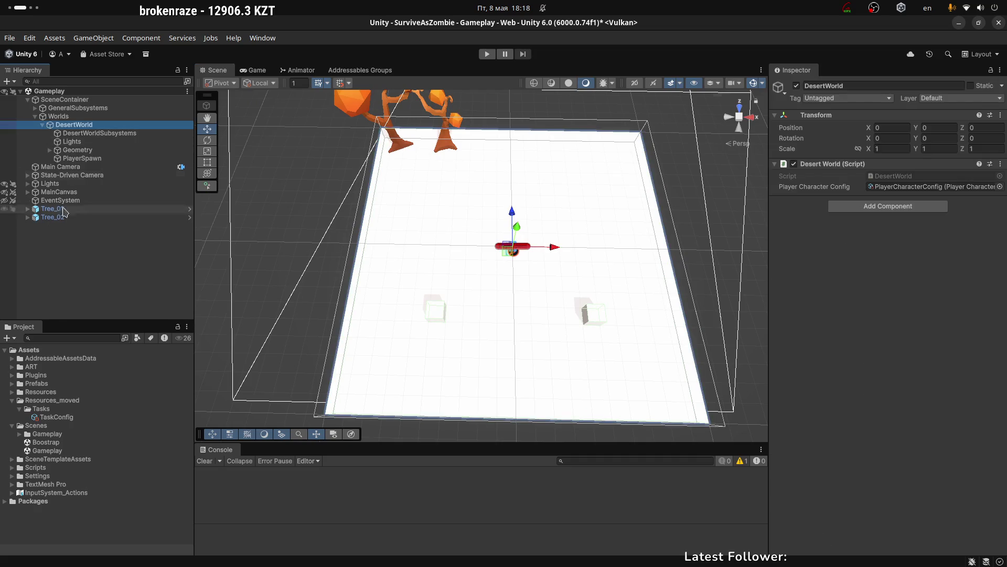
pyautogui.click(42, 125)
pyautogui.click(67, 249)
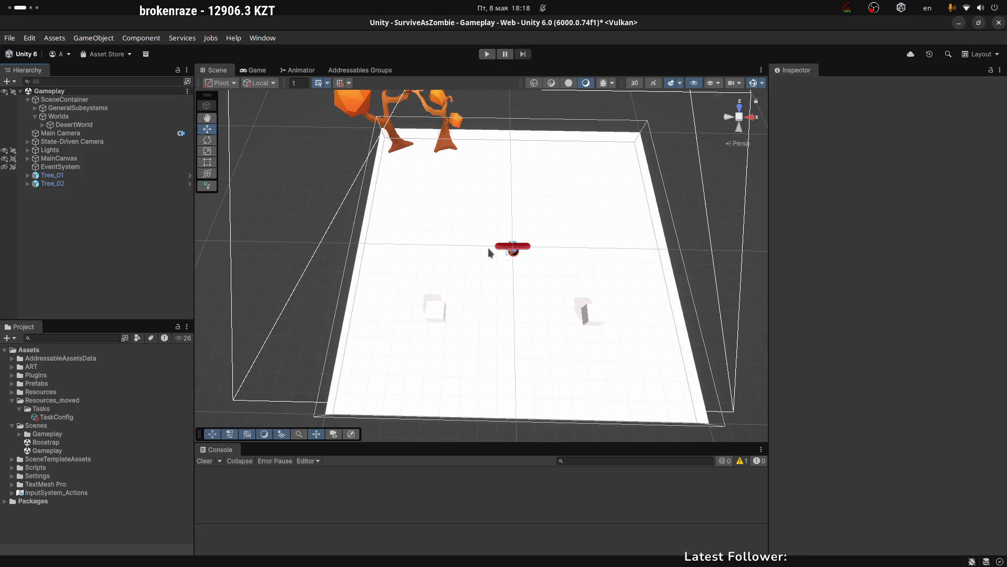
pyautogui.moveTo(413, 181)
pyautogui.mouseDown()
pyautogui.moveTo(524, 212)
pyautogui.moveTo(543, 199)
pyautogui.moveTo(530, 189)
pyautogui.moveTo(394, 149)
pyautogui.moveTo(477, 191)
pyautogui.moveTo(565, 155)
pyautogui.moveTo(575, 212)
pyautogui.moveTo(517, 184)
pyautogui.moveTo(522, 270)
pyautogui.mouseUp()
pyautogui.moveTo(541, 219)
pyautogui.mouseDown()
pyautogui.moveTo(508, 232)
pyautogui.moveTo(562, 202)
pyautogui.mouseUp()
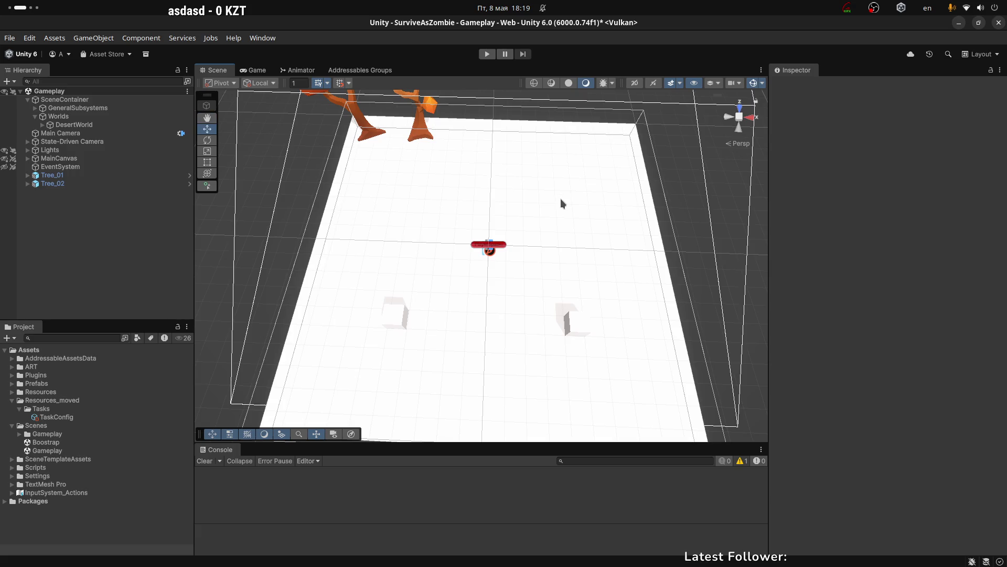
pyautogui.click(254, 69)
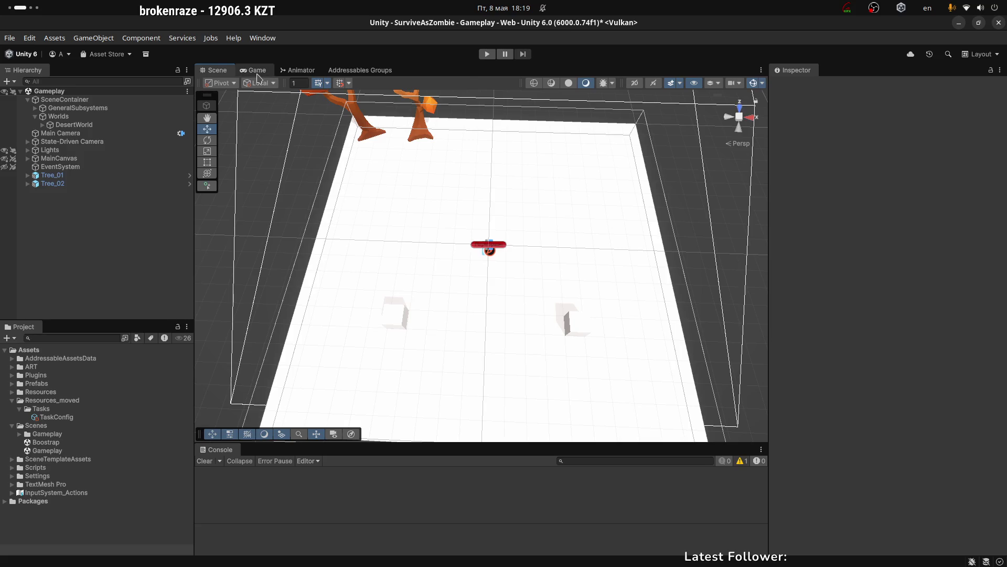
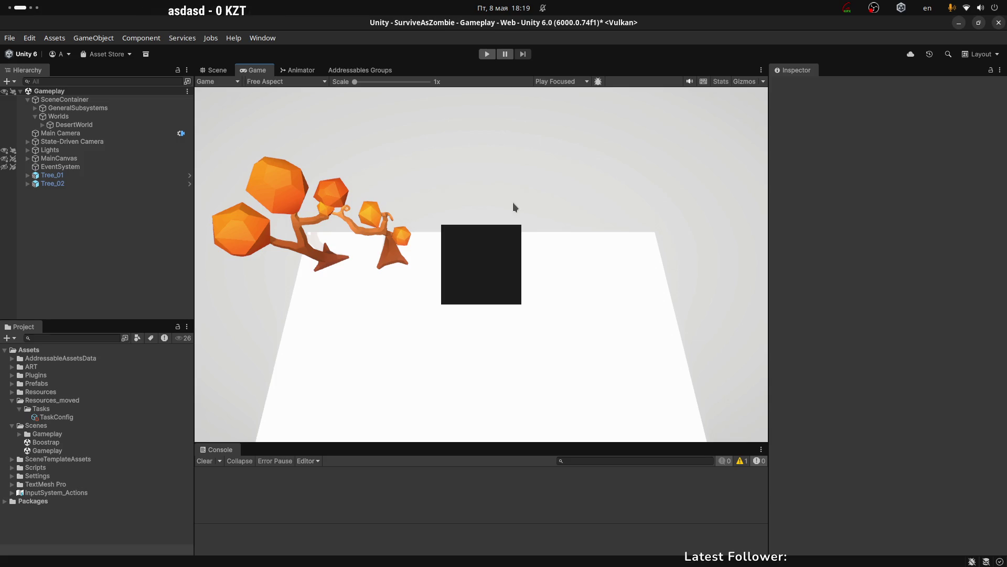
# Show the AC_Camera Animator graph with its SPECTATOR, CHARACTER and TRASPORT states, then return to SceneContainer.cs.
pyautogui.click(288, 70)
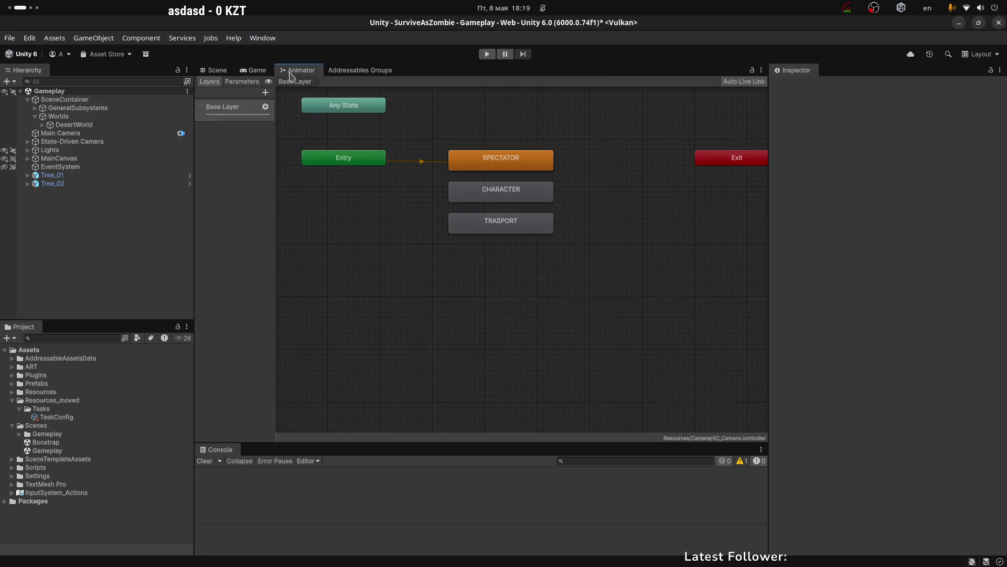
pyautogui.click(346, 73)
pyautogui.click(308, 71)
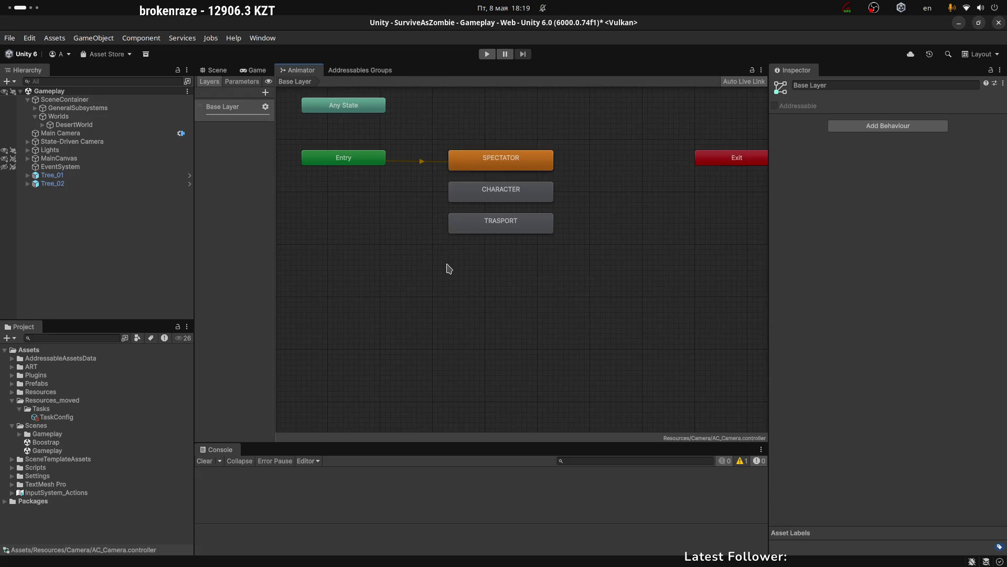
pyautogui.hotkey('alt', 'Tab')
pyautogui.scroll(-3, 470, 252)
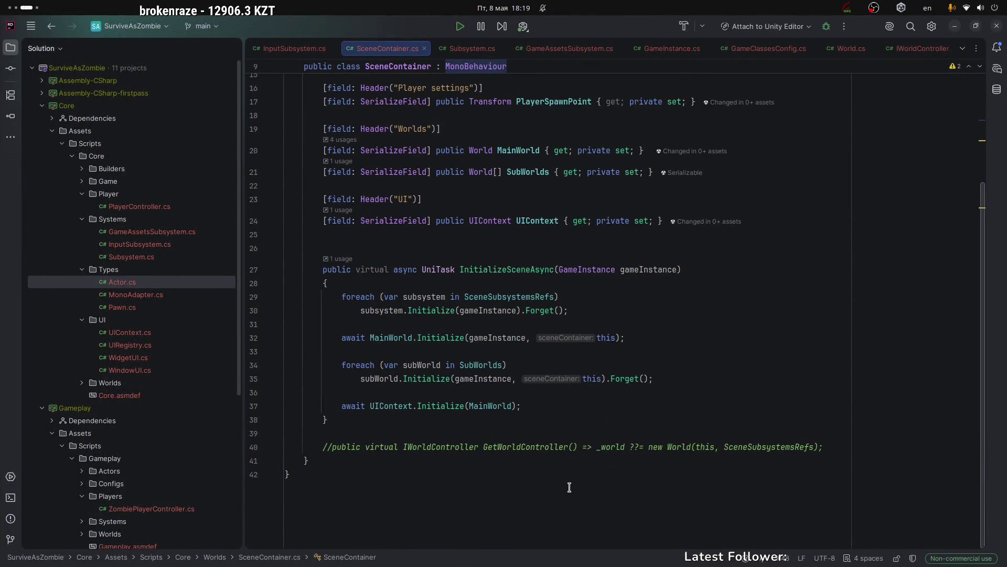
# Review SceneContainer's InitializeSceneAsync and select the subsystem loop on line 29.
pyautogui.scroll(5, 472, 397)
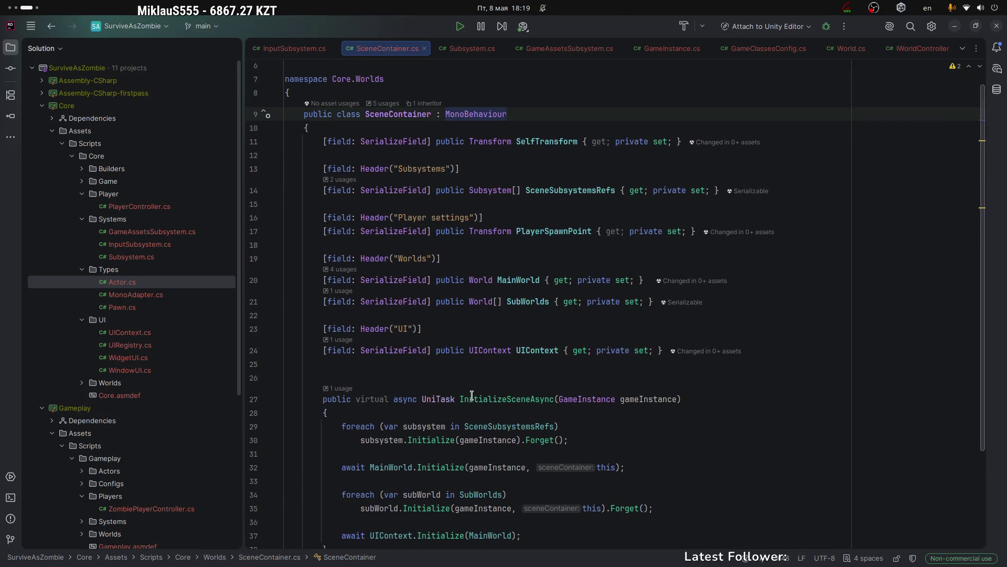
pyautogui.moveTo(304, 129)
pyautogui.mouseDown()
pyautogui.moveTo(367, 410)
pyautogui.moveTo(493, 408)
pyautogui.mouseUp()
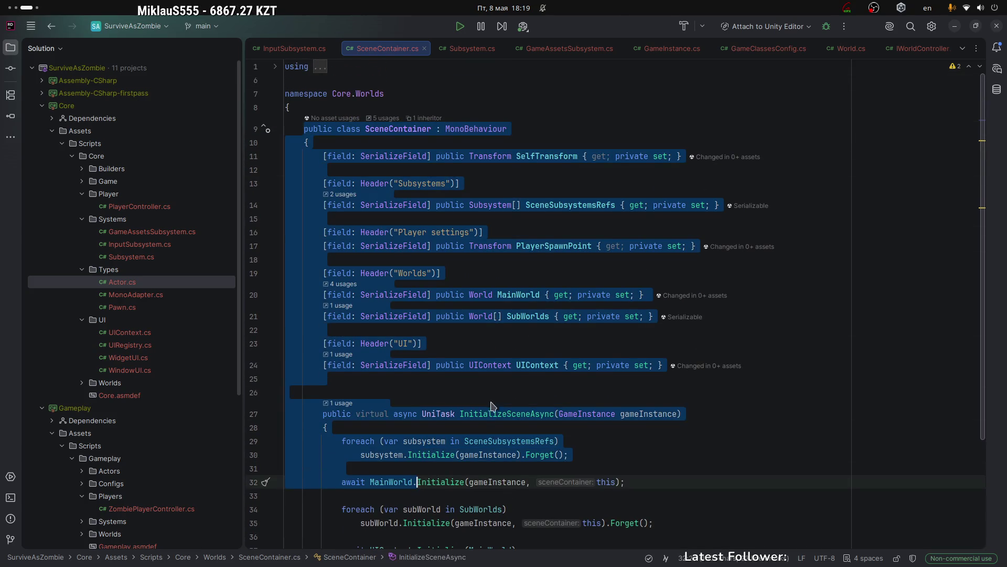
pyautogui.scroll(-3, 493, 408)
pyautogui.click(491, 269)
pyautogui.moveTo(342, 297); pyautogui.dragTo(558, 297)
# Glance at the streaming software and Unity, then return to the end of InitializeSceneAsync.
pyautogui.hotkey('alt', 'Tab')
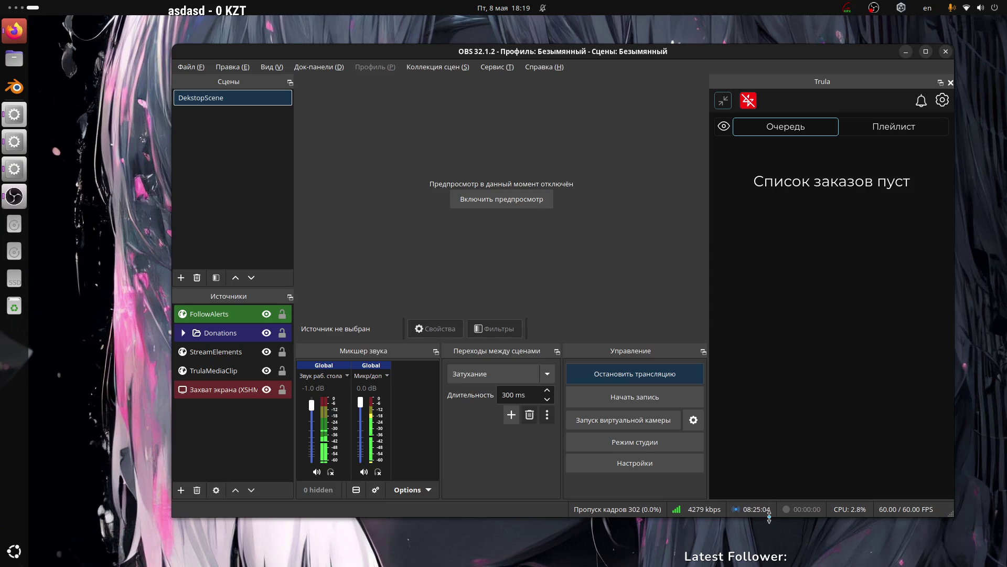
pyautogui.press('super+Page_Up')
pyautogui.press('super+Page_Up')
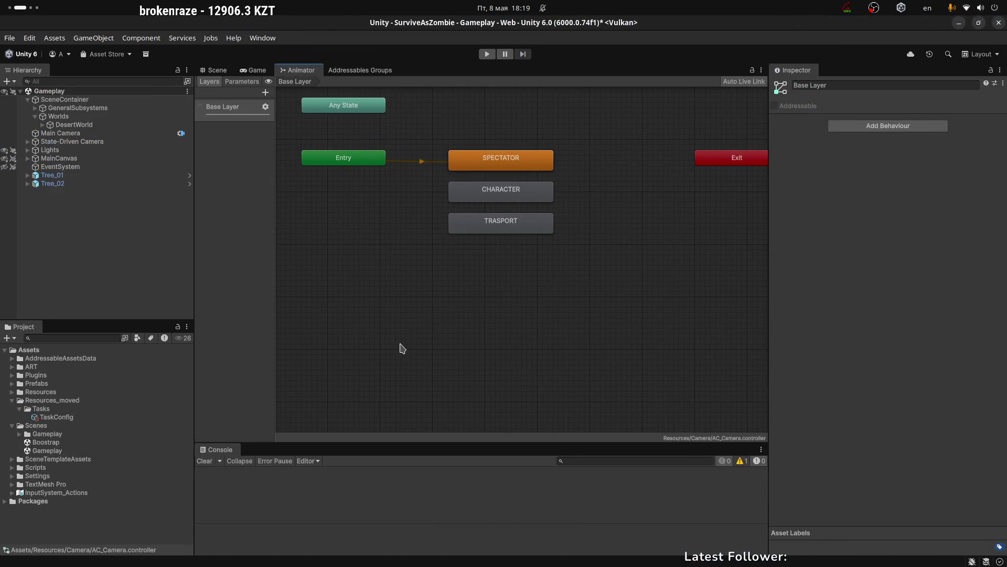
pyautogui.press('super+Page_Down')
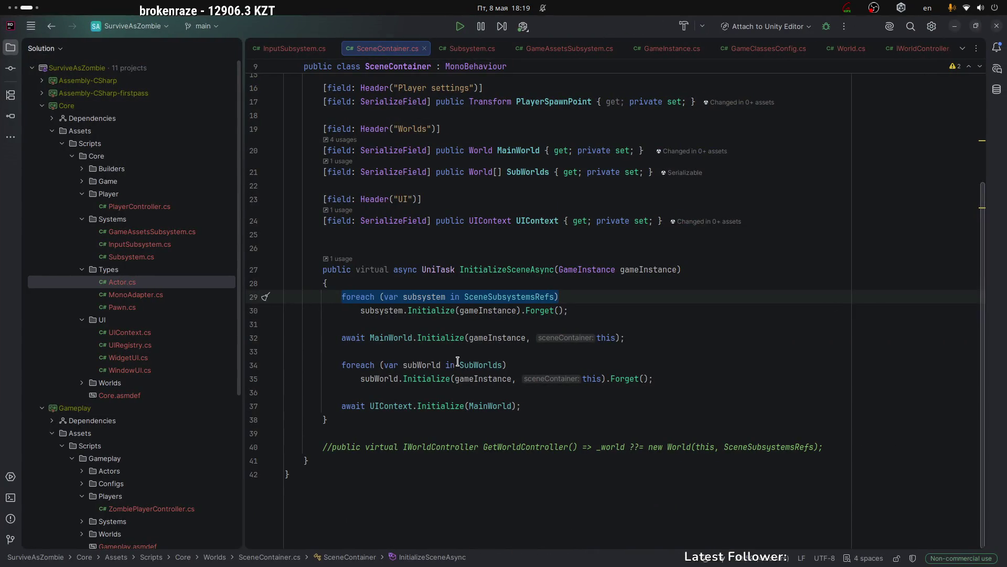
pyautogui.click(498, 269)
pyautogui.hotkey('ctrl', 'Right')
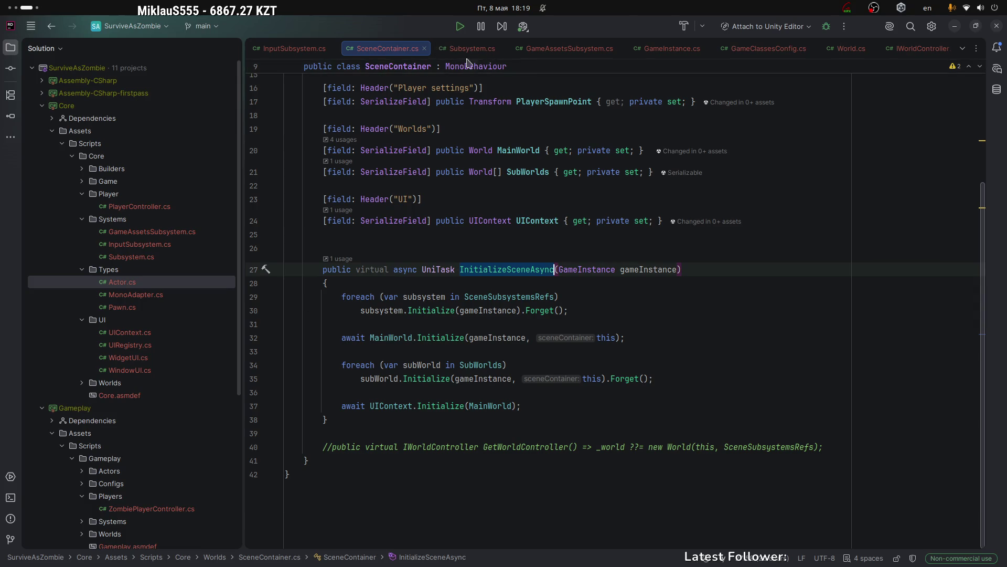
# Open GameAssetsSubsystem.cs, look over its class body and highlight its usages.
pyautogui.click(564, 48)
pyautogui.moveTo(303, 126); pyautogui.dragTo(504, 436)
pyautogui.click(504, 436)
pyautogui.click(461, 129)
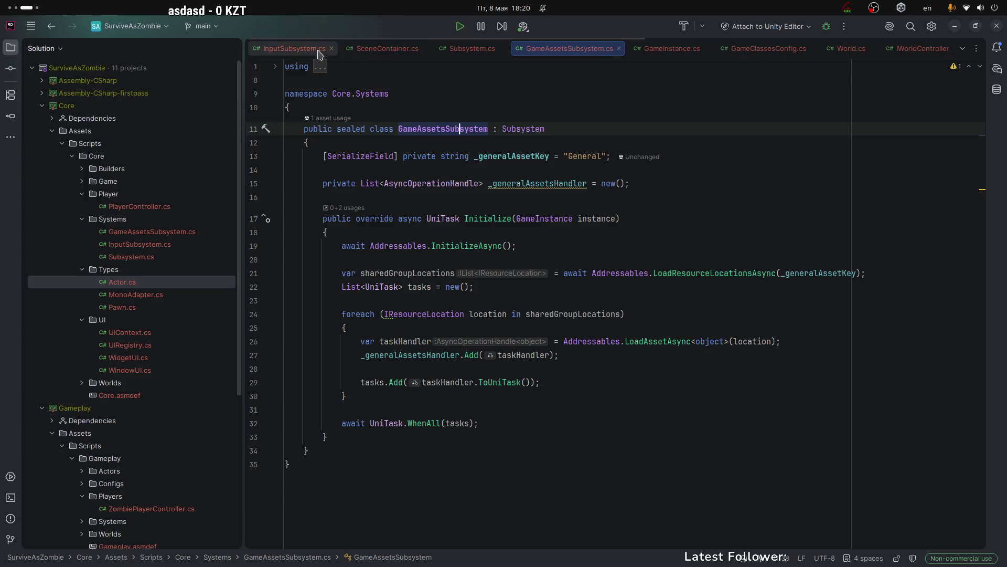
# In SceneContainer.cs, inspect the World, SubWorlds and MainWorld fields, then jump to World's DesertWorld implementation.
pyautogui.click(410, 50)
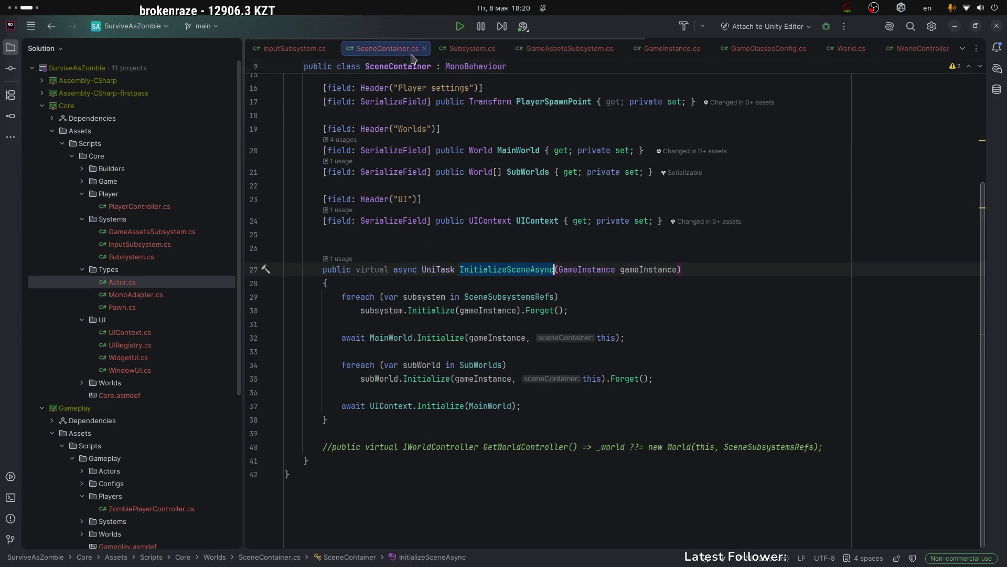
pyautogui.scroll(3, 484, 286)
pyautogui.click(478, 254)
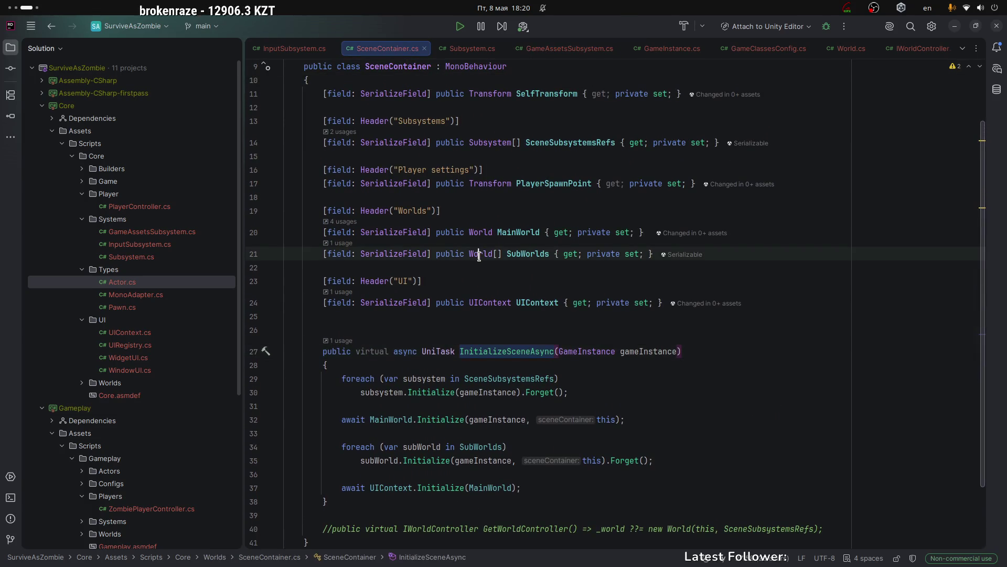
pyautogui.doubleClick(522, 256)
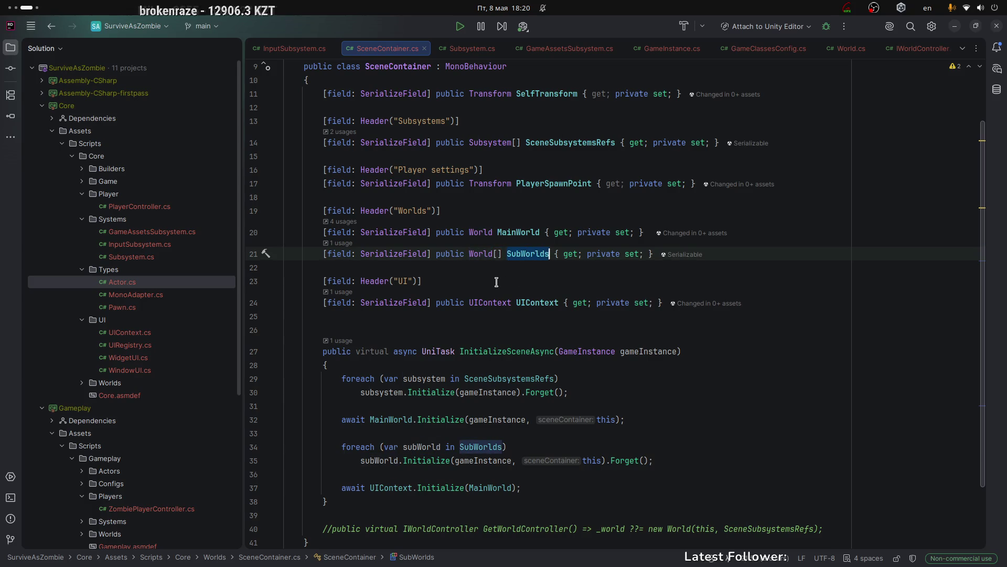
pyautogui.click(470, 233)
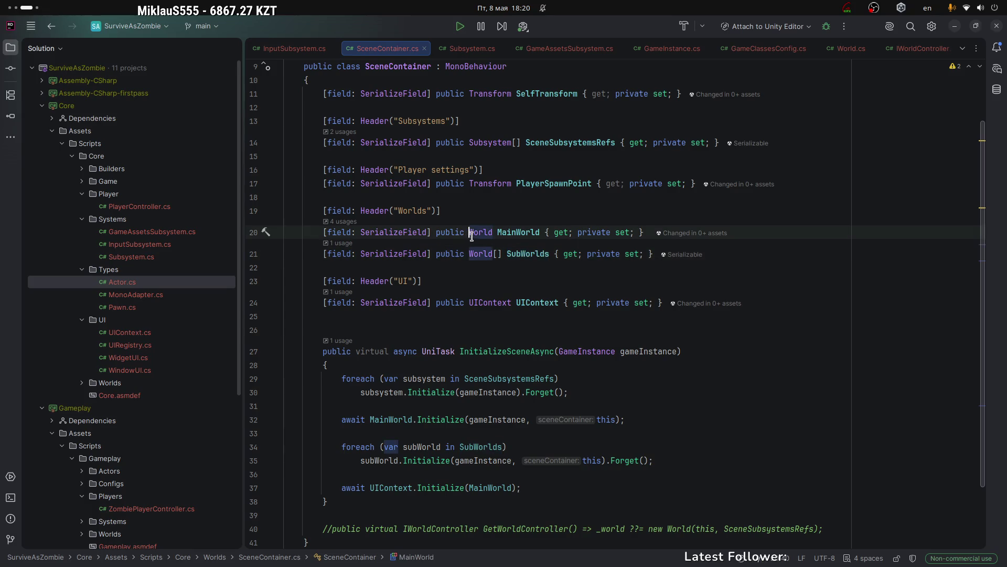
pyautogui.keyDown('ctrl'); pyautogui.click(479, 232); pyautogui.keyUp('ctrl')
pyautogui.hotkey('ctrl', 'alt', 'b')
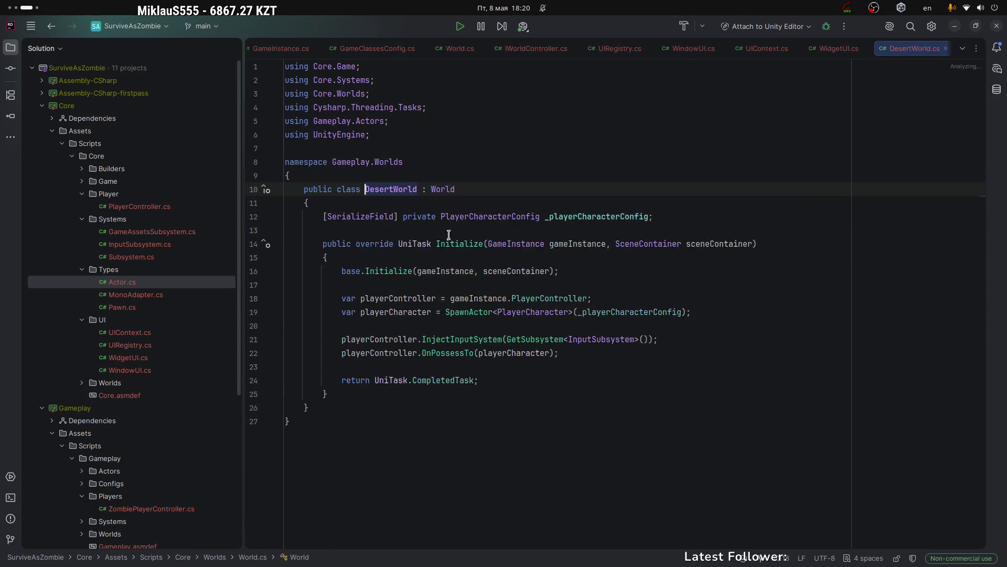
pyautogui.keyDown('ctrl'); pyautogui.click(438, 199); pyautogui.keyUp('ctrl')
pyautogui.doubleClick(413, 225)
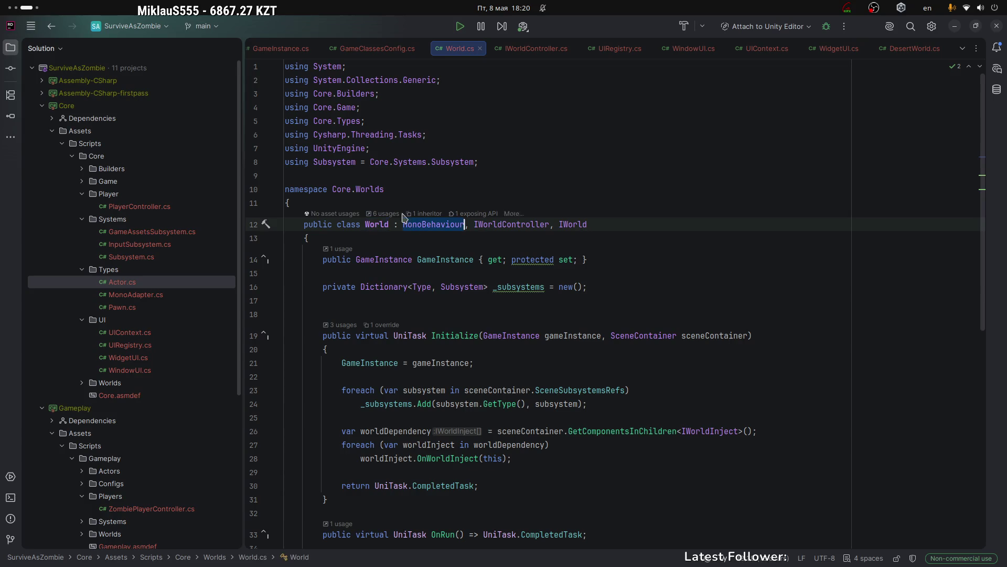
pyautogui.click(275, 67)
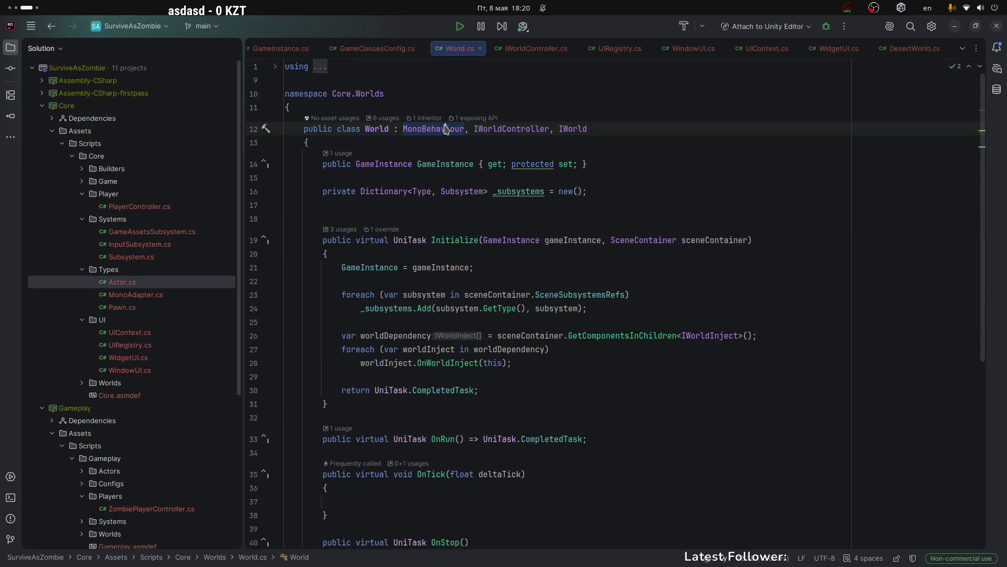
pyautogui.doubleClick(497, 134)
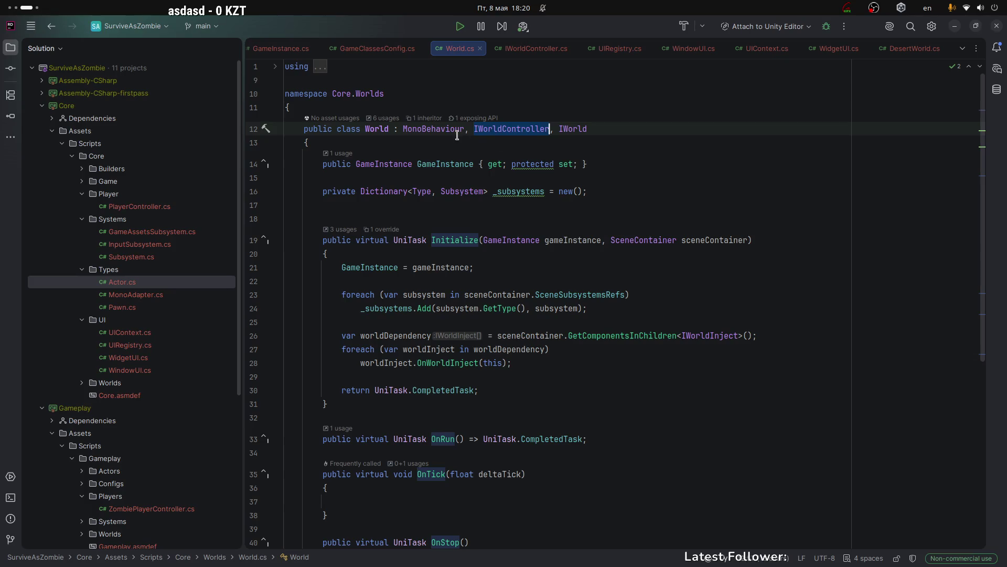
pyautogui.click(322, 164)
pyautogui.click(465, 191)
pyautogui.click(608, 190)
pyautogui.click(369, 131)
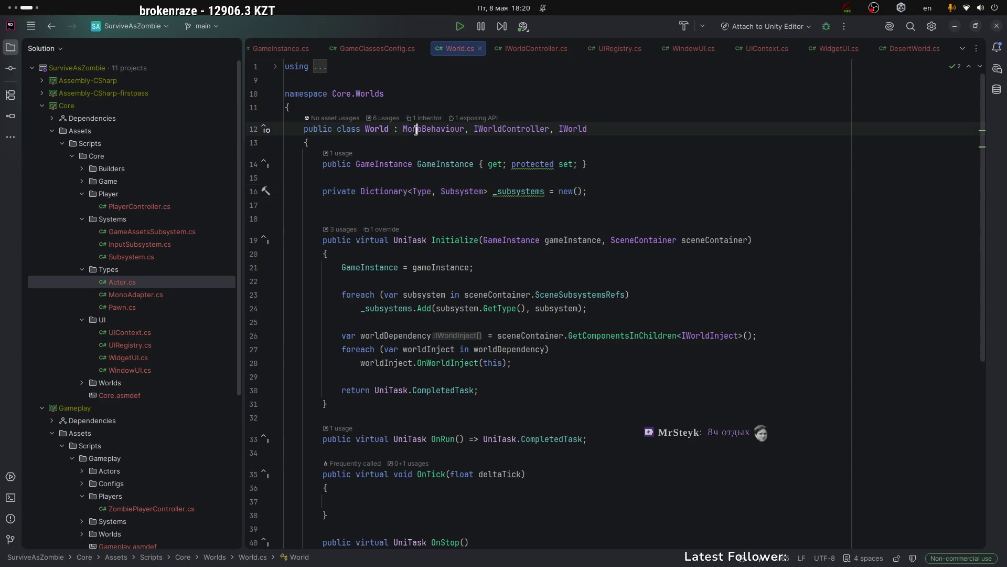
pyautogui.click(623, 162)
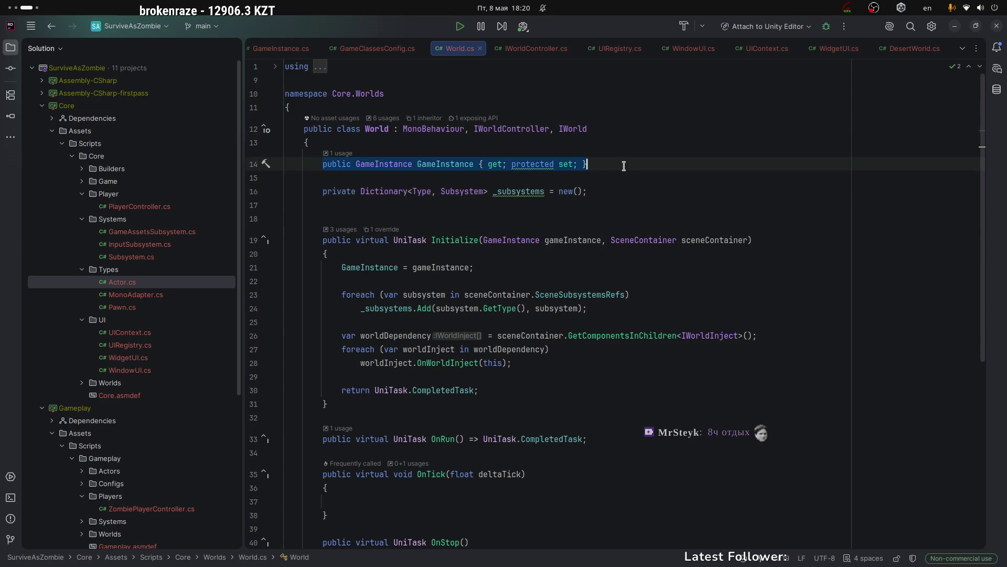
pyautogui.click(428, 117)
pyautogui.click(479, 224)
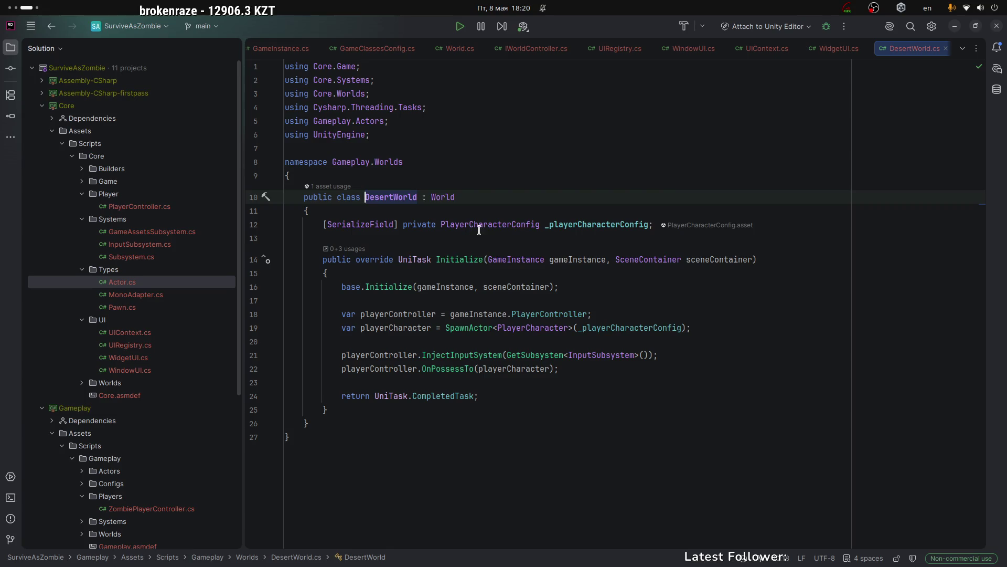
pyautogui.moveTo(654, 224); pyautogui.dragTo(322, 225)
pyautogui.click(551, 226)
pyautogui.hotkey('ctrl', 'Left')
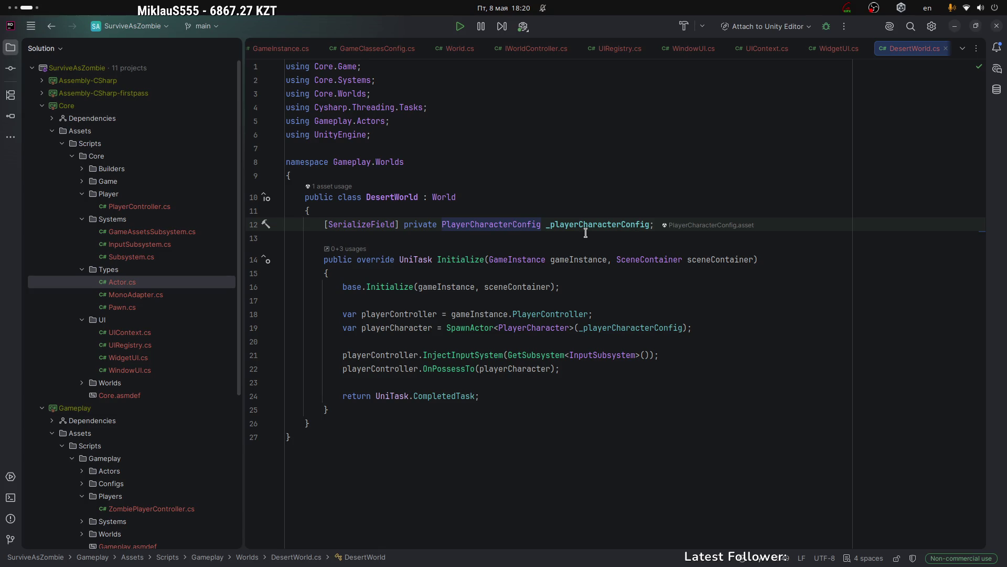
pyautogui.hotkey('alt', 'Tab')
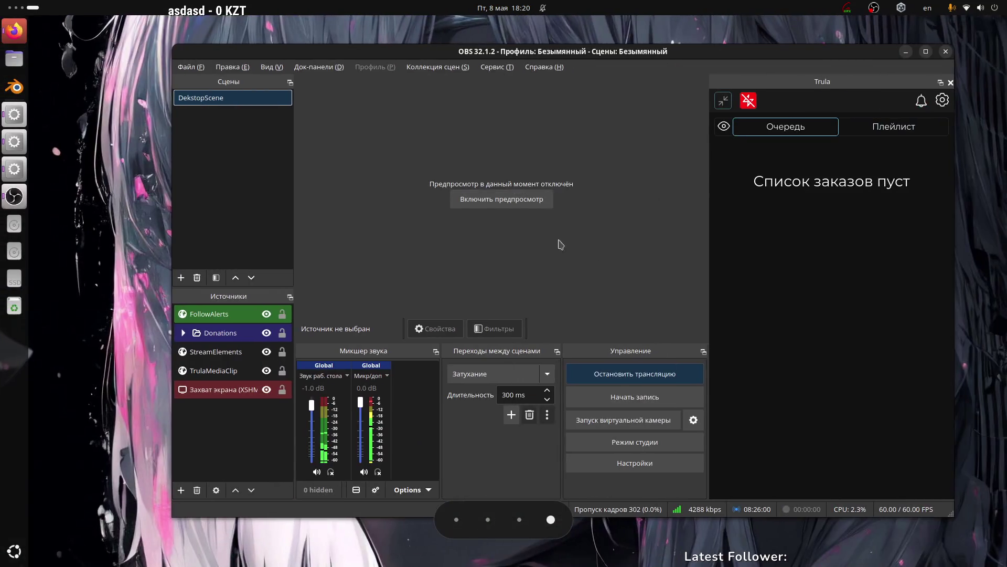
pyautogui.hotkey('alt', 'Tab')
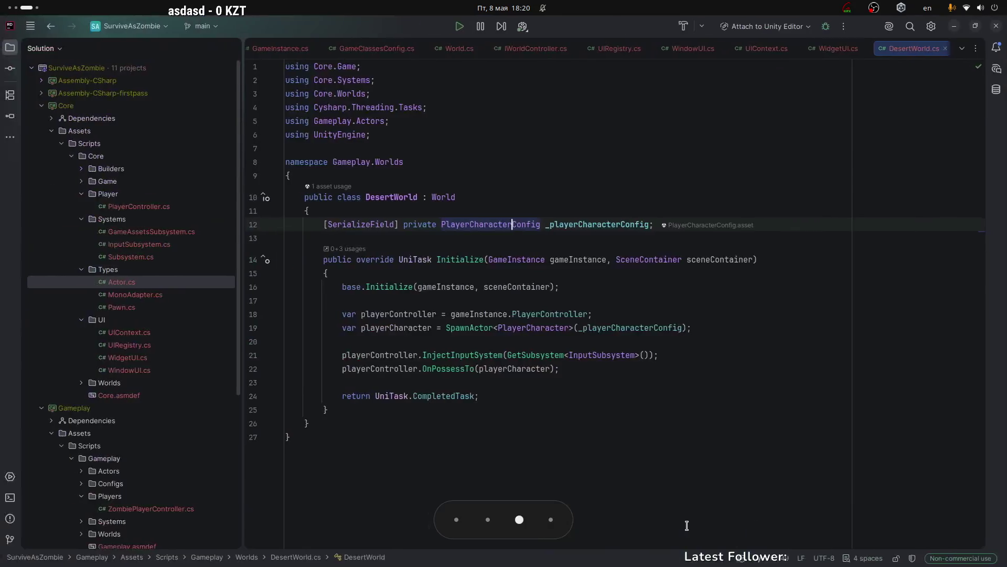
pyautogui.click(380, 198)
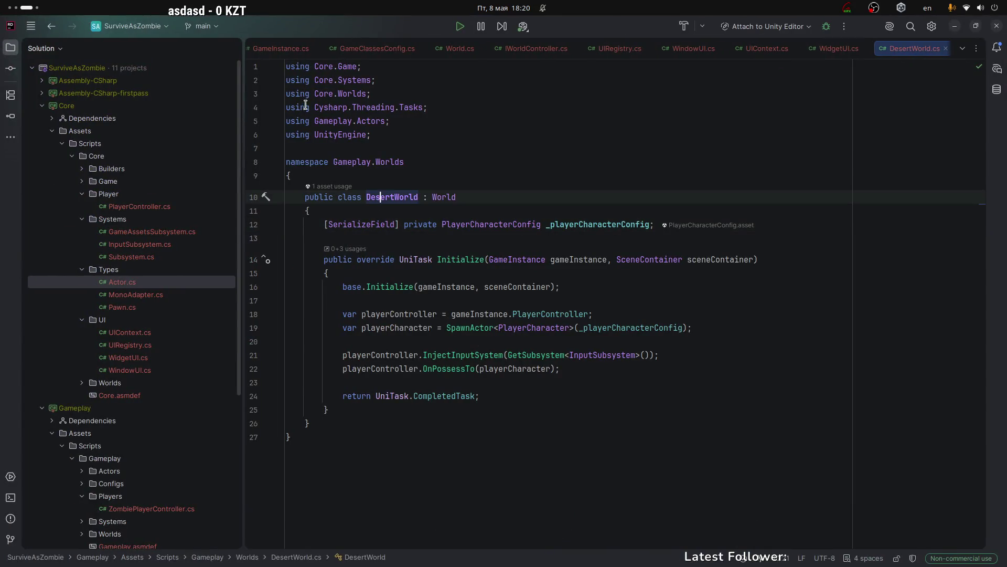
pyautogui.click(276, 67)
pyautogui.click(476, 124)
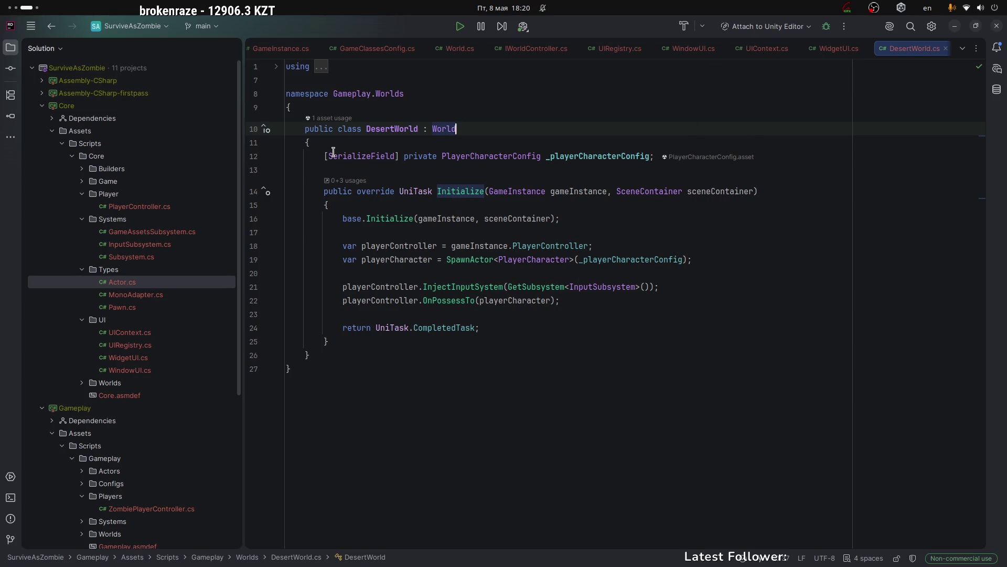
pyautogui.click(548, 156)
pyautogui.click(513, 156)
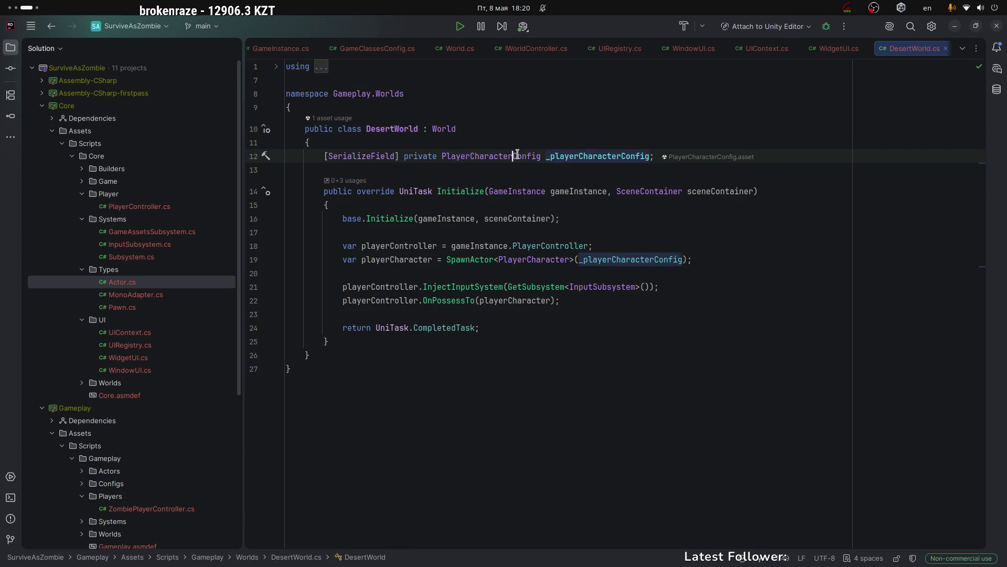
pyautogui.click(603, 155)
pyautogui.click(497, 156)
pyautogui.click(591, 191)
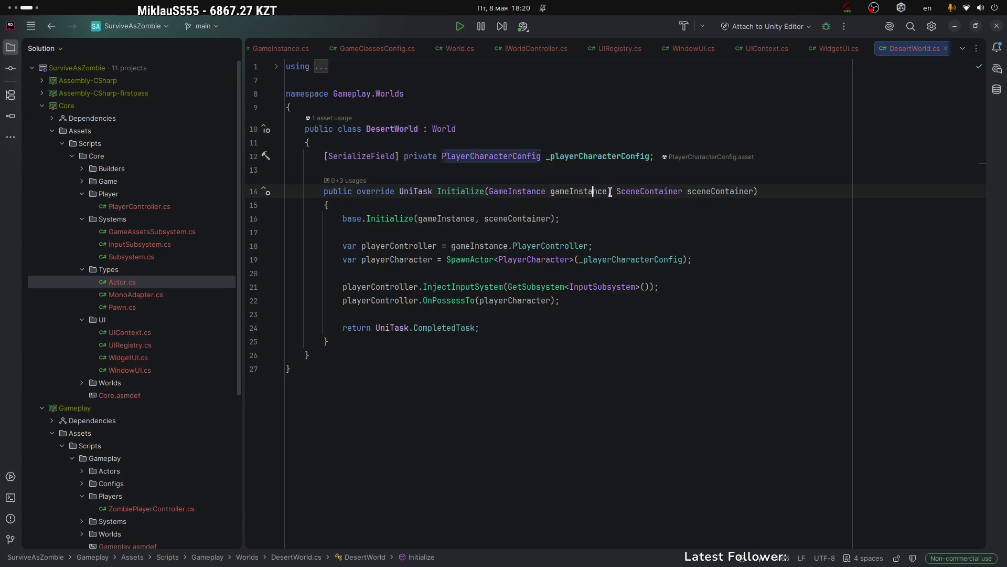
pyautogui.click(663, 191)
pyautogui.click(727, 192)
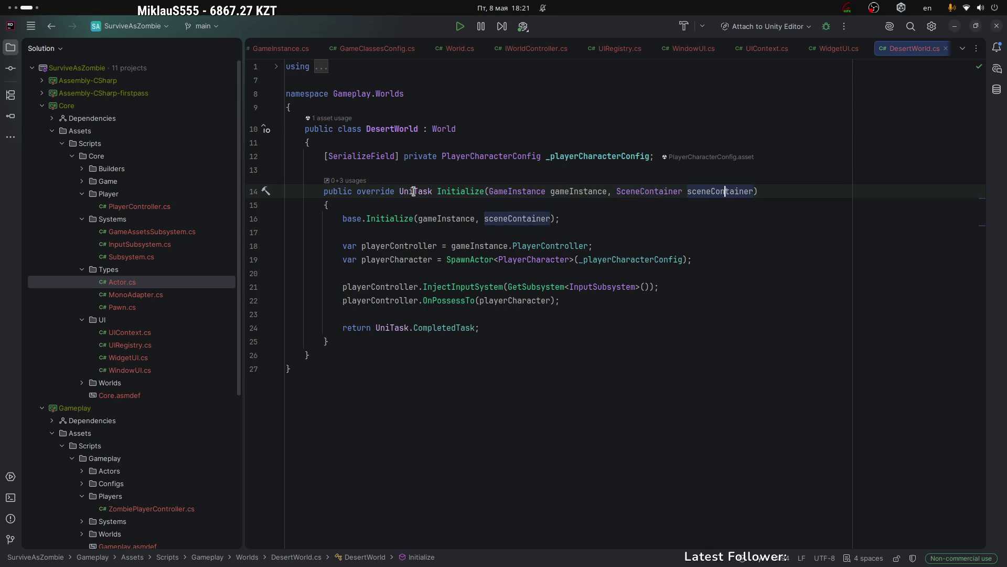
pyautogui.click(485, 191)
pyautogui.click(477, 219)
pyautogui.click(482, 220)
pyautogui.press('End')
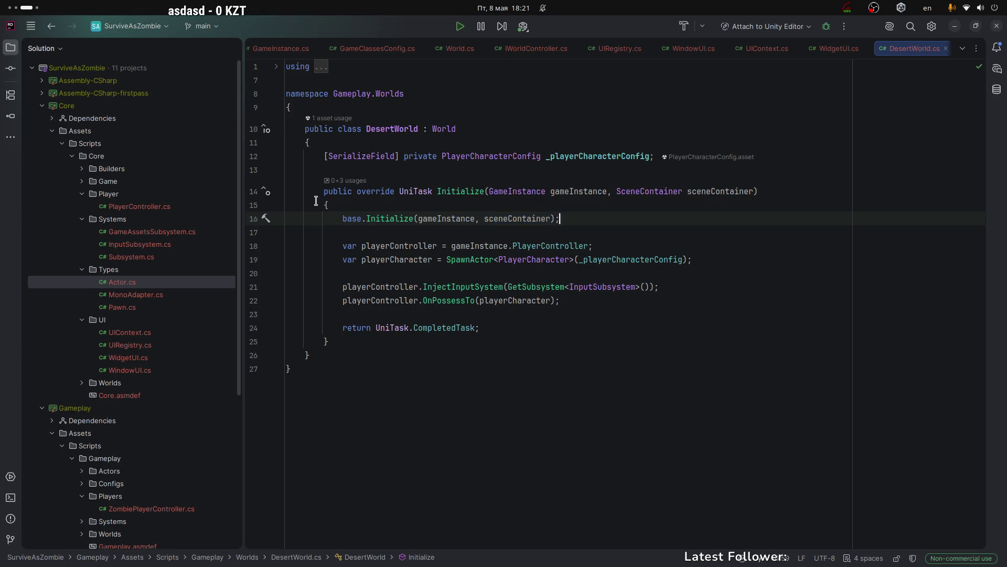
pyautogui.moveTo(342, 219); pyautogui.dragTo(561, 220)
pyautogui.click(567, 223)
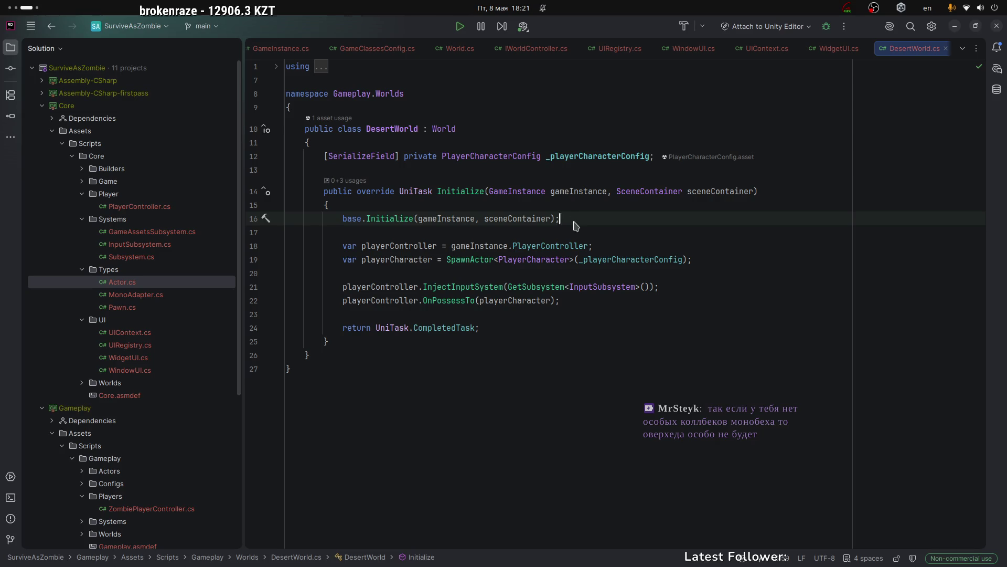
pyautogui.press('super')
pyautogui.write('dis')
pyautogui.press('super')
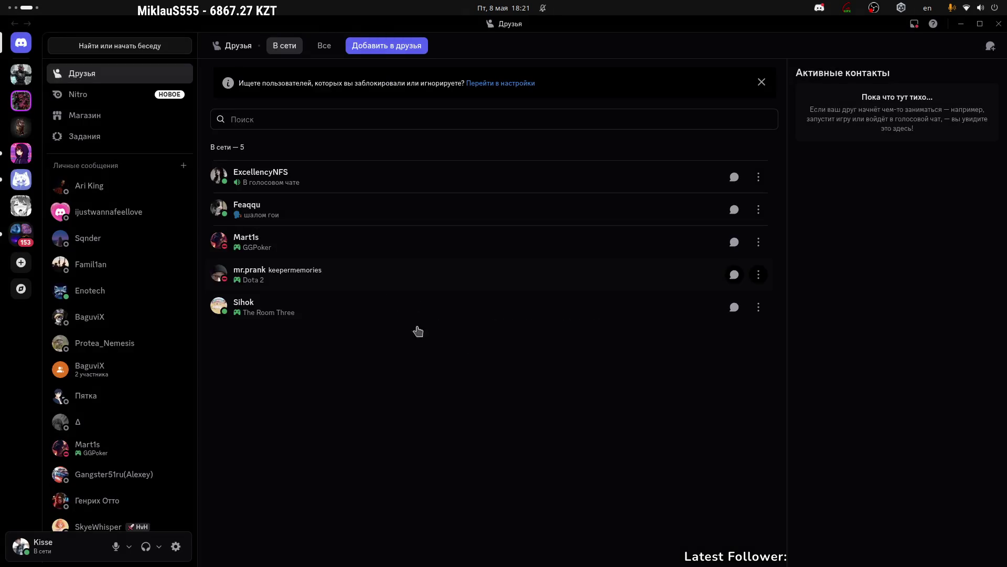
# Open the Весы геймдева server's #основной channel and view online and offline member profiles.
pyautogui.click(15, 108)
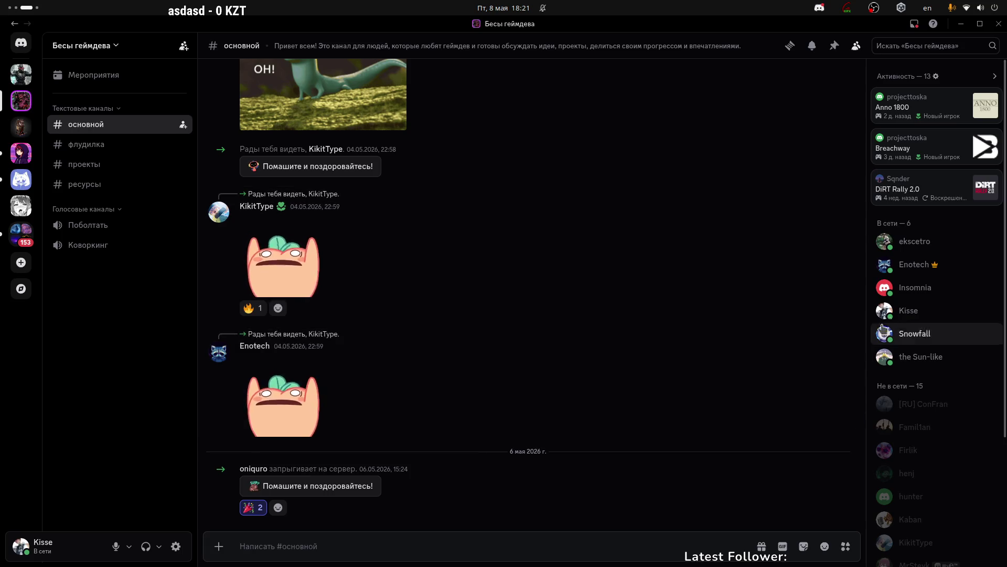
pyautogui.click(957, 288)
pyautogui.click(958, 295)
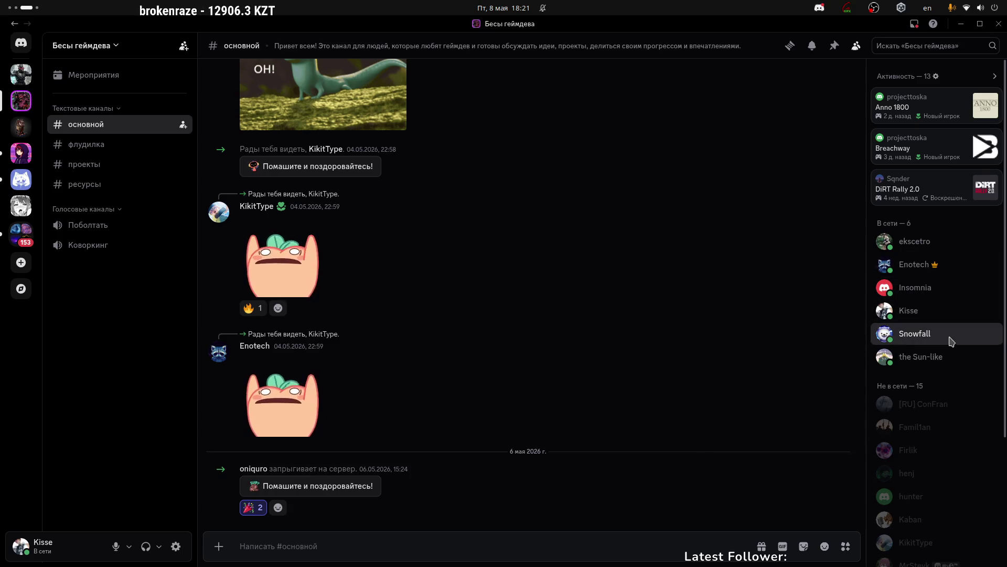
pyautogui.click(959, 358)
pyautogui.scroll(-3, 950, 391)
pyautogui.click(957, 325)
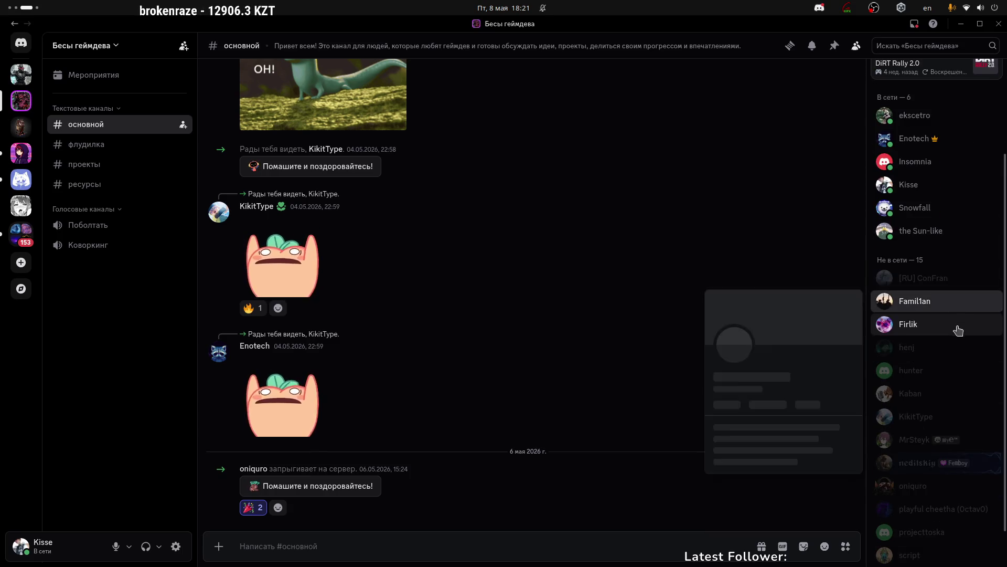
pyautogui.click(961, 348)
pyautogui.click(954, 400)
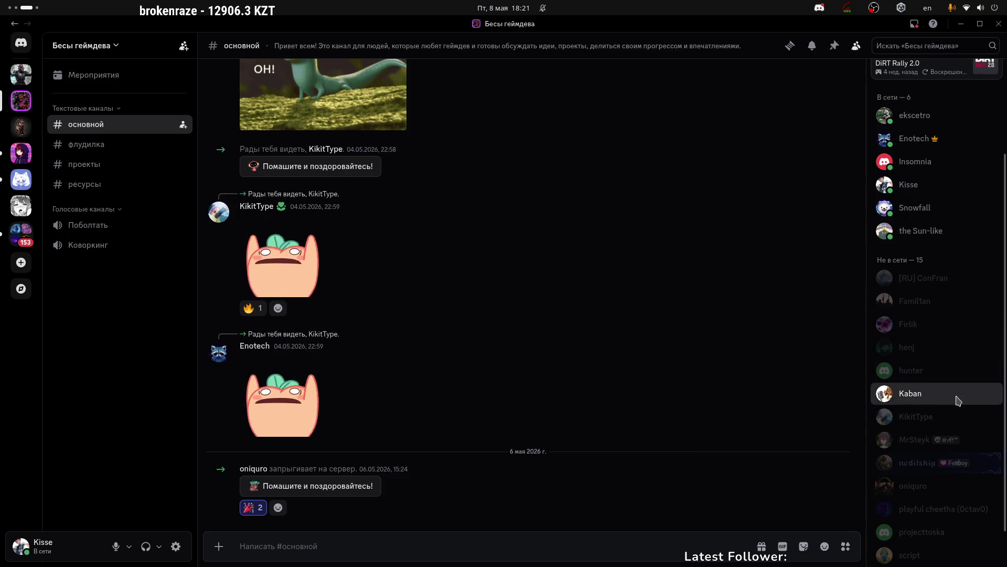
pyautogui.scroll(-1, 945, 403)
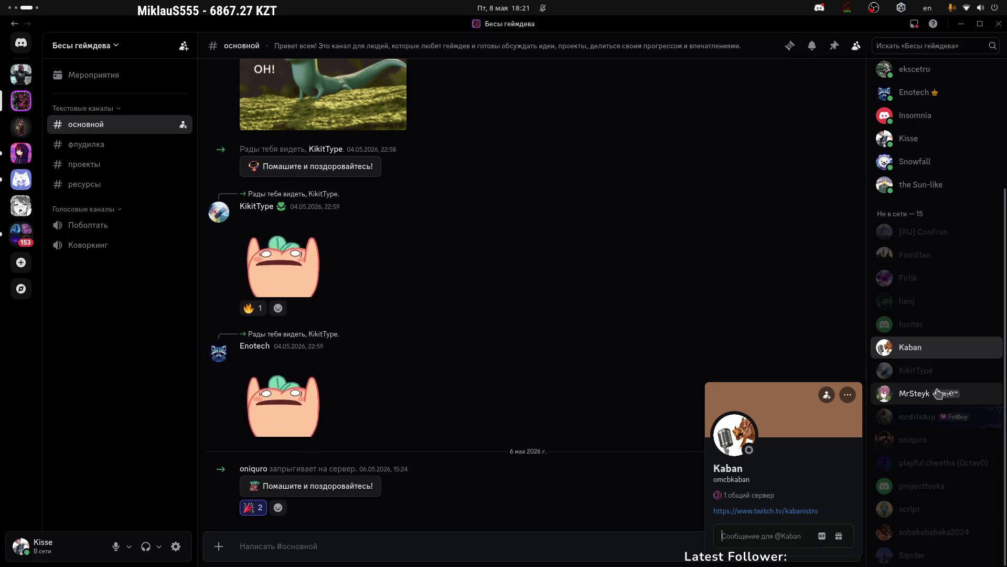
pyautogui.click(939, 395)
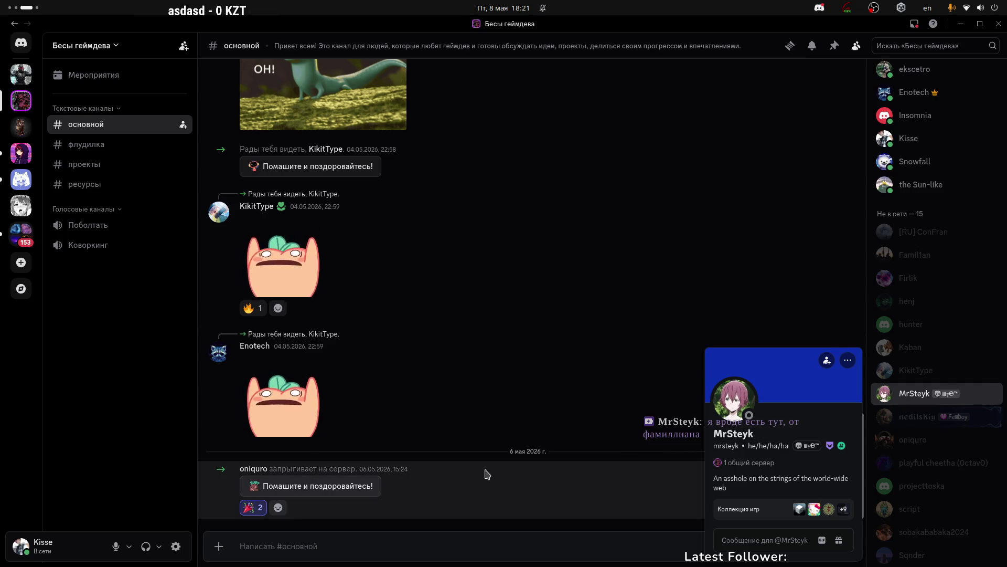
# Dismiss the profile cards, read through the channel messages, and close Discord.
pyautogui.click(360, 542)
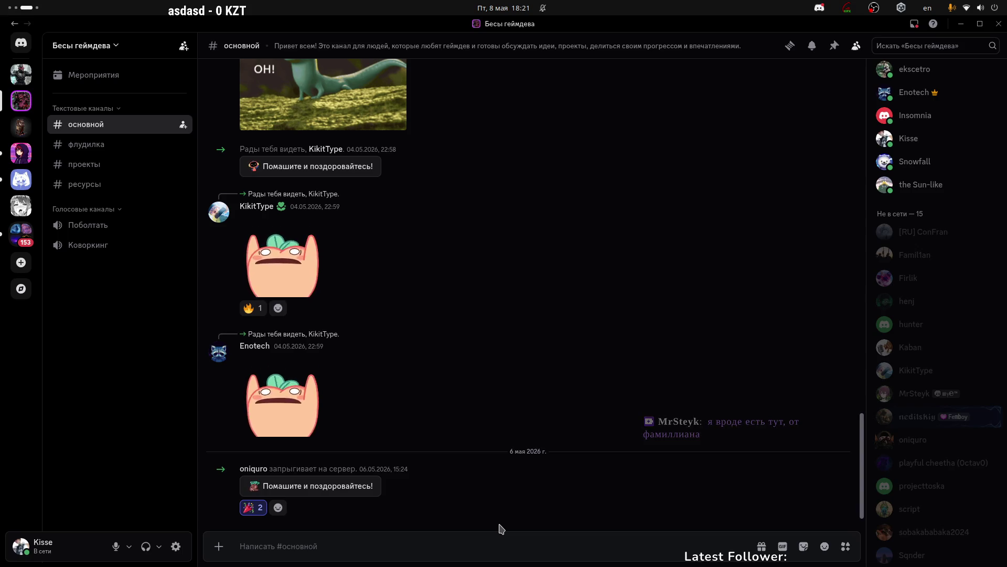
pyautogui.scroll(3, 947, 296)
pyautogui.scroll(1, 947, 297)
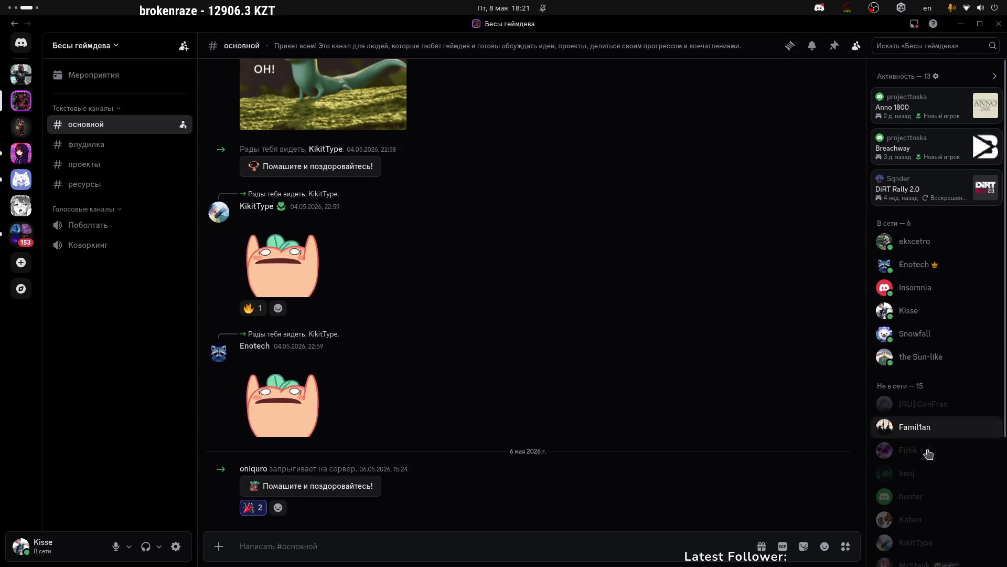
pyautogui.scroll(-3, 950, 317)
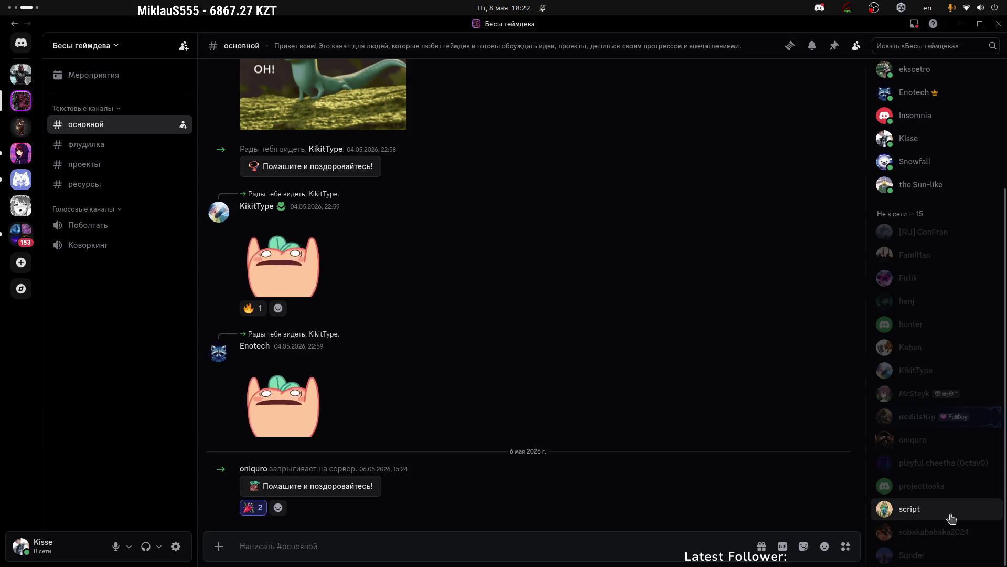
pyautogui.scroll(3, 935, 472)
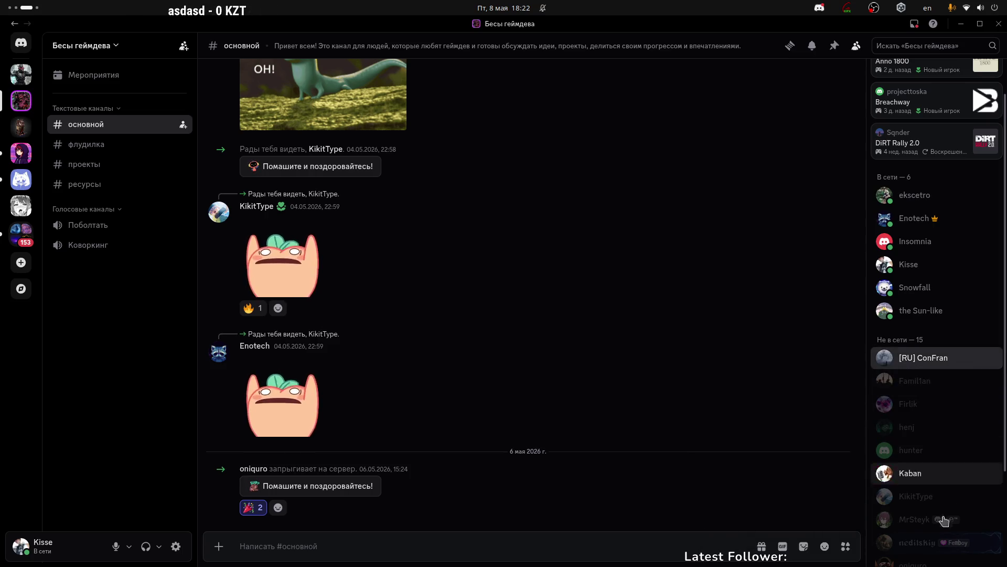
pyautogui.click(86, 400)
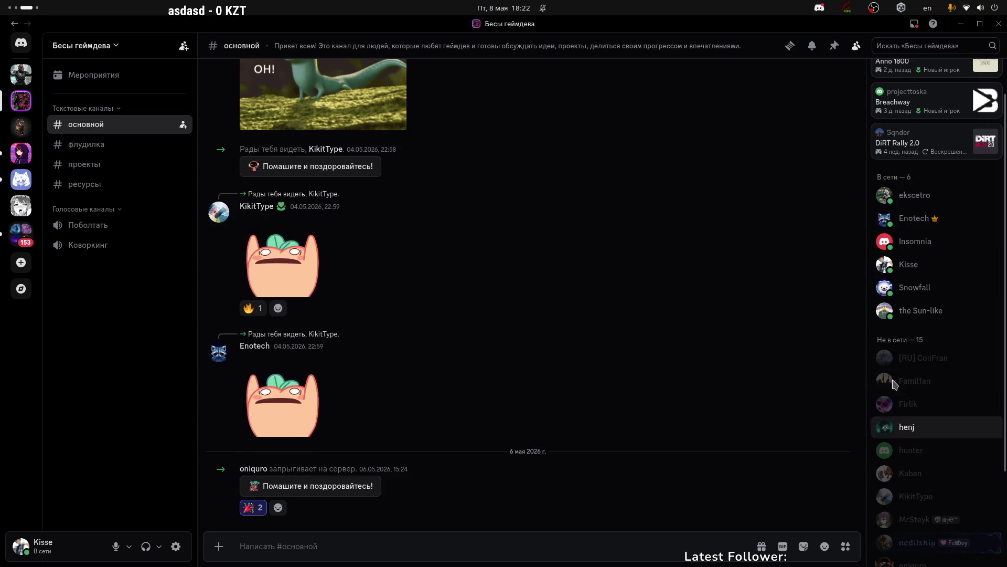
pyautogui.scroll(-3, 892, 451)
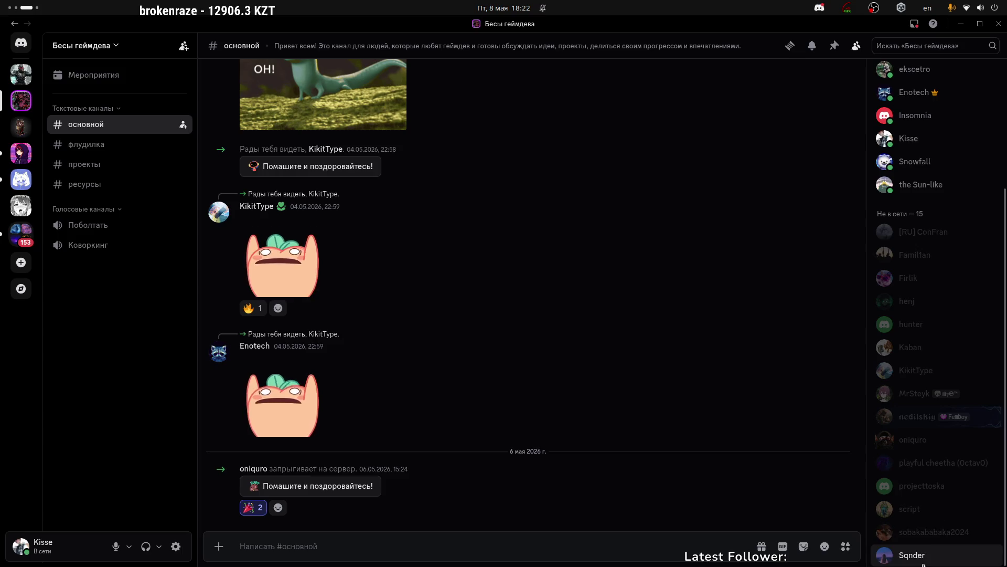
pyautogui.scroll(3, 915, 336)
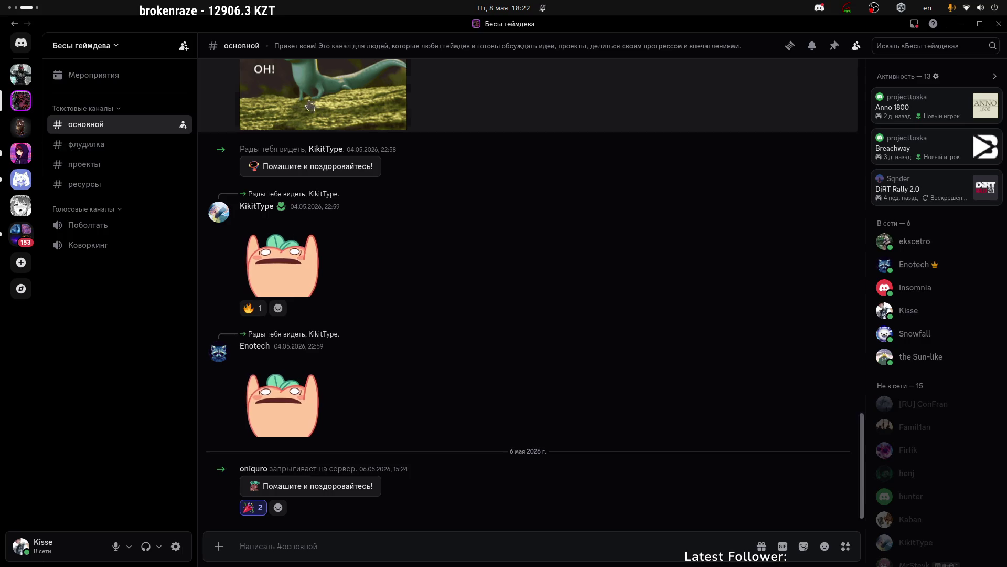
pyautogui.click(1000, 29)
# Reread DesertWorld's Initialize lines 16–19, including the base.Initialize call, then switch to WidgetUI.cs.
pyautogui.click(519, 218)
pyautogui.click(558, 219)
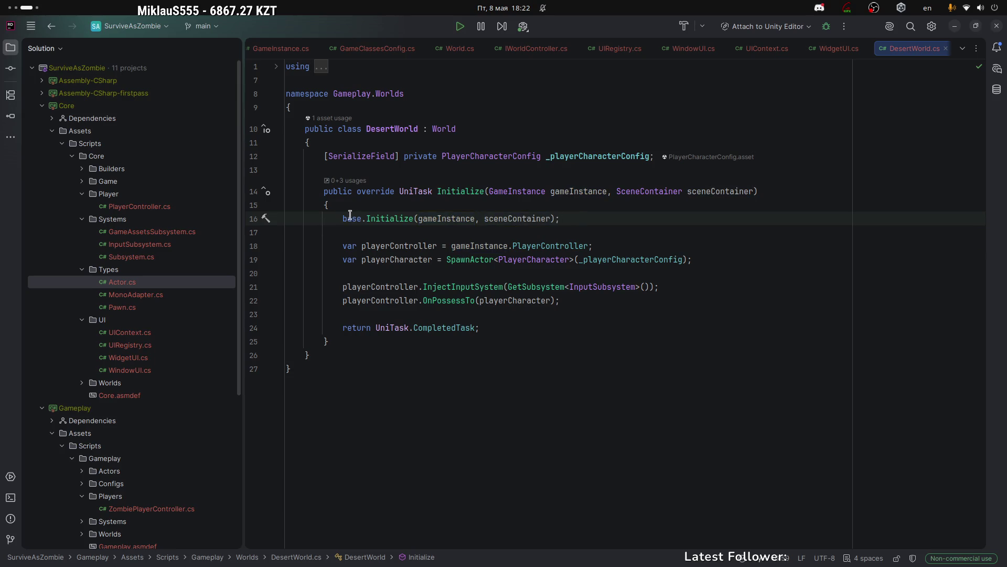
pyautogui.moveTo(344, 219); pyautogui.dragTo(623, 218)
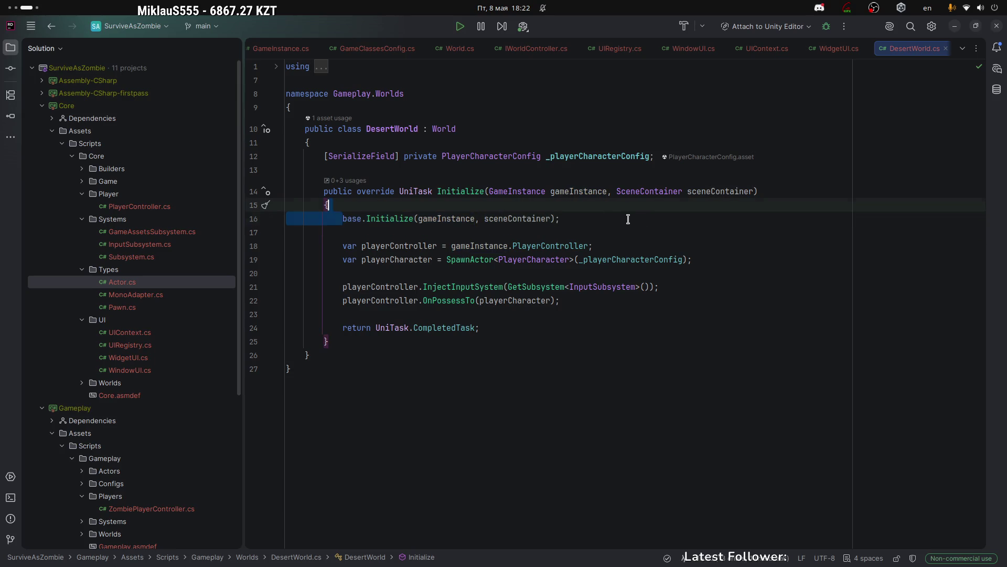
pyautogui.click(624, 217)
pyautogui.moveTo(561, 218)
pyautogui.mouseDown()
pyautogui.moveTo(343, 219)
pyautogui.moveTo(616, 218)
pyautogui.mouseUp()
pyautogui.click(598, 219)
pyautogui.press('Down')
pyautogui.press('Down')
pyautogui.click(714, 259)
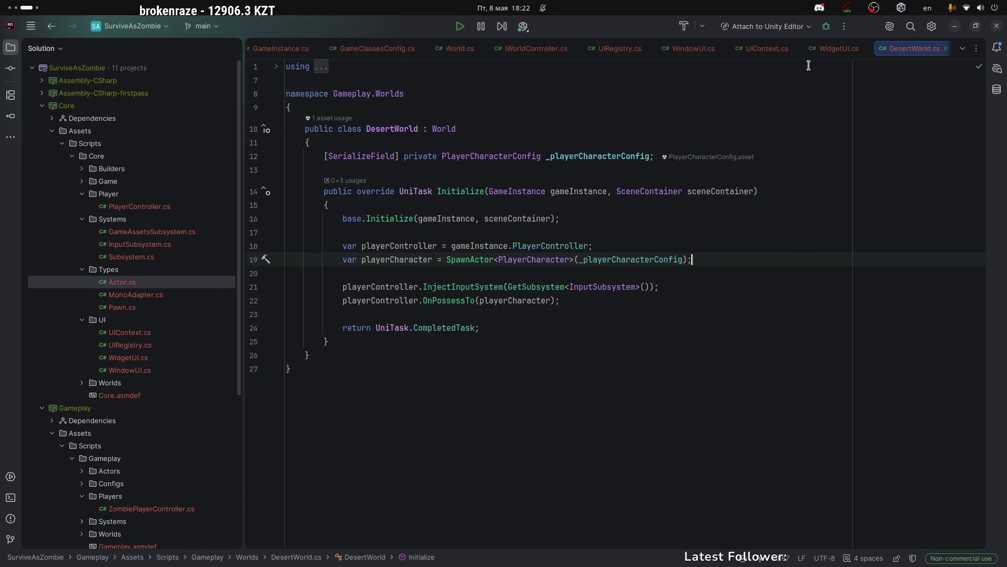
pyautogui.click(835, 50)
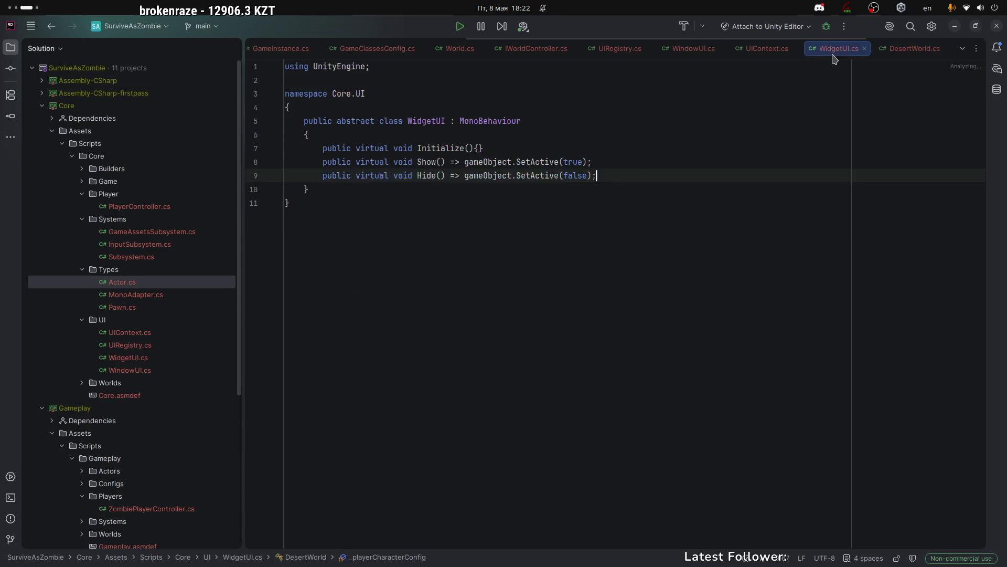
# Close WidgetUI.cs and place the caret on UIContext's foreach loop at line 13.
pyautogui.click(864, 48)
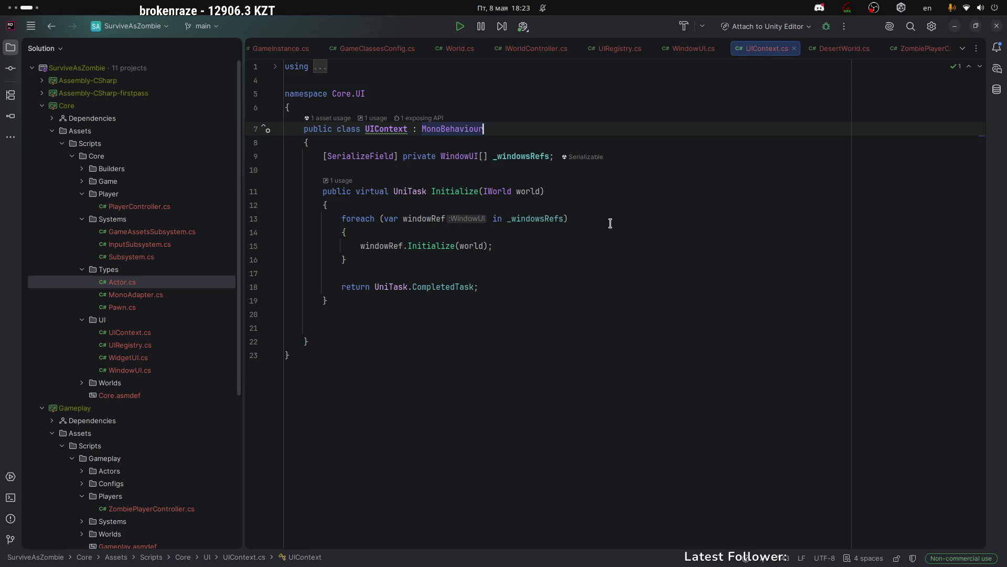
pyautogui.click(610, 221)
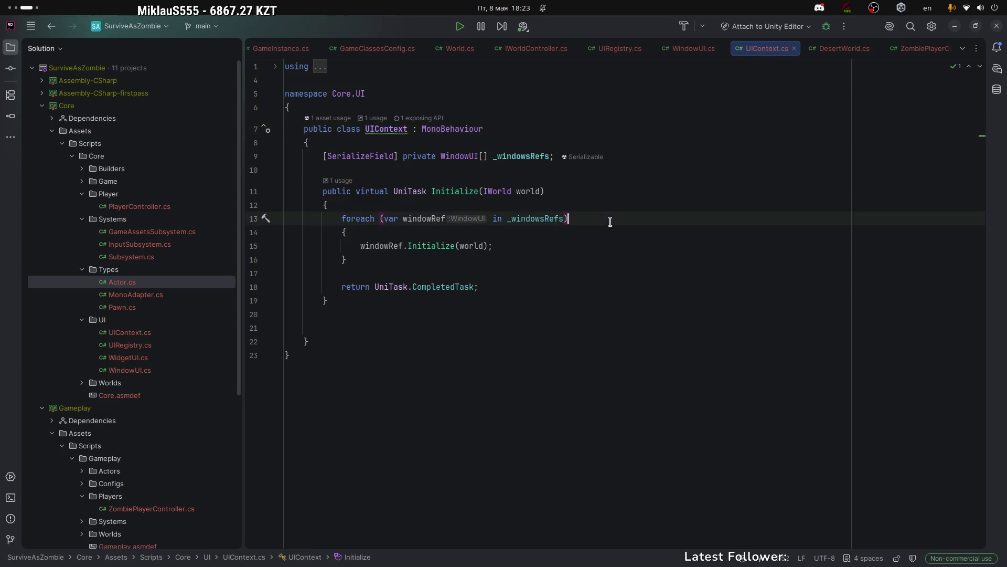